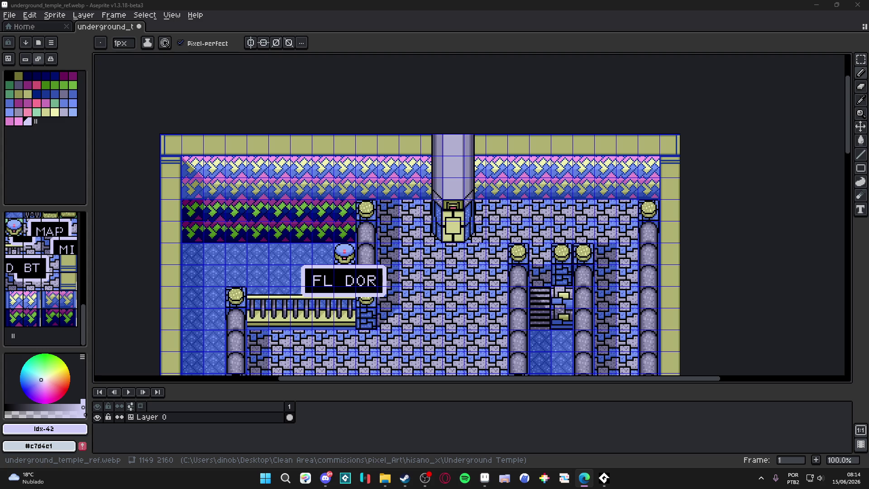
Step: Duplicate Layer 0 via its context menu, then go to the browser and app search
right_click(171, 417)
left_click(188, 430)
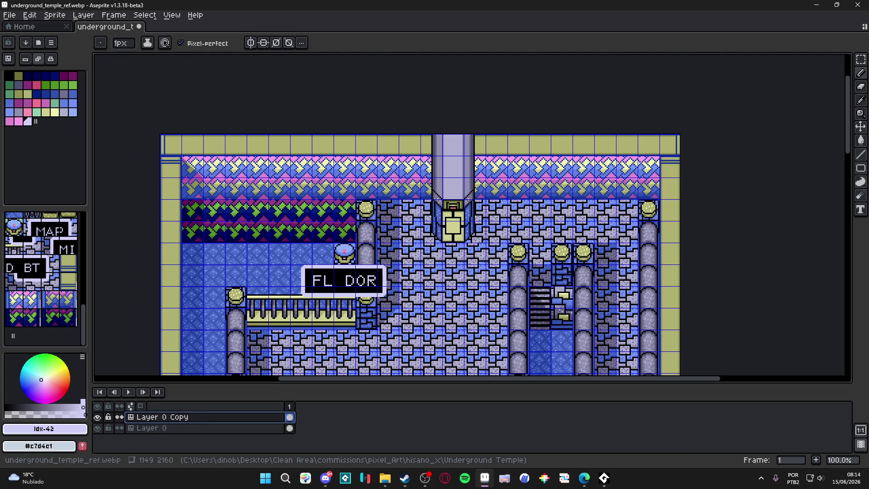
left_click(585, 478)
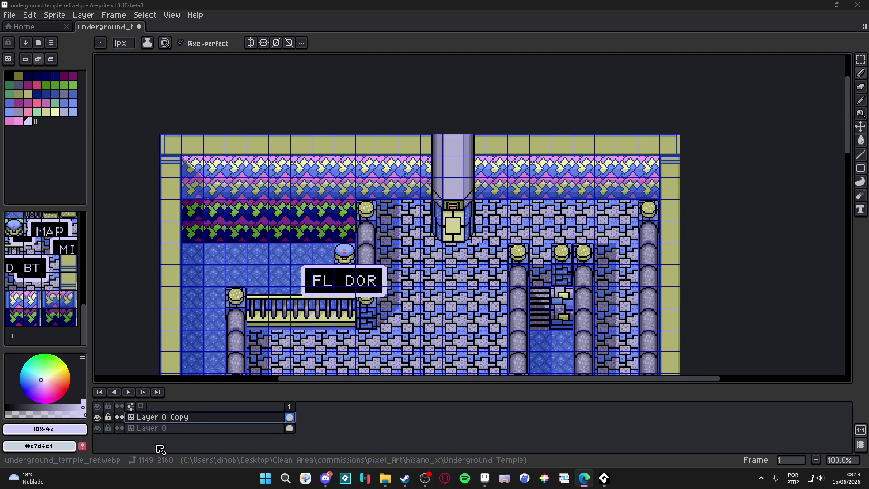
left_click(267, 478)
type("pureref")
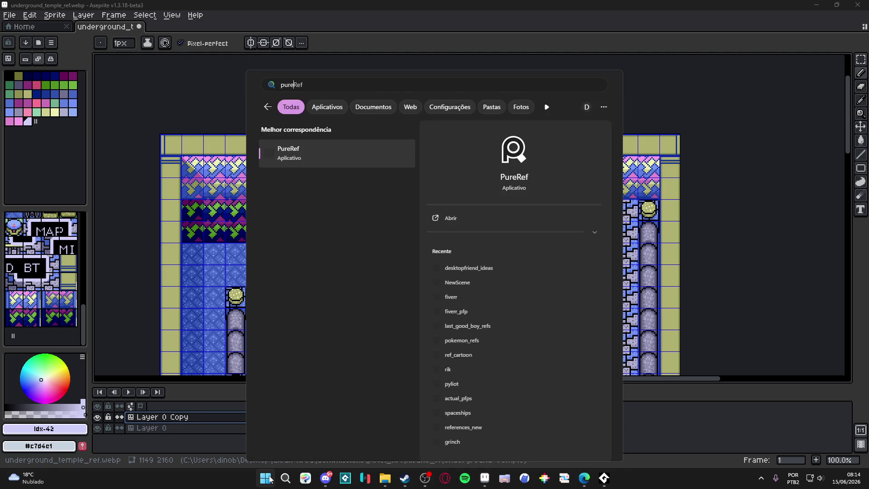
Step: Launch PureRef from the Start menu search result and switch back to the browser
key("Return")
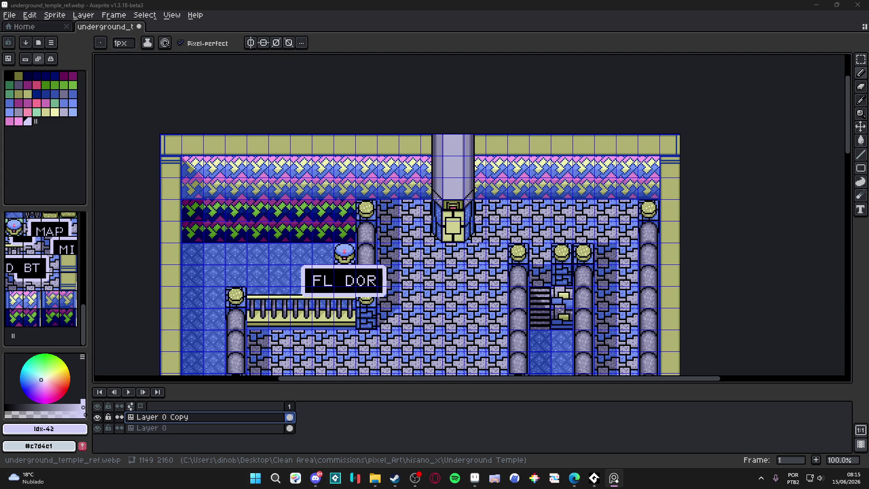
left_click(575, 477)
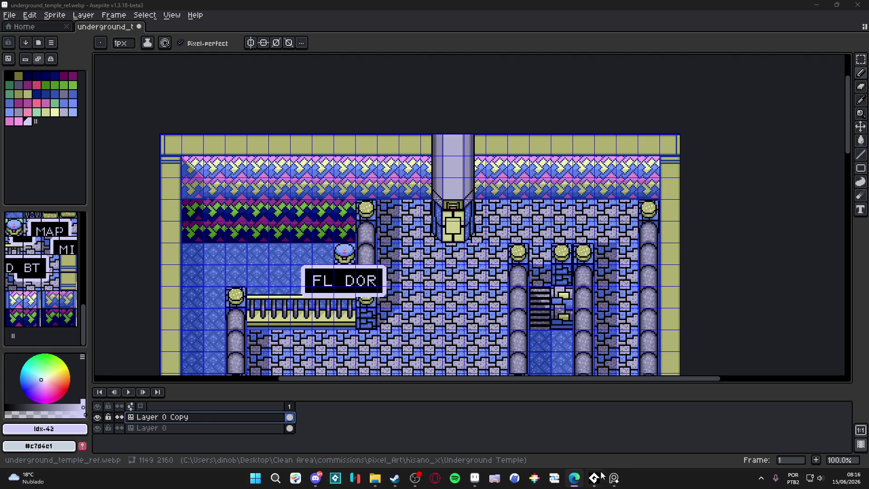
Step: Bring up PureRef, return to Aseprite and toggle the tile grid off over the temple map
left_click(616, 479)
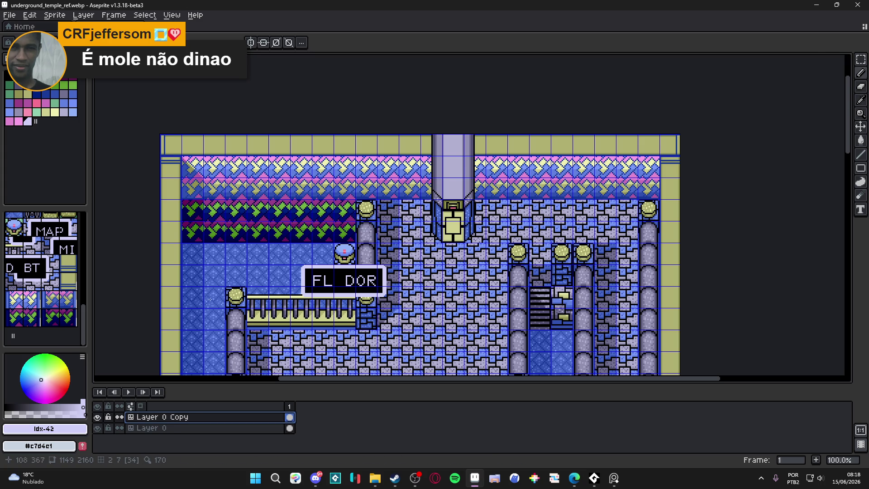
key("Tab")
key("Tab")
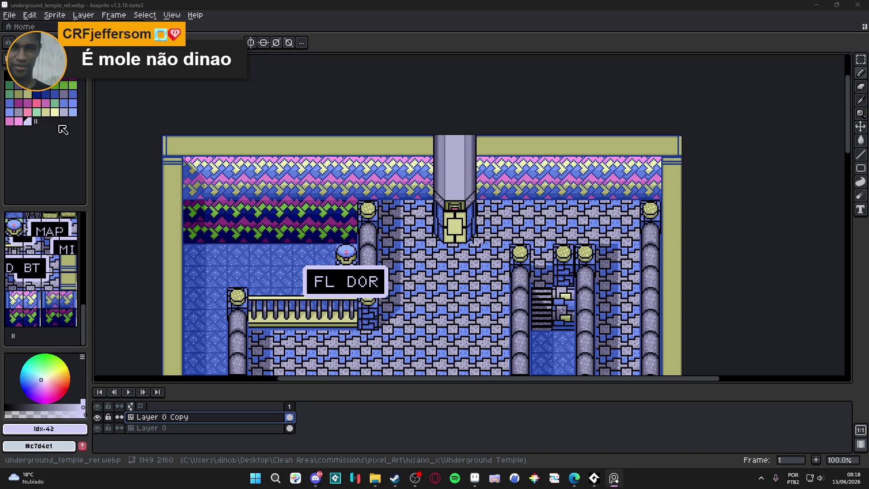
Step: Pan the temple map to view it whole and the top lattice wall band, then visit the browser
left_click_drag(330, 157, 351, 159)
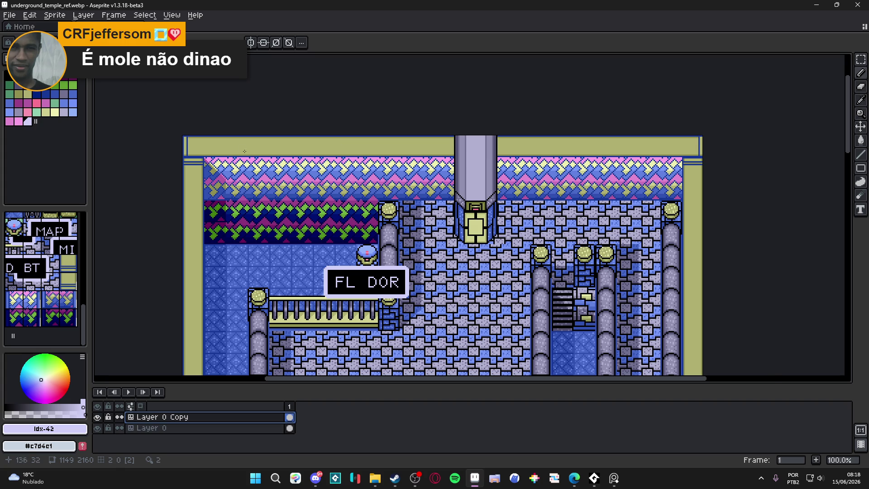
scroll(307, 152, "down", 3)
left_click_drag(264, 182, 294, 161)
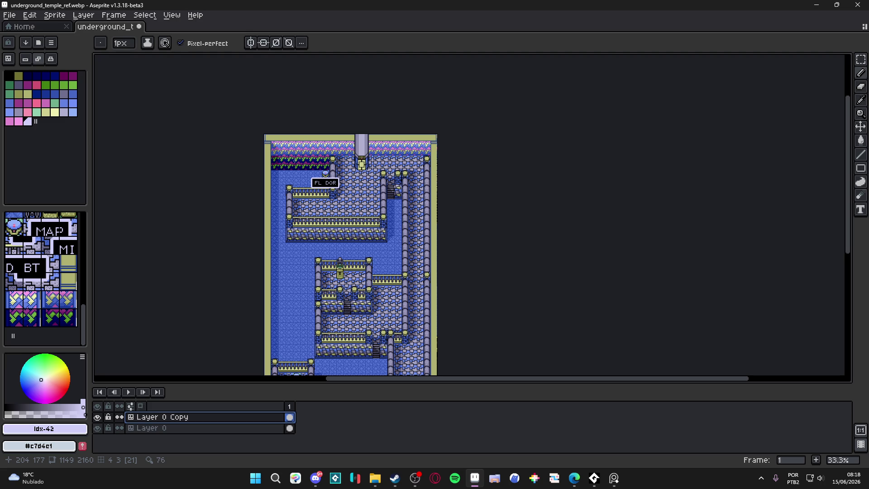
left_click(574, 478)
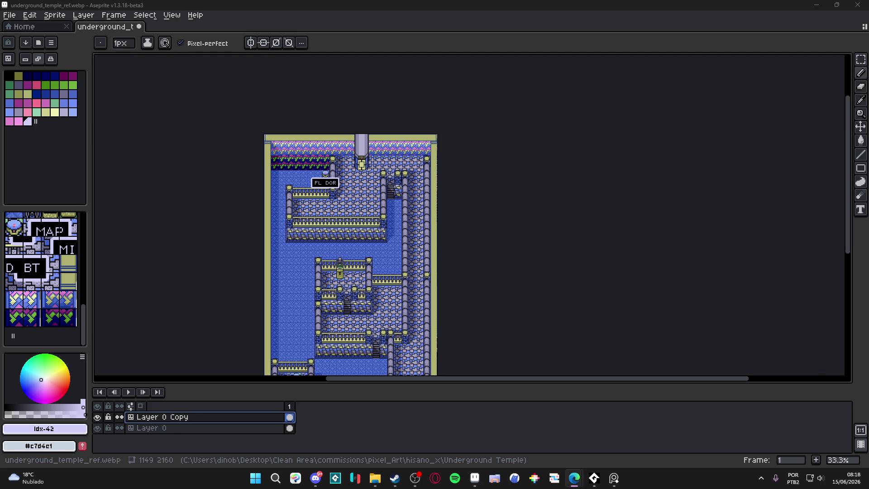
scroll(289, 146, "up", 3)
scroll(288, 146, "up", 3)
scroll(288, 146, "up", 1)
scroll(285, 193, "up", 2)
scroll(279, 192, "up", 1)
scroll(280, 192, "down", 2)
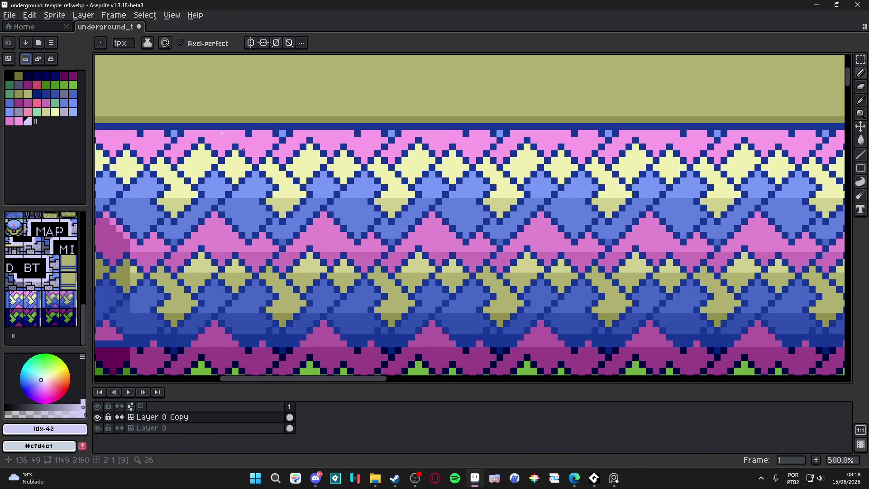
Step: Show the tile grid again with Ctrl+' and pan to the wall's top-left lattice corner
key("ctrl+apostrophe")
scroll(377, 268, "down", 1)
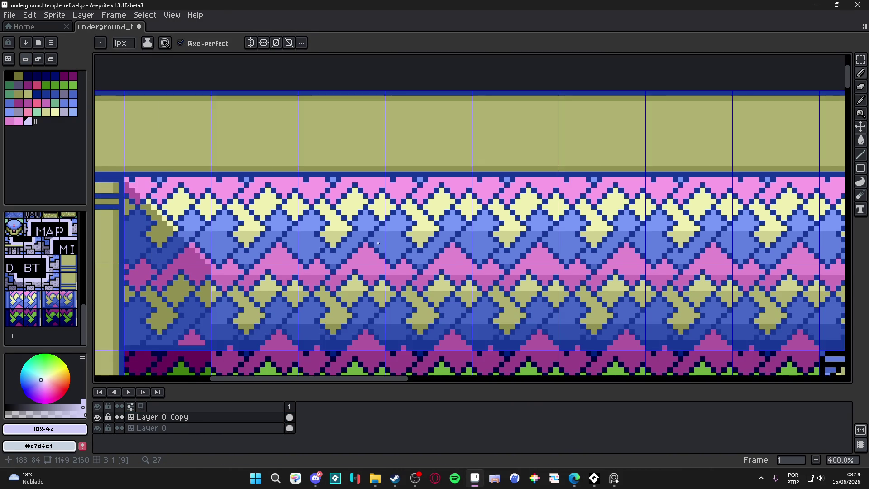
left_click_drag(379, 243, 395, 215)
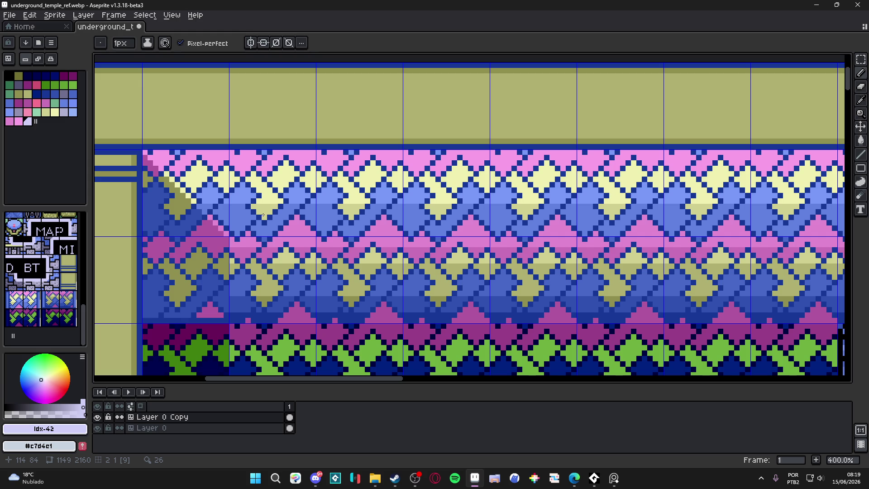
scroll(263, 214, "down", 1)
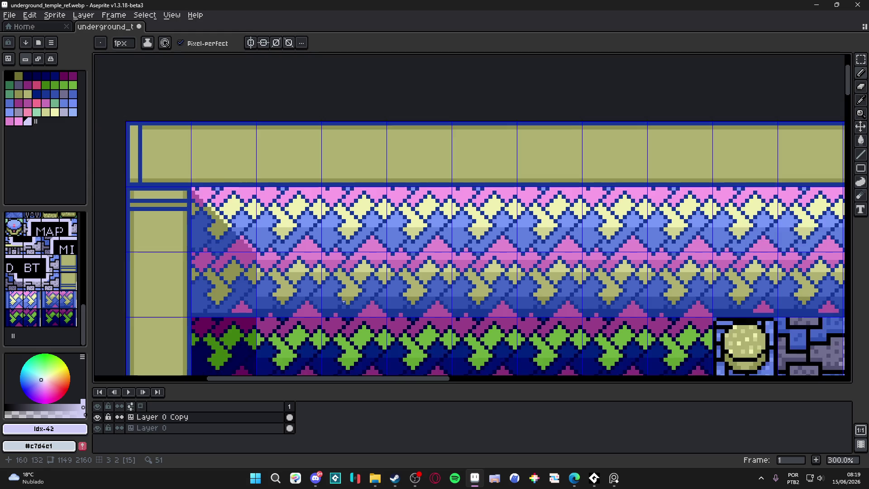
scroll(263, 215, "down", 1)
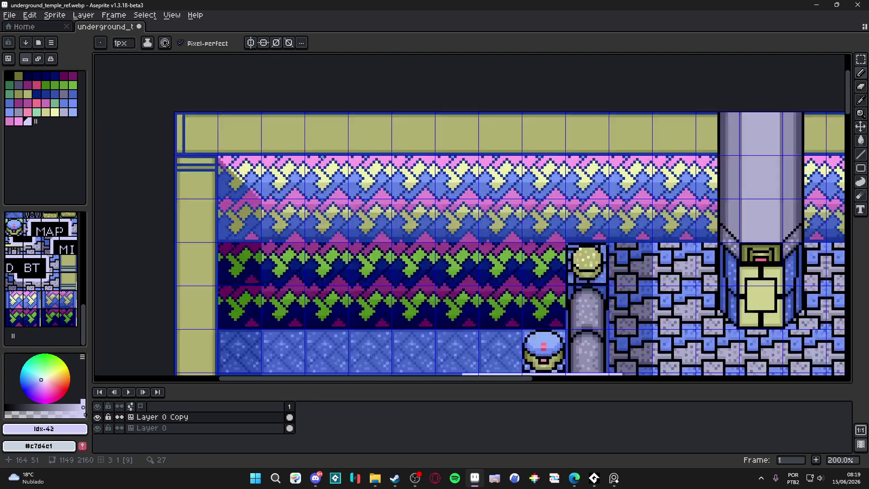
scroll(323, 158, "down", 3)
scroll(323, 157, "up", 2)
scroll(323, 158, "up", 2)
scroll(322, 158, "down", 1)
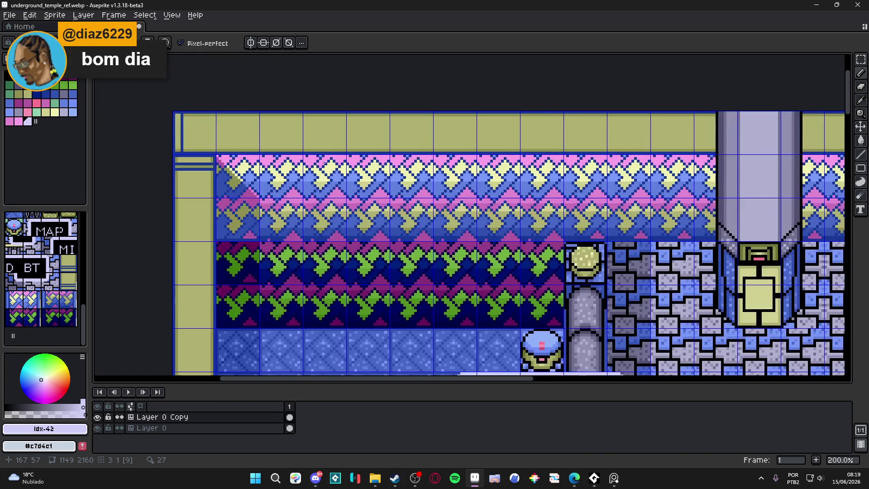
scroll(322, 157, "down", 1)
scroll(324, 163, "up", 1)
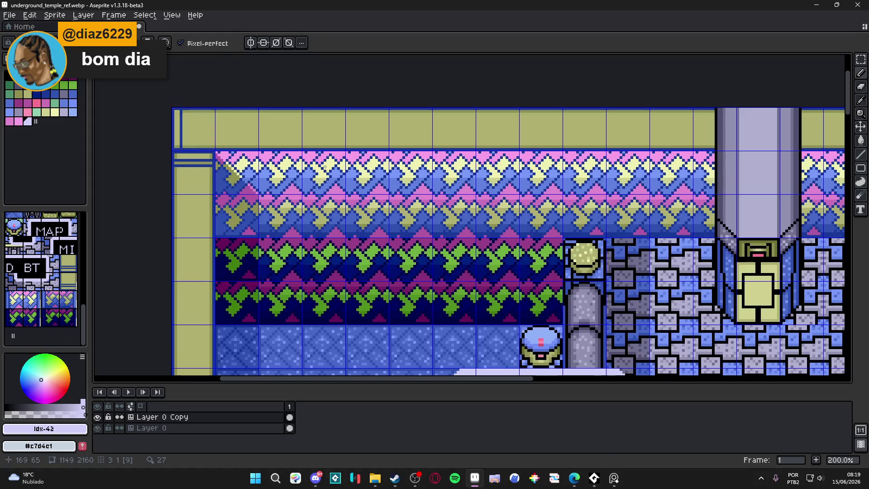
scroll(324, 163, "down", 1)
scroll(357, 213, "up", 3)
scroll(340, 213, "up", 2)
scroll(311, 214, "down", 1)
scroll(326, 187, "up", 2)
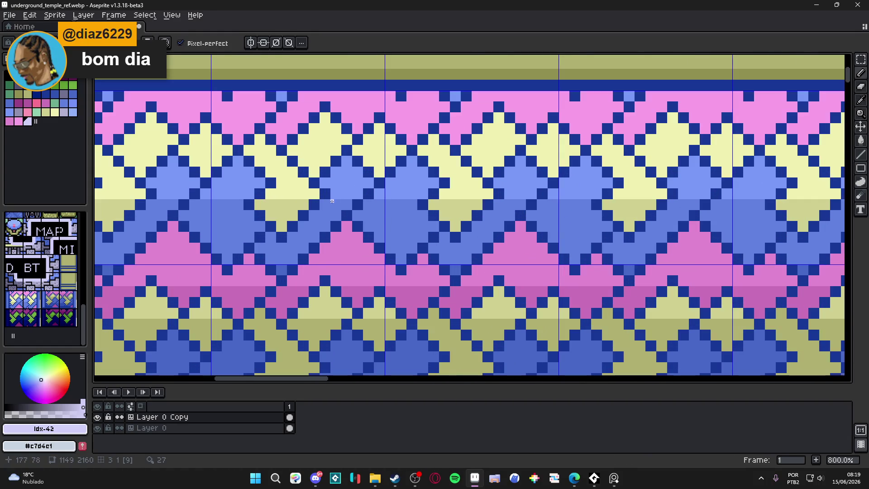
Step: Draw light and medium blue diagonal lines across the blue band in every lattice tile, sampling colours from the artwork
left_click(331, 201, "alt")
left_click(324, 197, "alt")
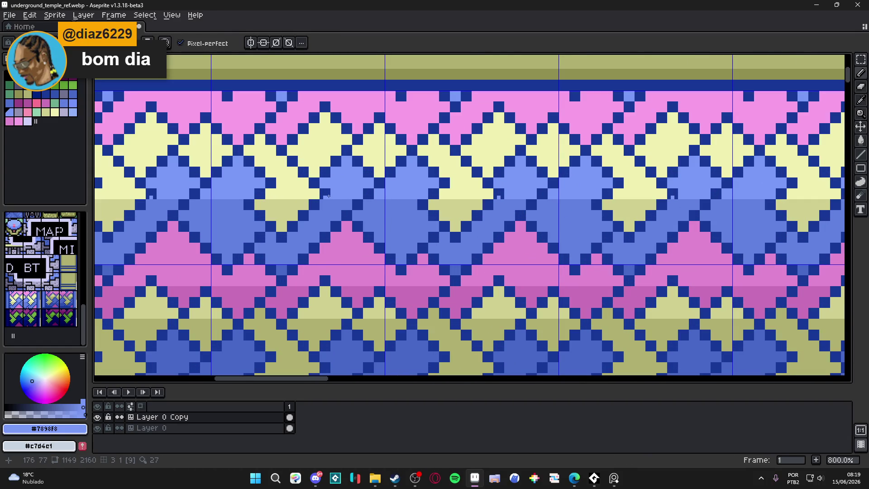
mouse_move(327, 197)
left_mouse_down()
mouse_move(280, 243)
mouse_move(328, 196)
left_mouse_up()
key("alt")
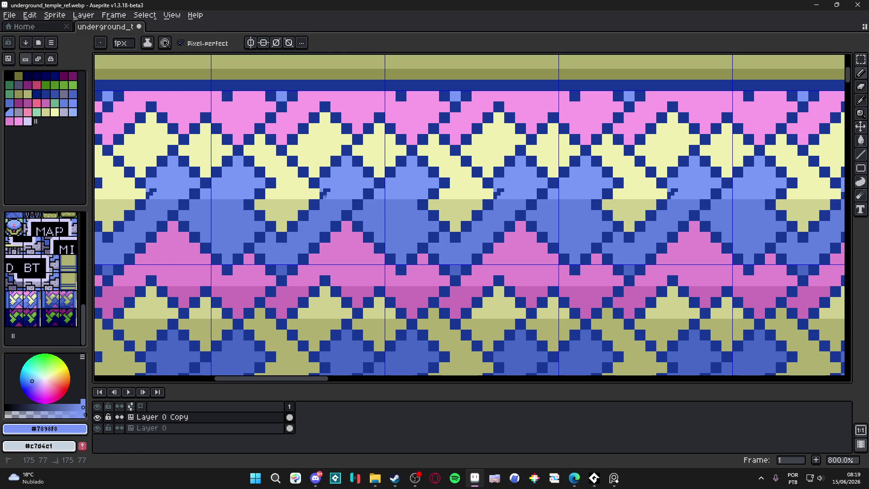
left_click(324, 194, "alt")
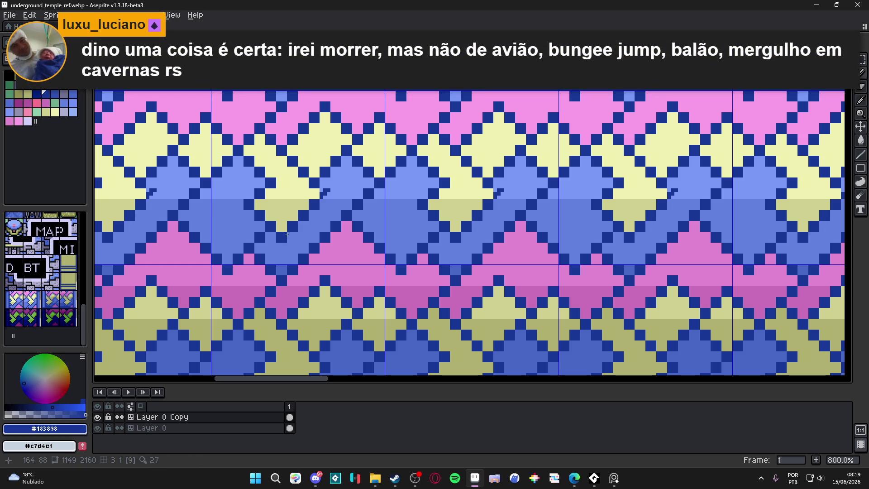
left_click_drag(335, 200, 344, 195)
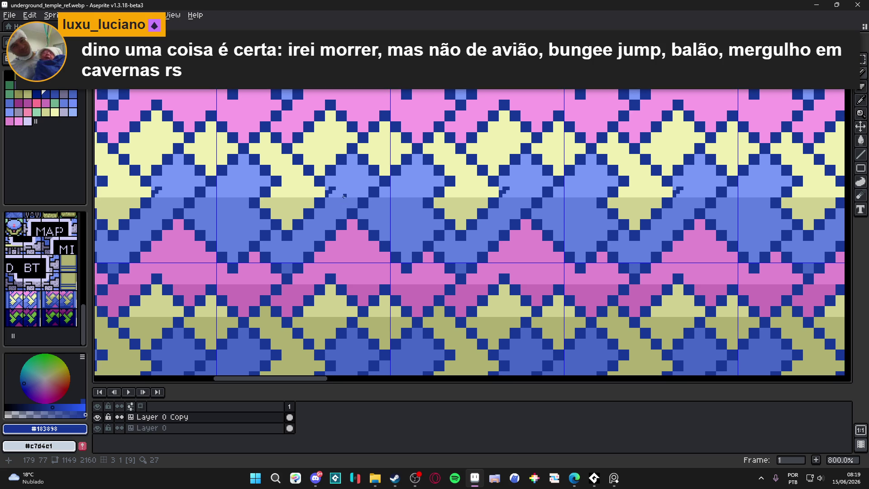
left_click(329, 194, "alt")
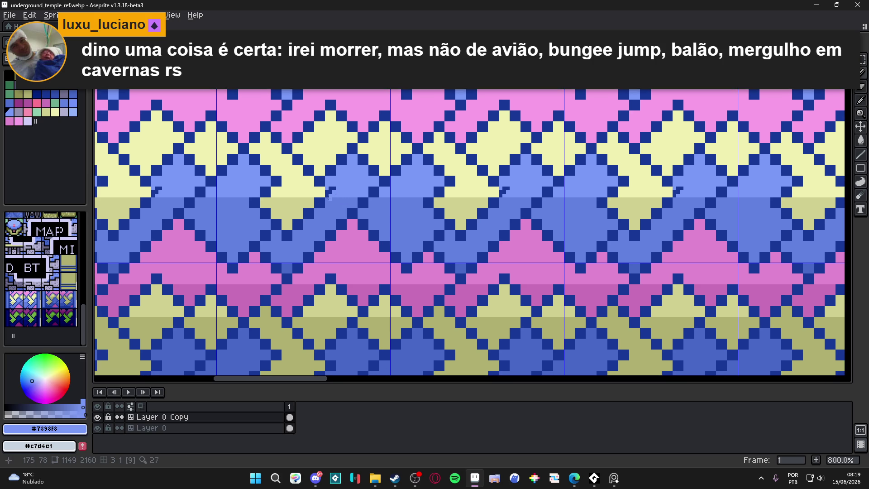
left_click_drag(330, 194, 288, 241)
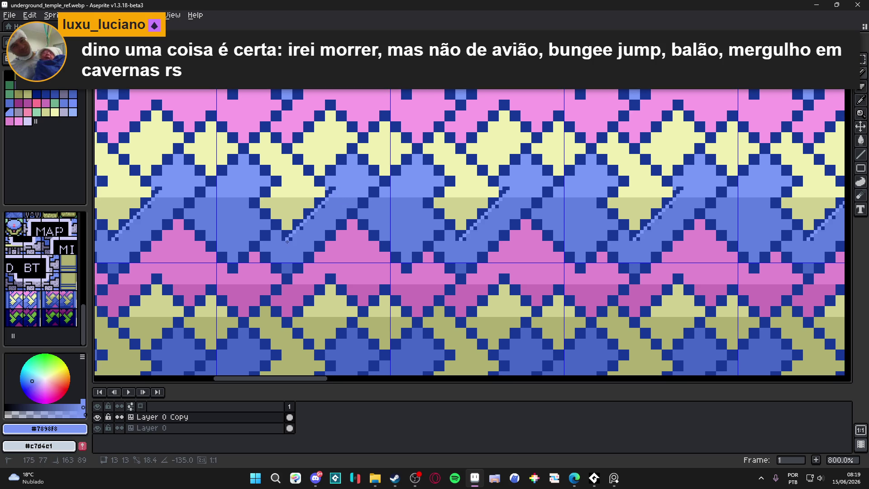
left_click(288, 237, "alt")
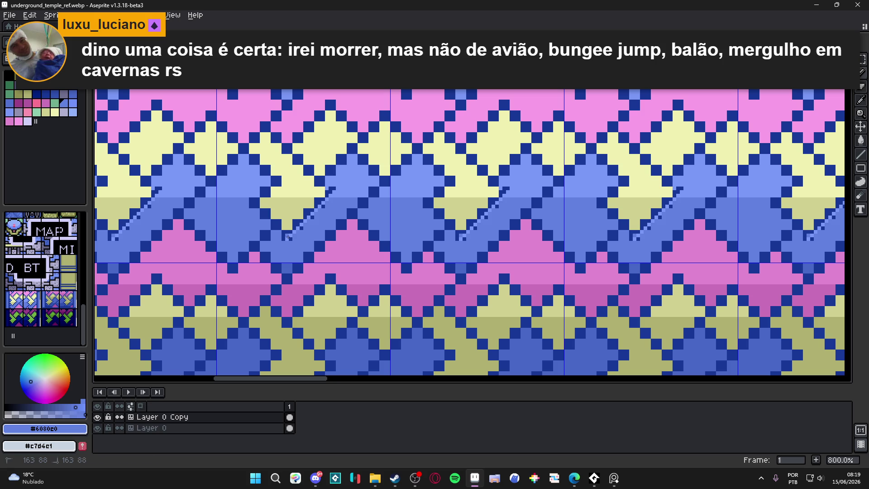
mouse_move(287, 237)
left_mouse_down()
mouse_move(327, 200)
mouse_move(291, 241)
left_mouse_up()
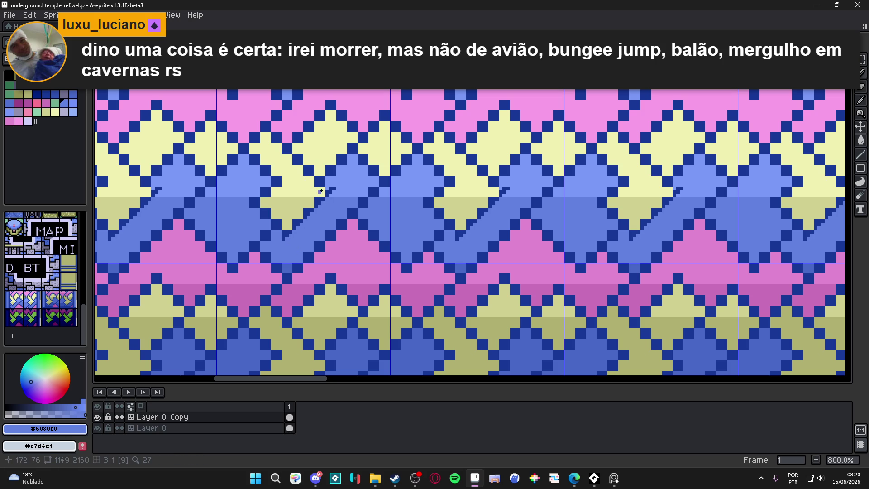
left_click(330, 187, "alt")
left_click_drag(331, 188, 320, 198)
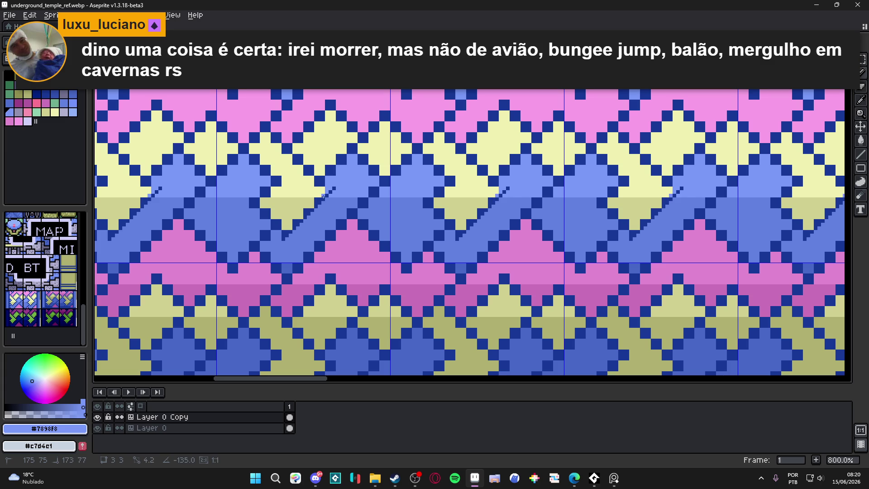
left_click(282, 234, "alt")
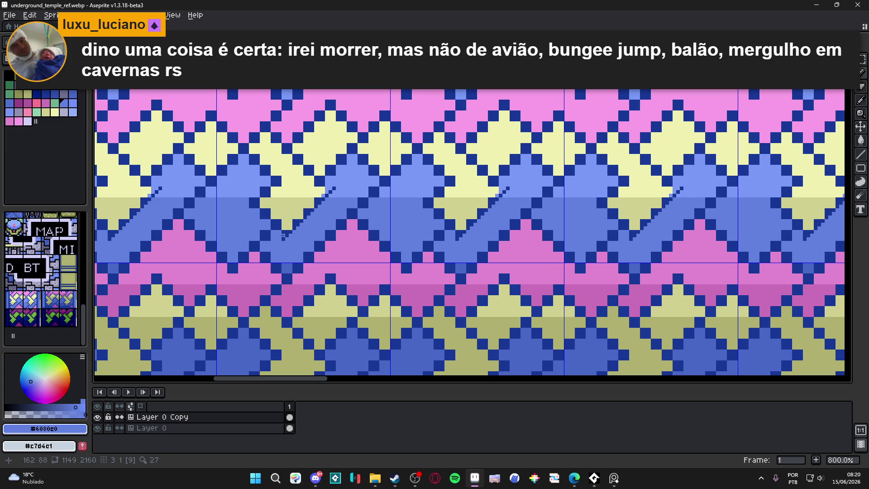
mouse_move(282, 236)
left_mouse_down()
mouse_move(319, 201)
mouse_move(286, 230)
left_mouse_up()
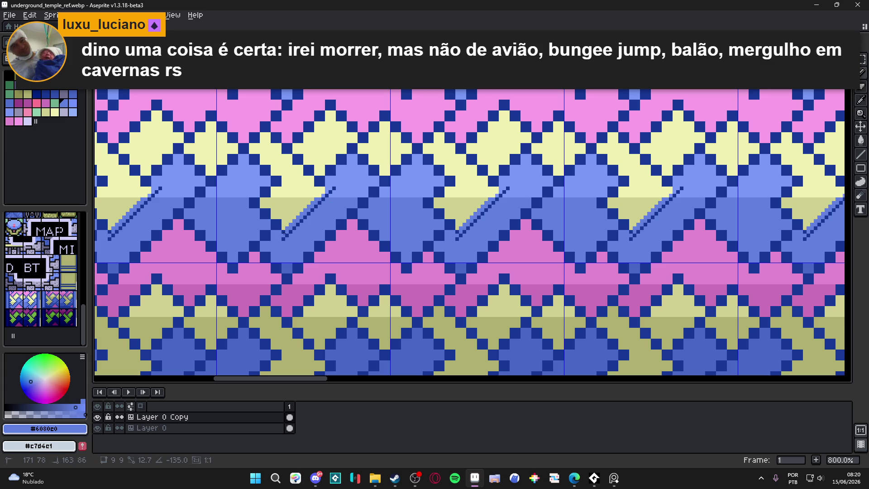
Step: Draw a yellow diagonal edge on each diamond and a medium-blue line along the yellow triangle's lower-left edge
key("alt")
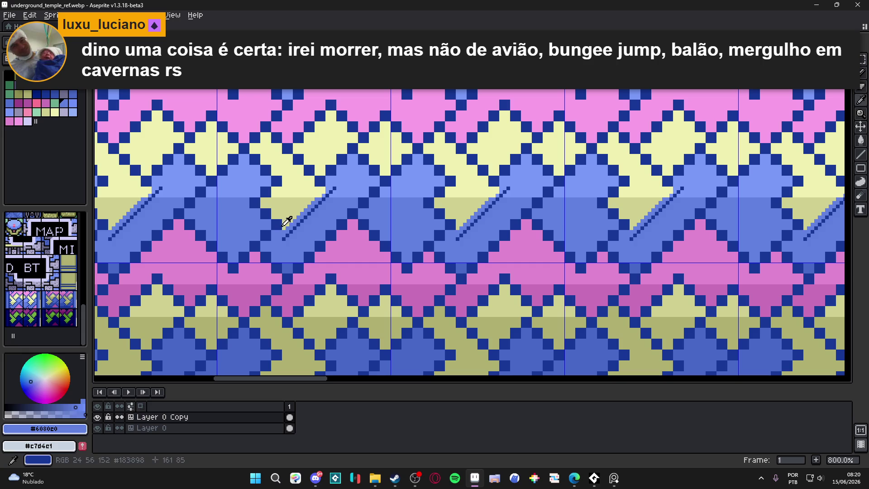
left_click(283, 227, "alt")
mouse_move(270, 217)
left_mouse_down()
mouse_move(254, 198)
mouse_move(281, 181)
left_mouse_up()
left_click(280, 180, "alt")
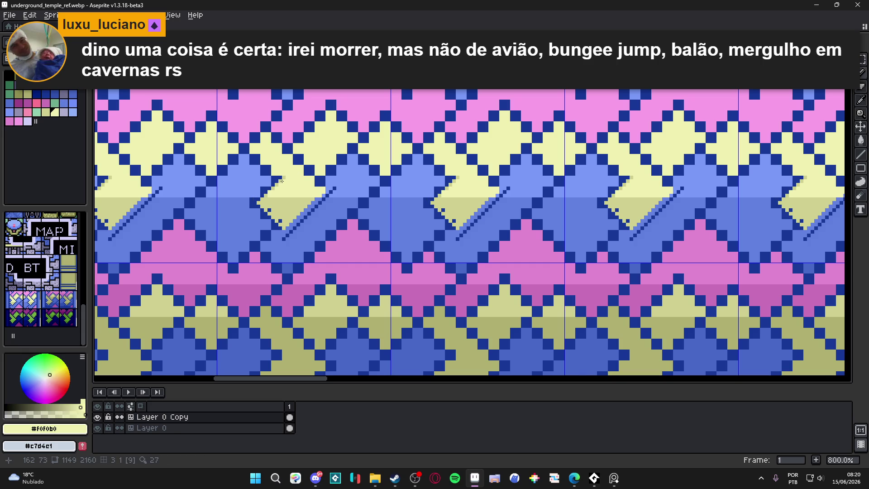
left_click(268, 214, "alt")
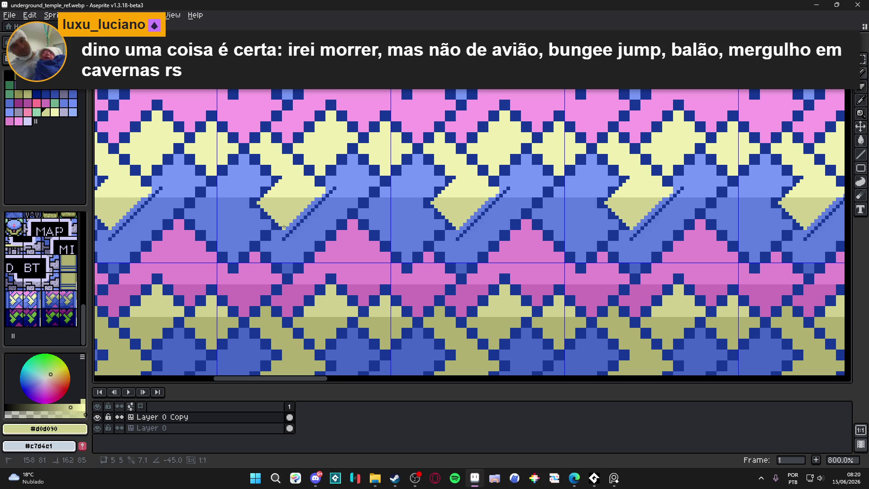
left_click(279, 228, "alt")
left_click(276, 228, "shift")
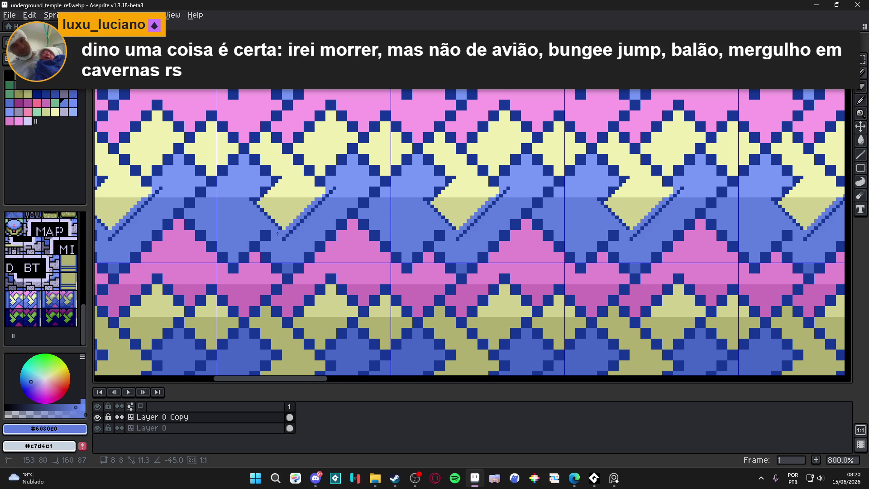
left_click(262, 201, "alt")
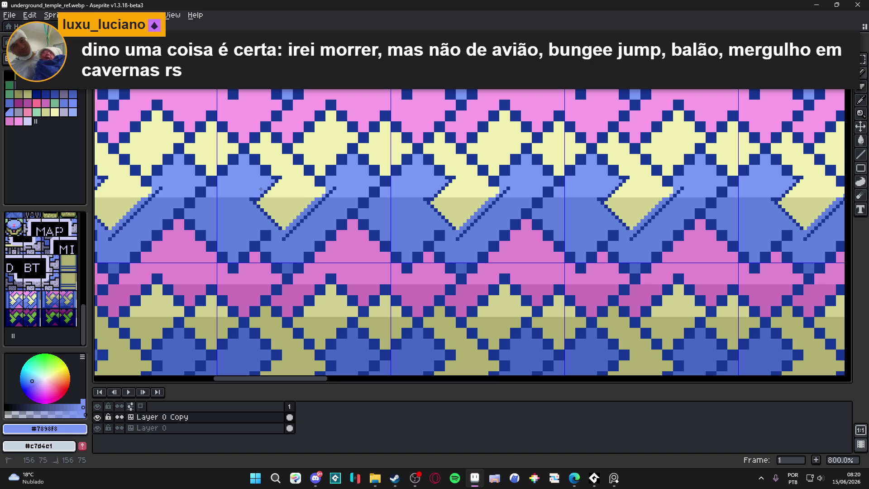
left_click(254, 199, "alt")
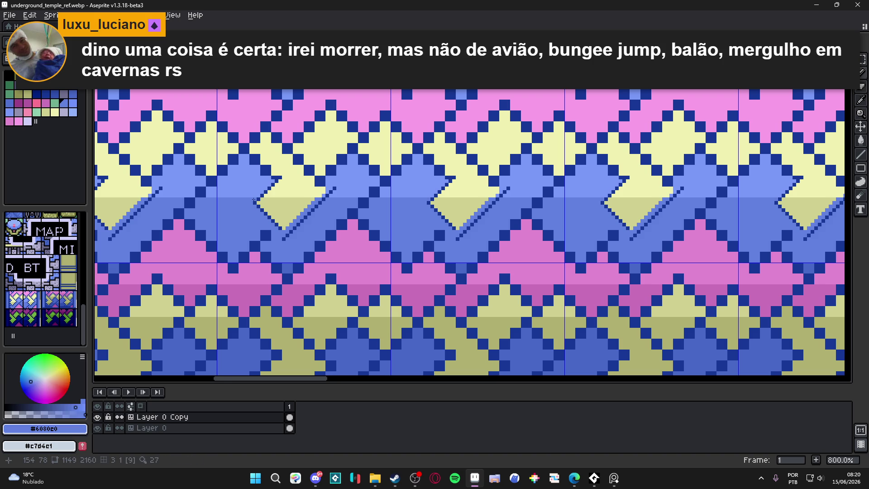
scroll(254, 200, "down", 4)
scroll(254, 199, "up", 1)
scroll(258, 197, "up", 3)
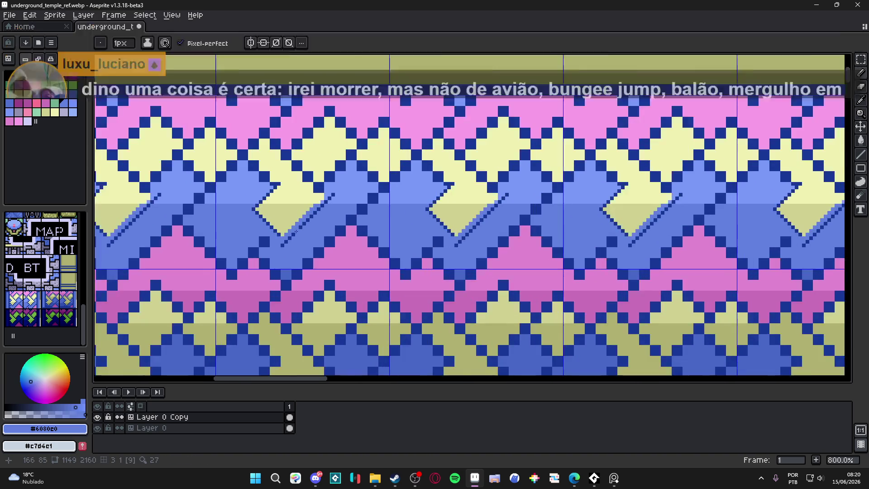
scroll(263, 232, "up", 2)
Step: Undo the recent blue pencil strokes, then Magic Wand-select one wall tile and make pink the foreground colour
left_click(263, 233, "alt")
scroll(264, 233, "down", 4)
scroll(246, 231, "down", 1)
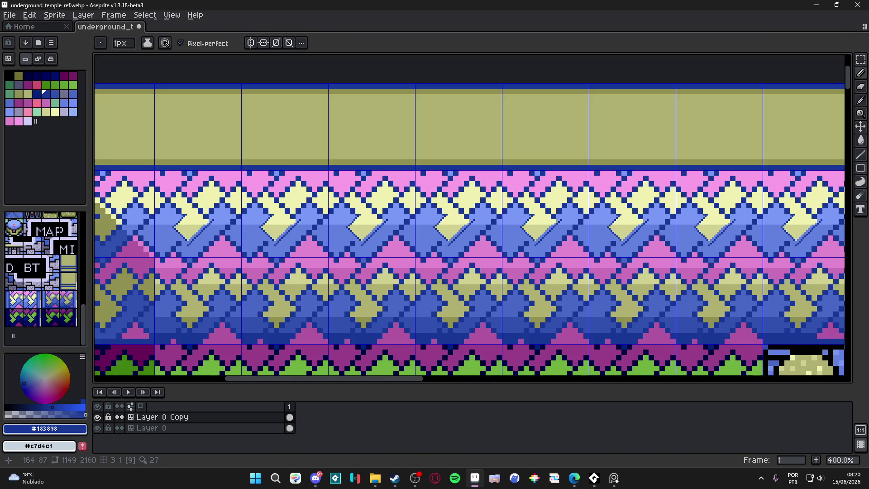
scroll(285, 238, "down", 1)
key("ctrl+z")
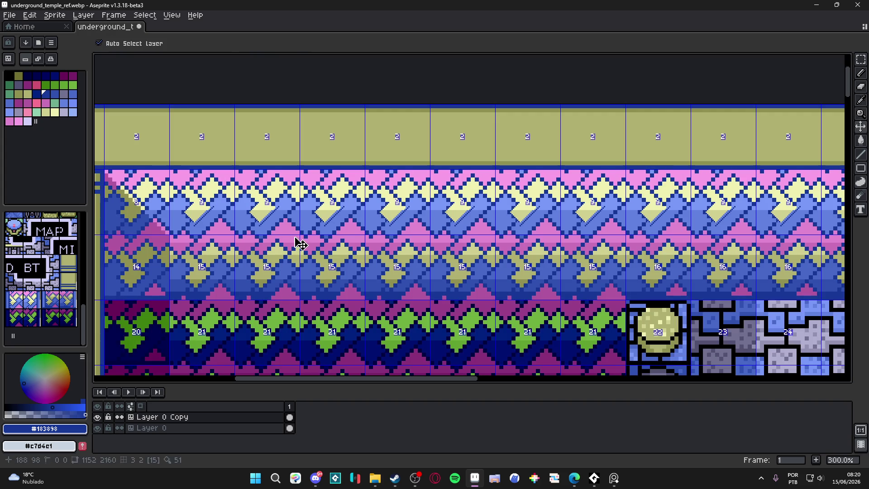
key("ctrl+z")
key("ctrl+z")
key("ctrl+z")
key("ctrl+z")
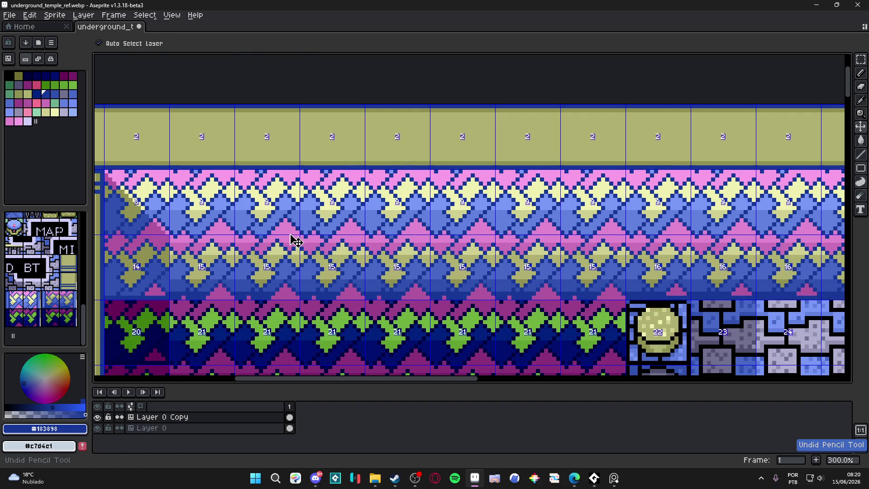
key("ctrl+z")
scroll(302, 239, "up", 1)
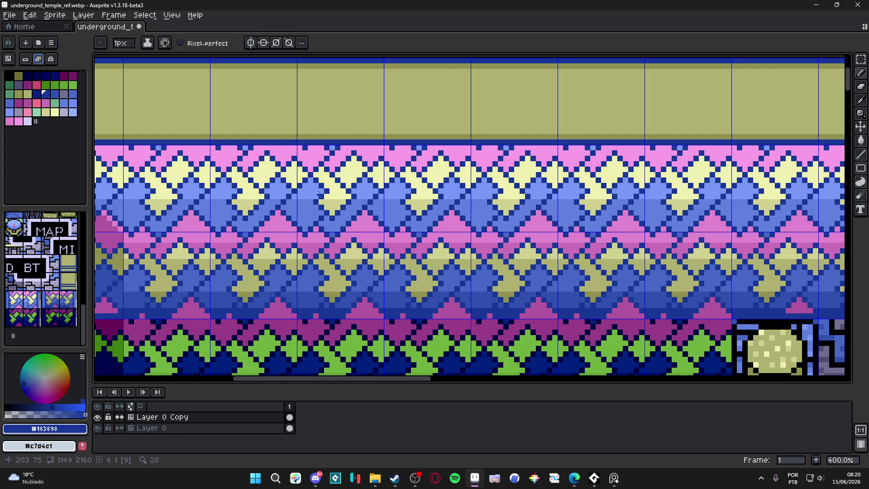
key("m")
left_click(324, 186)
key("w")
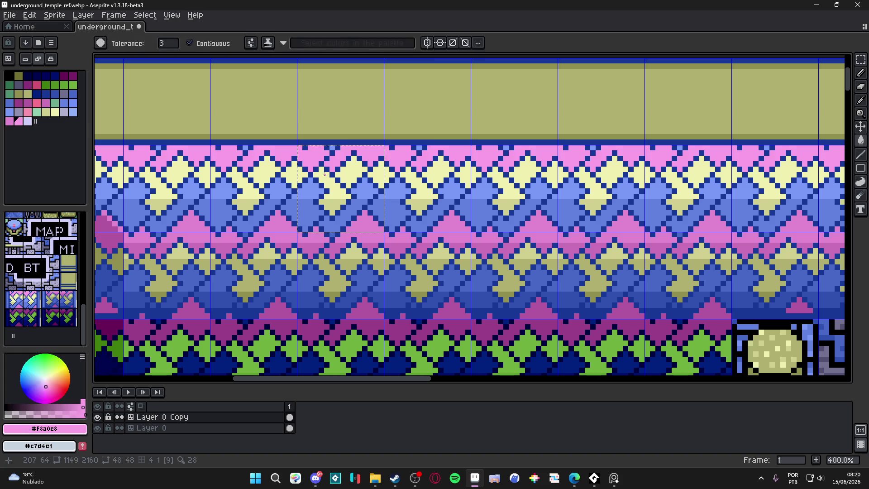
Step: Paint the selected tile and five neighbours solid pink in Tile mode, then shrink the brush back to one pixel
key("b")
key("plus")
key("plus")
key("plus")
key("plus")
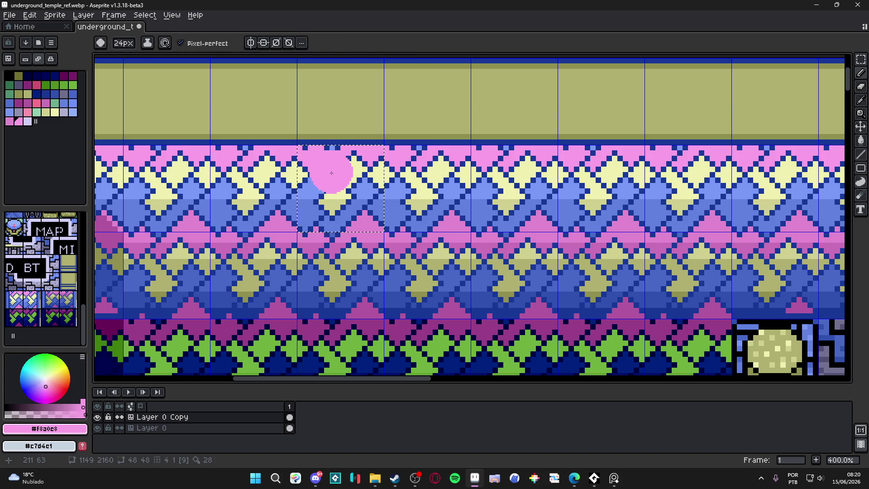
key("plus")
key("plus")
key("plus")
left_click_drag(339, 175, 366, 236)
key("Tab")
left_click(427, 189)
left_click(507, 179)
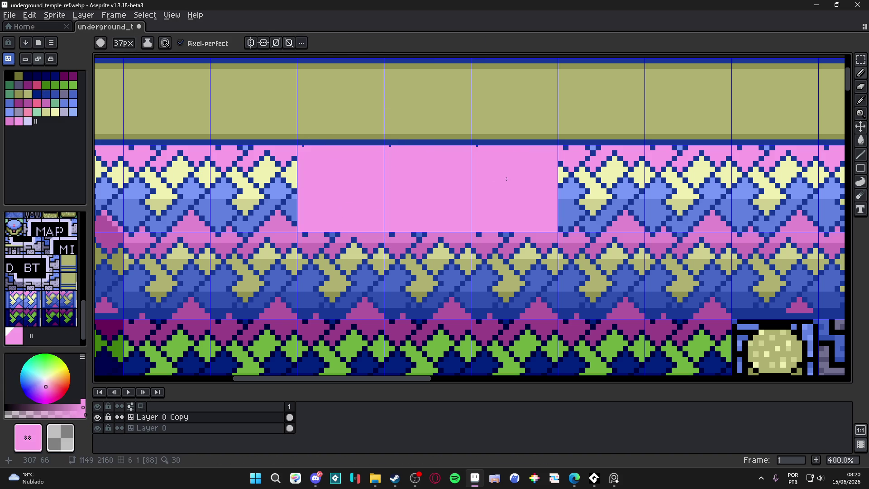
left_click(499, 265)
left_click(414, 269)
left_click(340, 271)
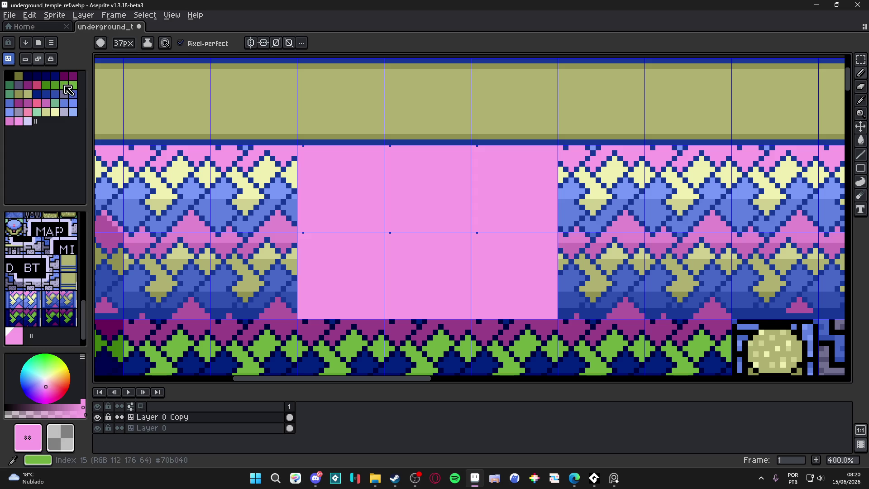
left_click(45, 85)
key("plus")
key("plus")
key("plus")
key("minus")
key("minus")
key("minus")
key("minus")
key("minus")
key("minus")
key("minus")
key("minus")
key("minus")
key("minus")
scroll(386, 151, "up", 1)
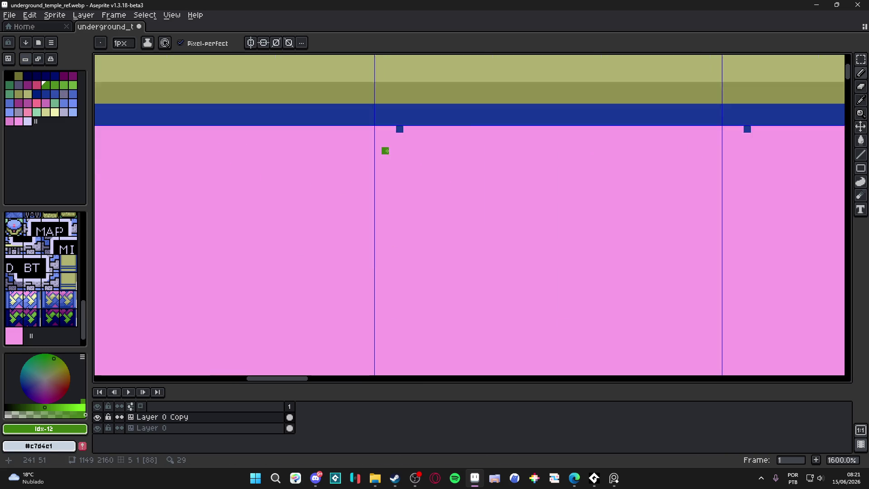
Step: Draw a dark-blue diagonal with zigzag extensions in each pink tile, then undo back to the single diagonal
left_click(386, 151, "alt")
scroll(385, 151, "up", 3)
scroll(398, 146, "down", 7)
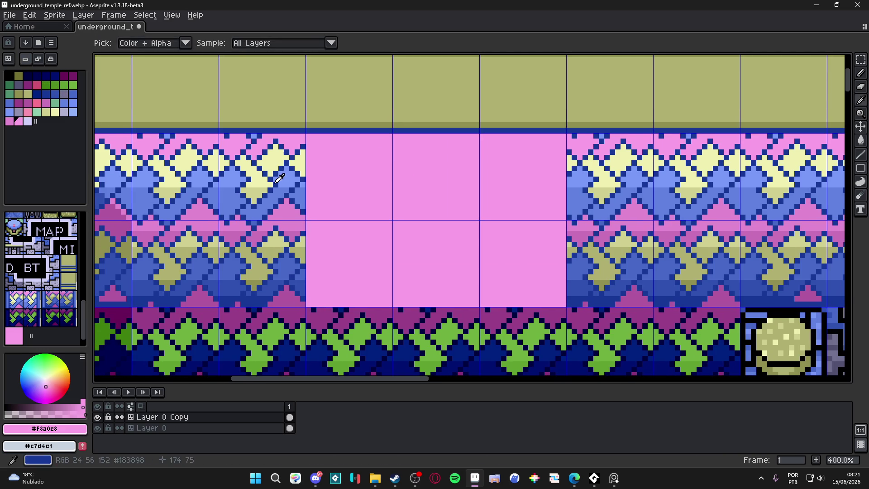
left_click(267, 211, "alt")
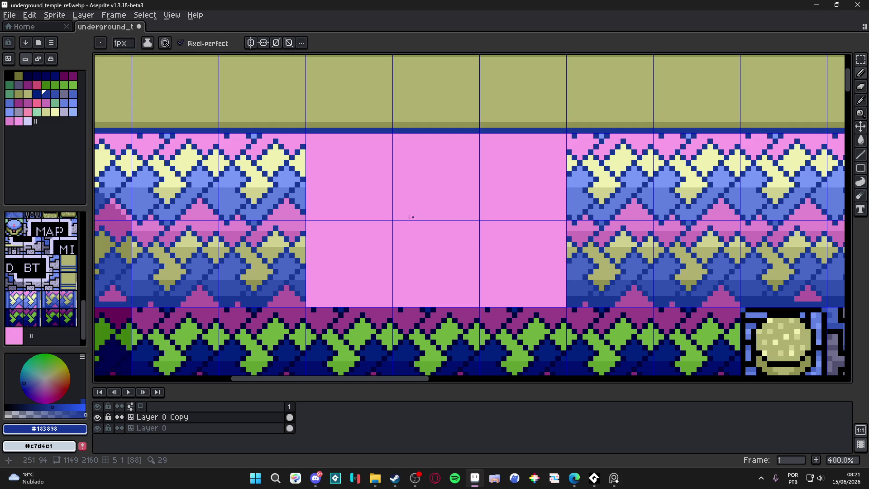
left_click_drag(407, 219, 447, 182)
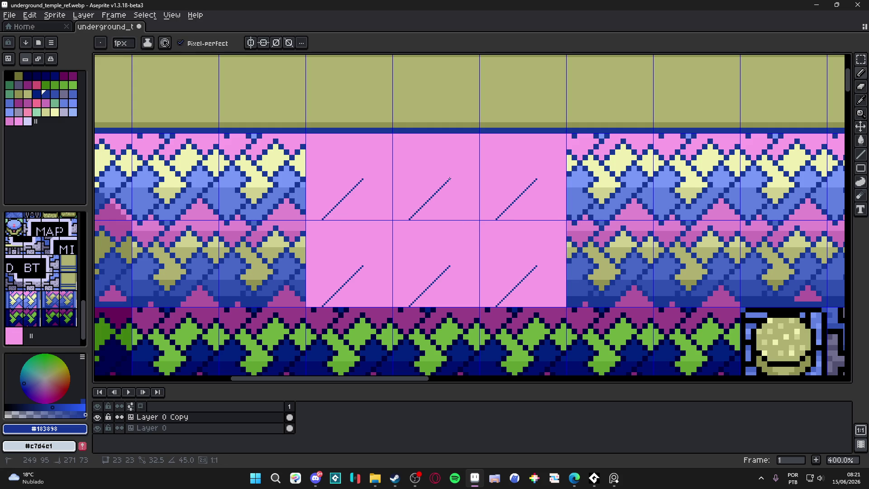
mouse_move(448, 180)
left_mouse_down()
mouse_move(427, 144)
mouse_move(438, 134)
left_mouse_up()
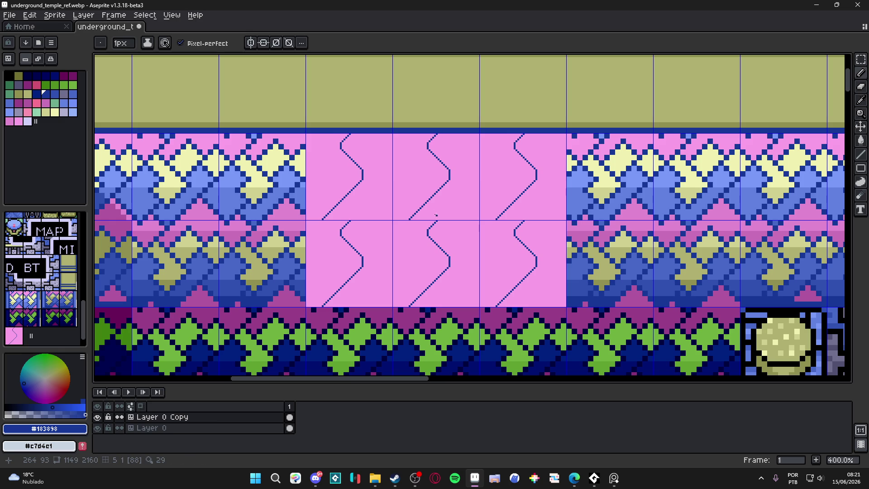
scroll(438, 219, "up", 2)
mouse_move(437, 219)
left_mouse_down()
mouse_move(461, 186)
mouse_move(433, 186)
left_mouse_up()
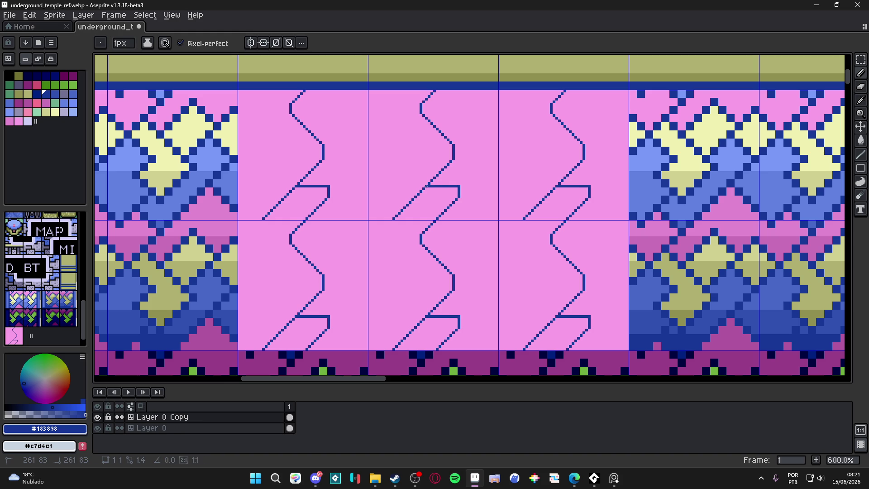
scroll(431, 213, "down", 3)
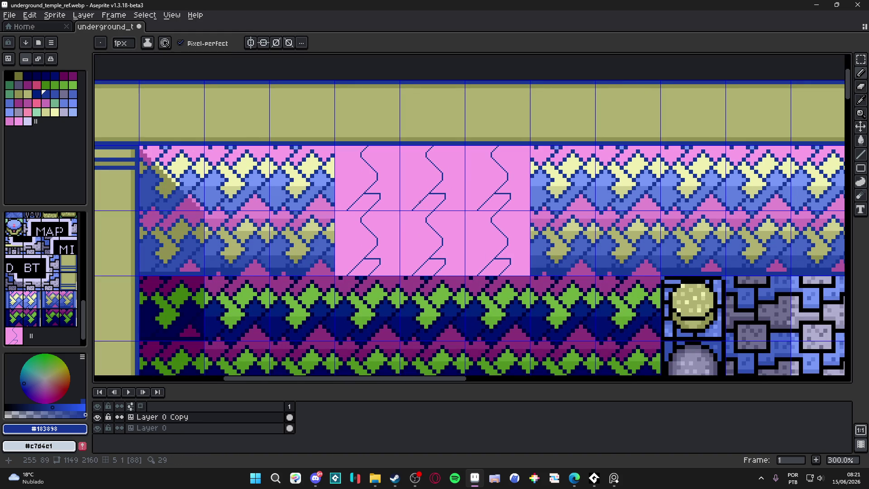
scroll(420, 196, "up", 2)
scroll(411, 211, "up", 1)
scroll(402, 224, "up", 1)
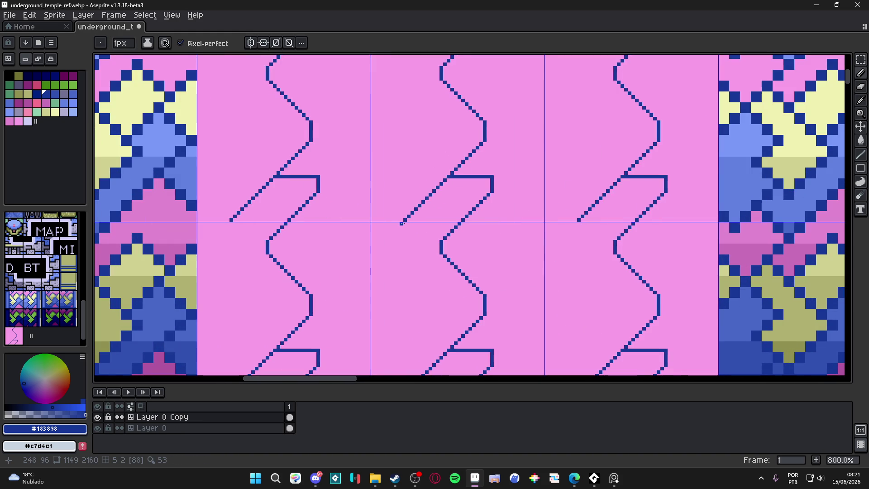
scroll(402, 223, "down", 3)
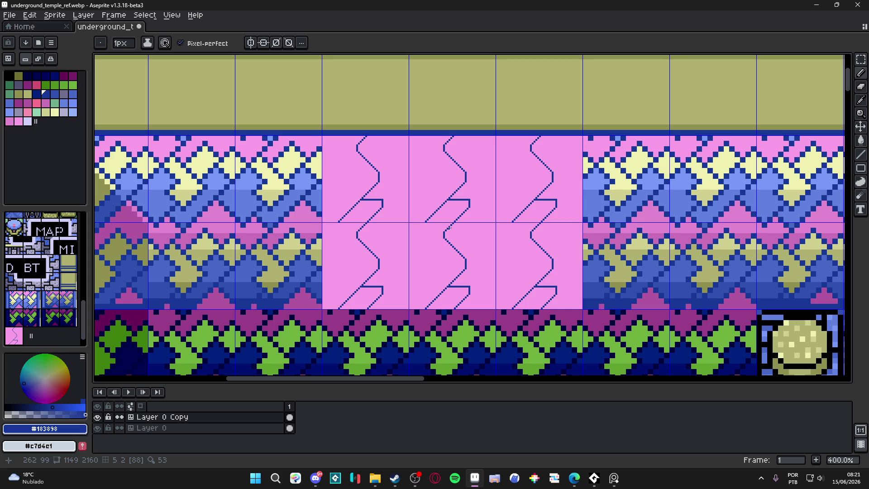
scroll(449, 227, "up", 1)
key("ctrl+z")
key("ctrl+z")
key("ctrl+z")
key("ctrl+z")
key("ctrl+y")
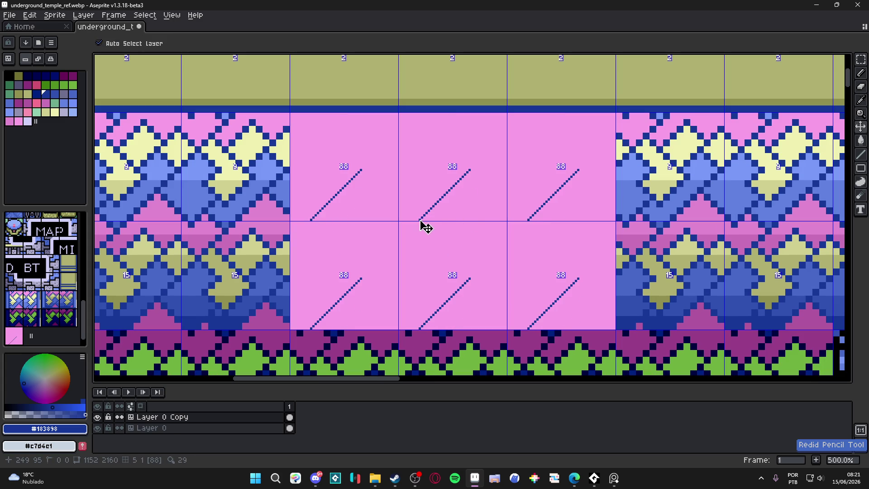
scroll(472, 160, "up", 2)
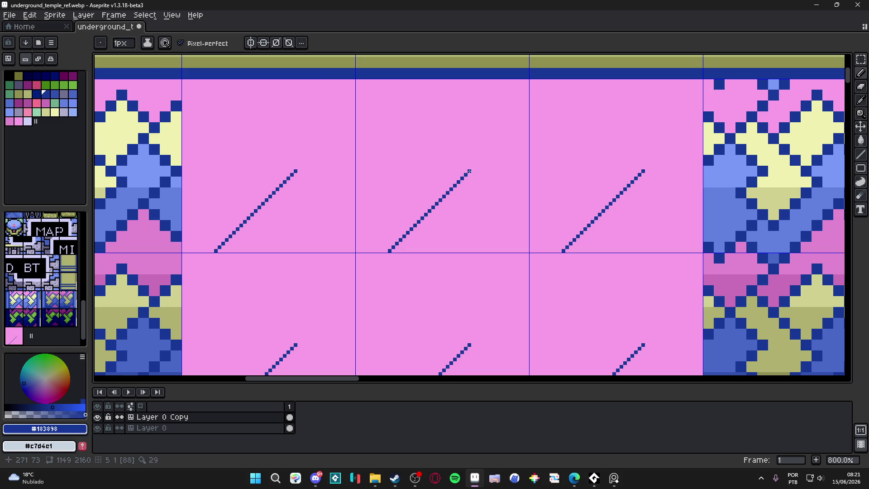
Step: Add parallel dark-blue diagonals up to the tile tops, try horizontal strokes and undo them
left_click(563, 79, "shift")
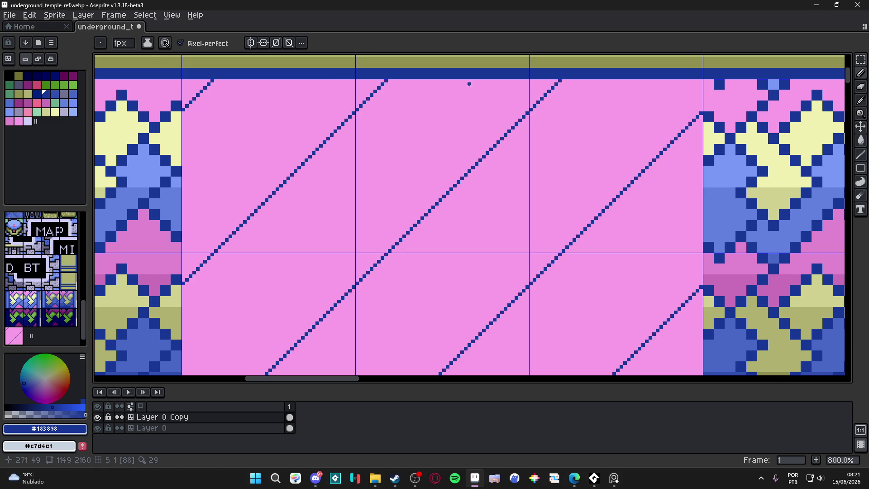
left_click_drag(468, 80, 299, 252)
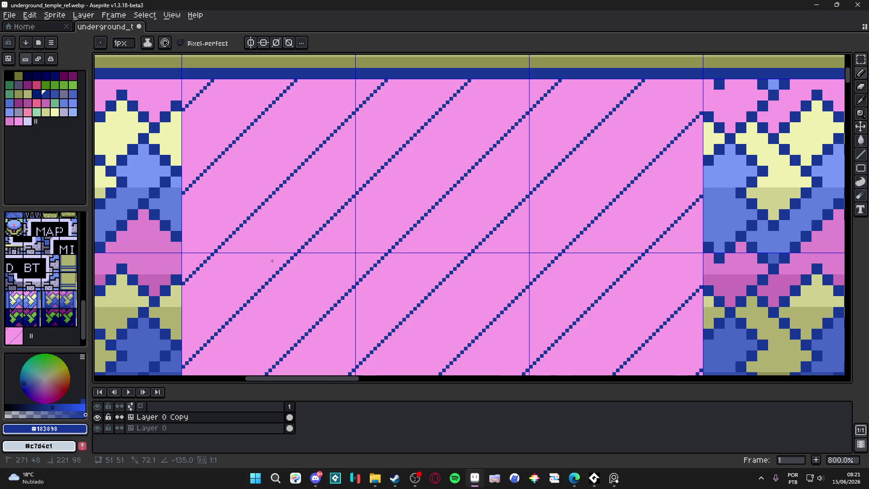
scroll(281, 252, "down", 3)
scroll(389, 201, "up", 3)
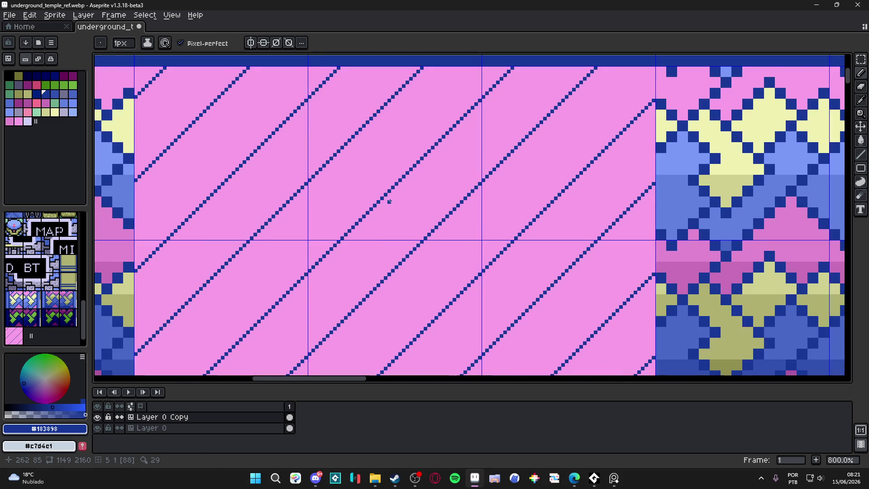
mouse_move(393, 194)
left_mouse_down()
mouse_move(476, 191)
mouse_move(451, 195)
mouse_move(452, 207)
mouse_move(461, 201)
left_mouse_up()
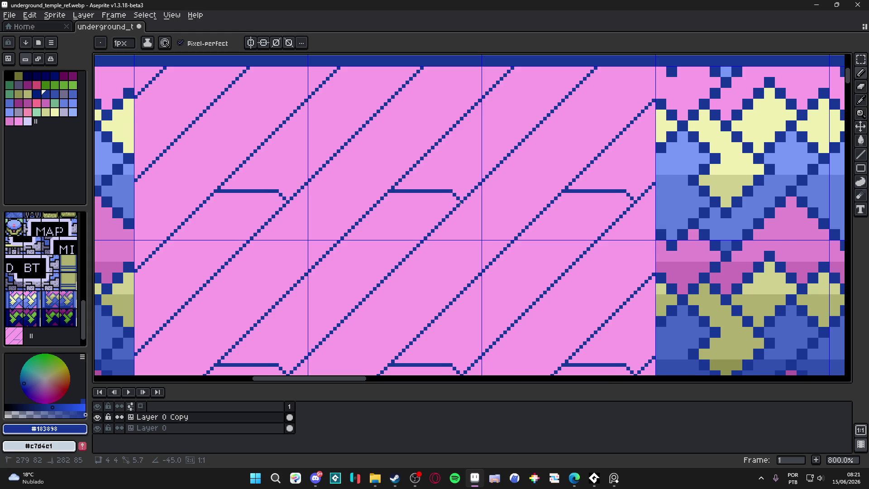
scroll(461, 202, "down", 1)
scroll(462, 196, "up", 3)
scroll(463, 190, "down", 3)
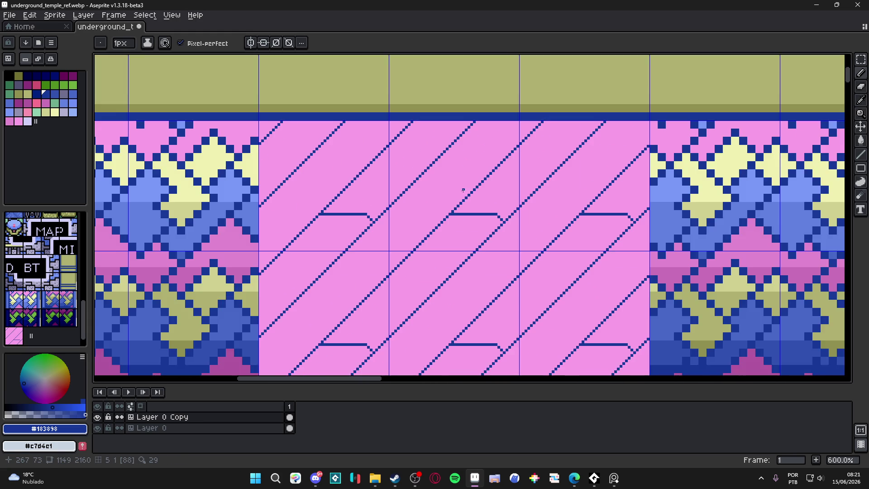
scroll(468, 203, "up", 1)
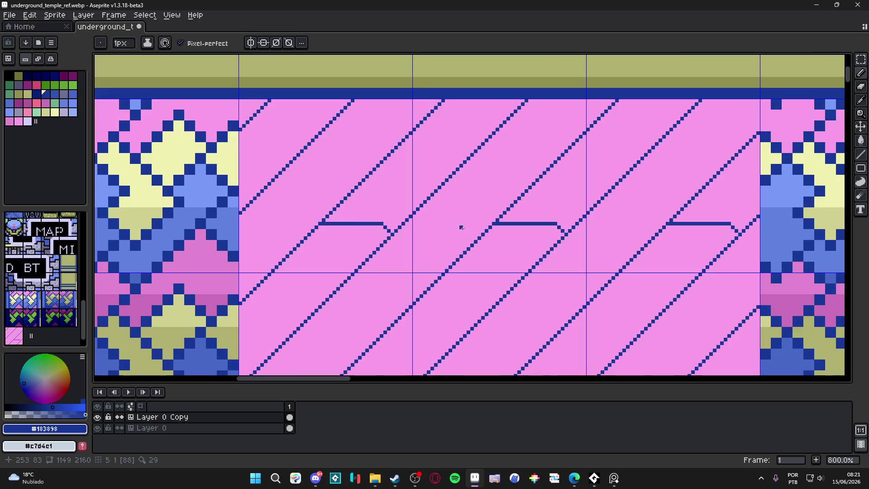
left_click_drag(470, 247, 426, 206)
scroll(475, 217, "right", 1)
key("v")
key("ctrl+z")
key("ctrl+z")
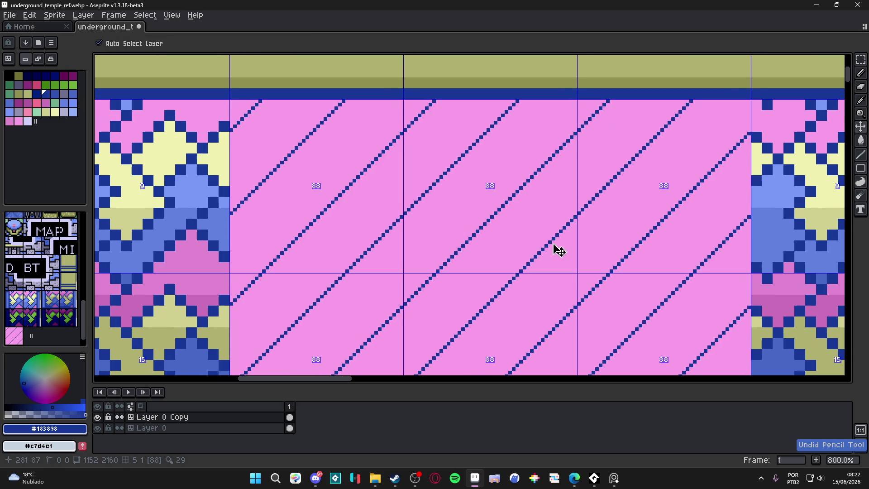
Step: Draw short blue diagonals branching off the existing lines on the pink tile, redoing one
key("b")
mouse_move(553, 238)
left_mouse_down()
mouse_move(510, 198)
mouse_move(522, 195)
left_mouse_up()
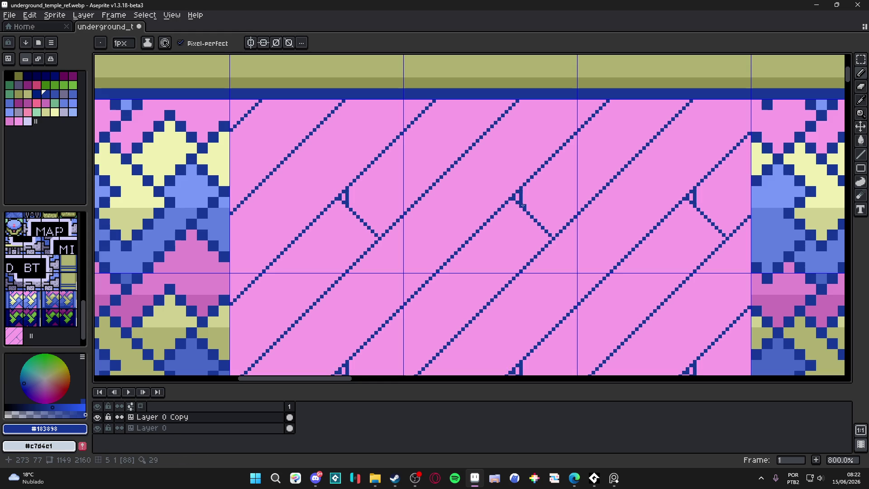
scroll(485, 242, "down", 1)
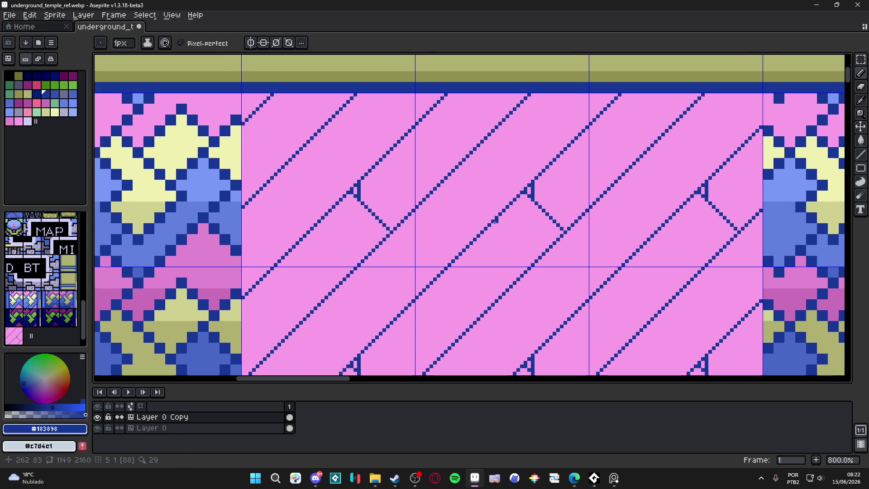
left_click_drag(490, 220, 449, 177)
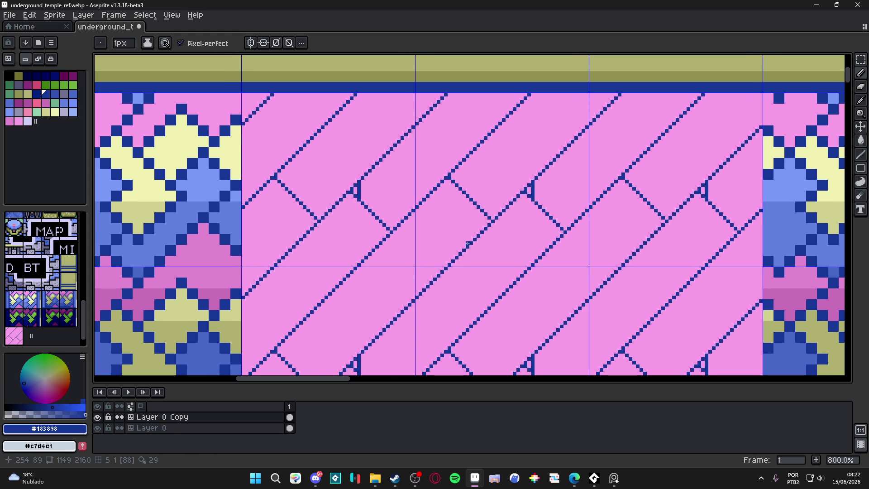
left_click_drag(462, 255, 502, 297)
key("ctrl+z")
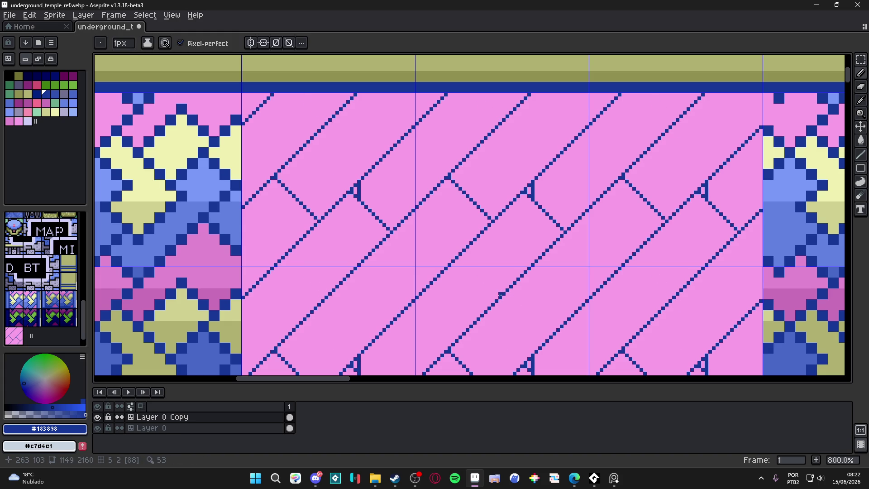
left_click_drag(499, 297, 463, 259)
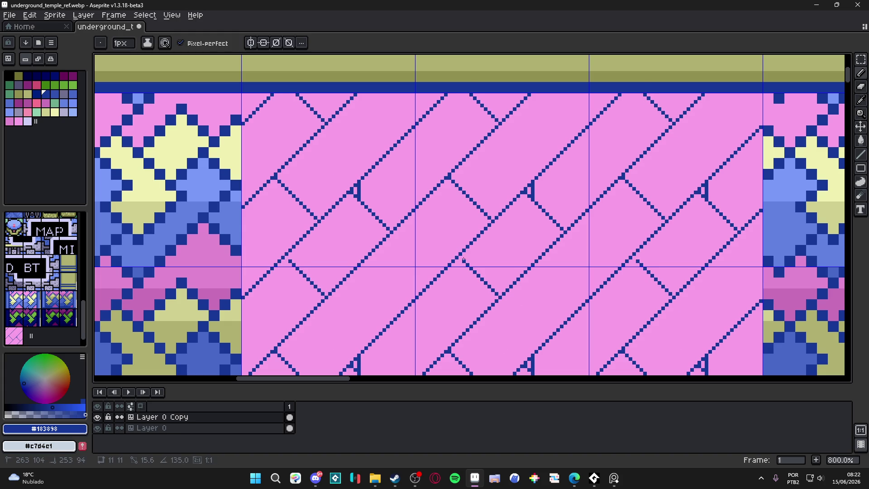
Step: Add more crossing down-right blue diagonals to form the diamond lattice
left_click_drag(501, 297, 500, 297)
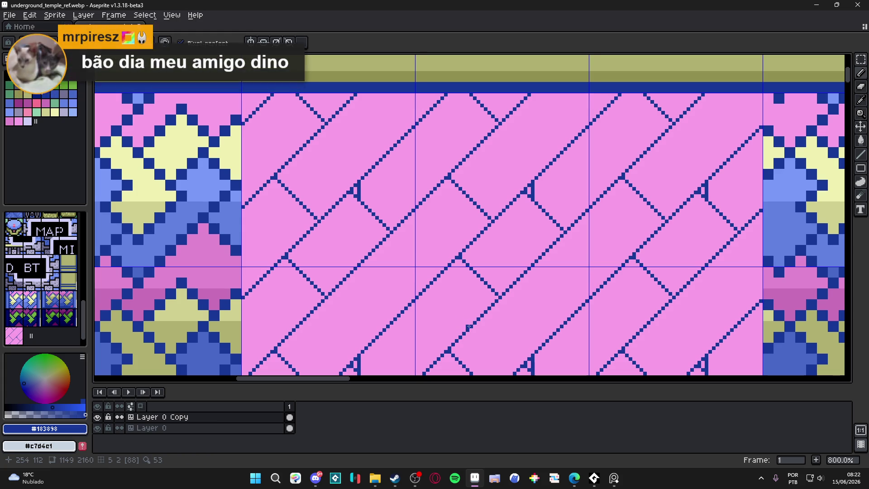
left_click_drag(462, 335, 384, 256)
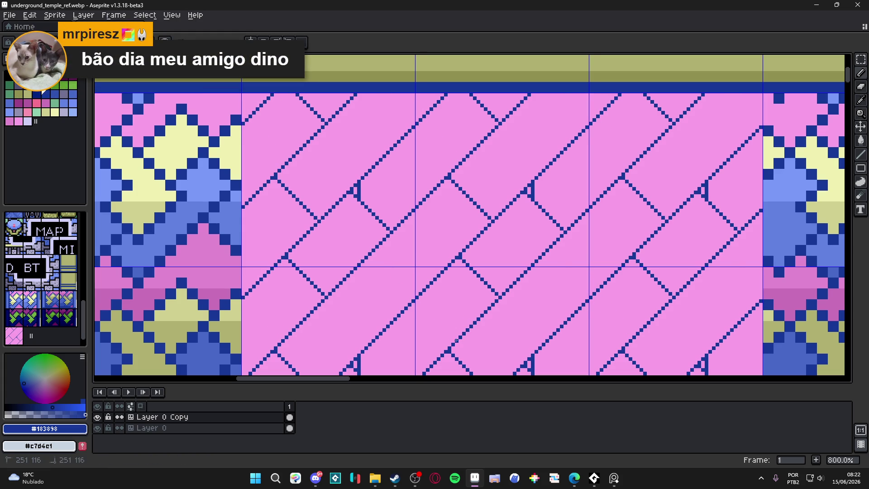
left_click_drag(456, 341, 380, 264)
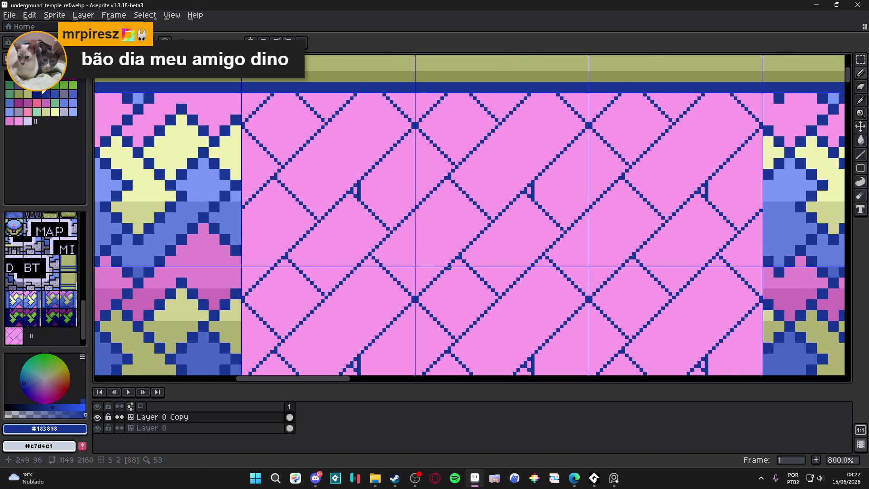
scroll(451, 267, "up", 1)
Step: Paint a diagonal segment back to pink and add a short vertical blue stroke
left_click(453, 263, "alt")
left_click_drag(458, 253, 396, 316)
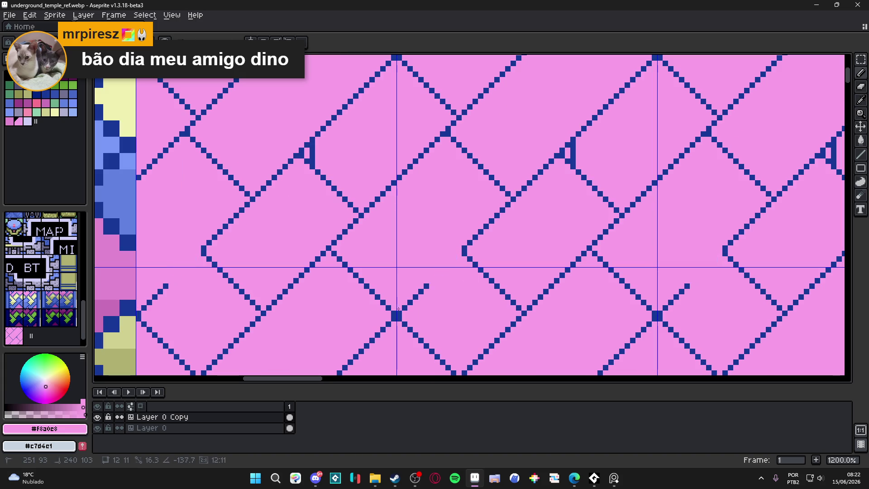
scroll(526, 231, "up", 2)
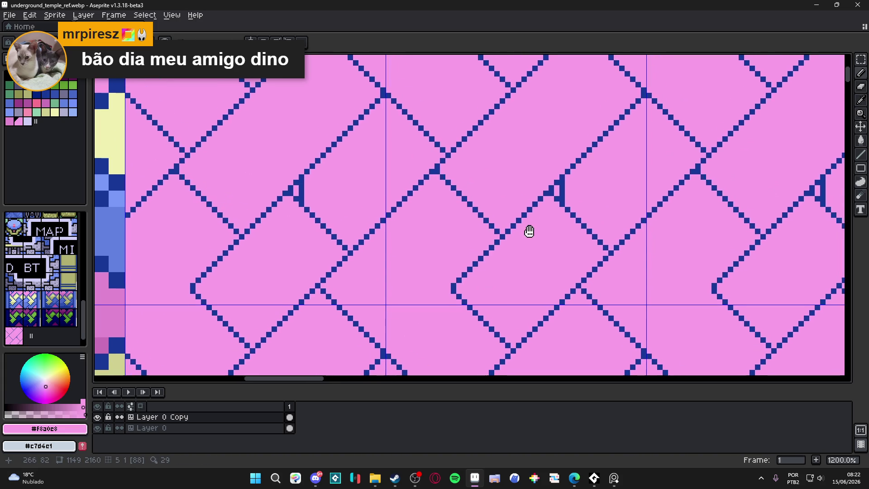
scroll(555, 194, "down", 2)
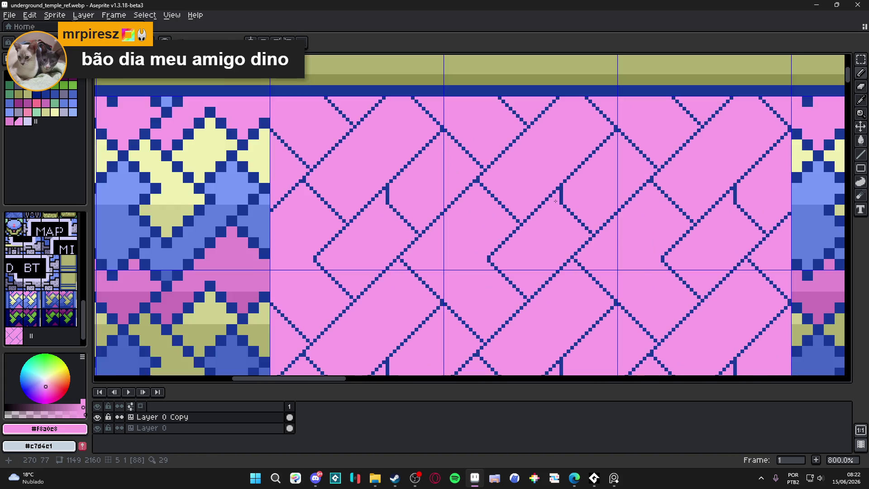
scroll(555, 200, "down", 2)
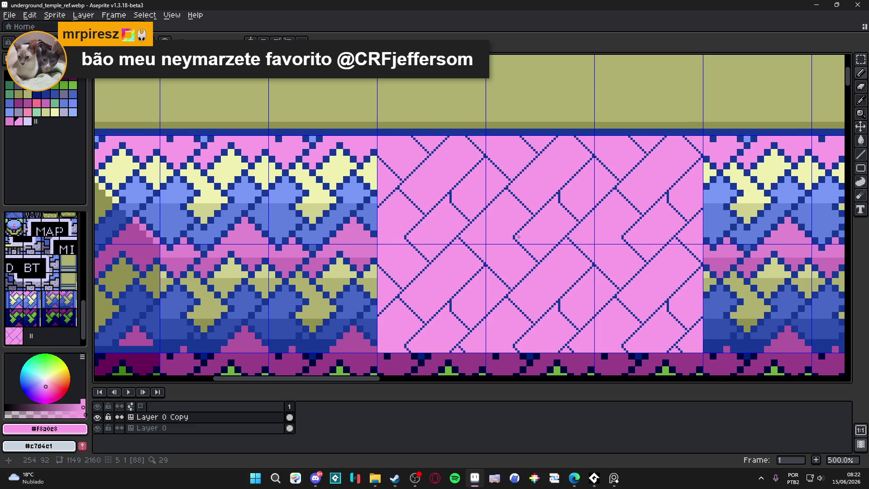
scroll(518, 237, "up", 1)
scroll(519, 237, "up", 3)
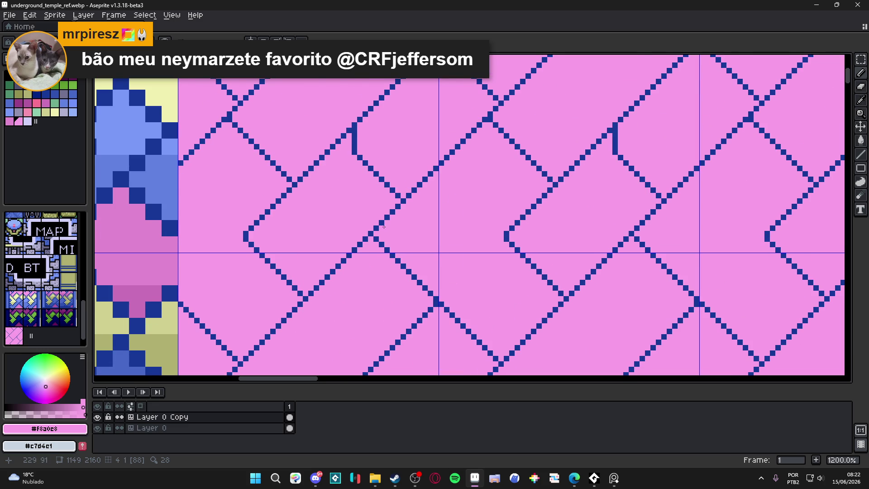
scroll(384, 227, "up", 1)
left_click(384, 219, "alt")
left_click_drag(380, 226, 377, 256)
scroll(376, 256, "down", 5)
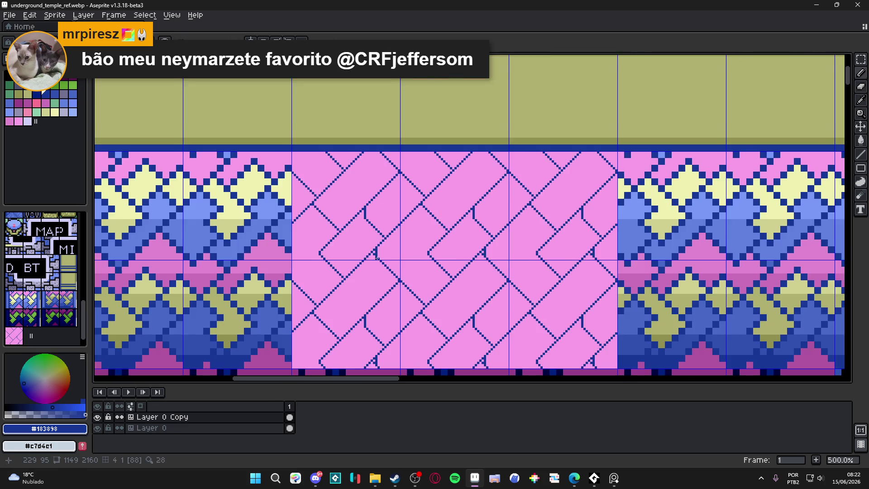
scroll(407, 247, "up", 2)
scroll(398, 241, "down", 2)
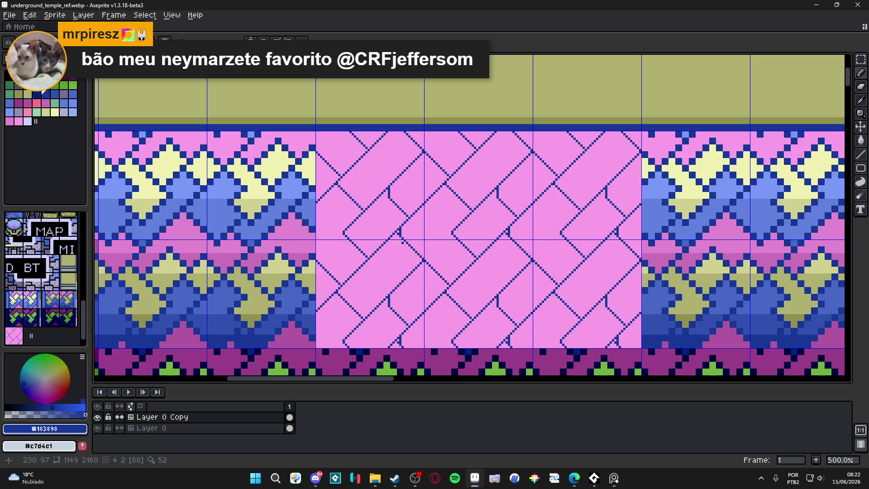
scroll(505, 214, "up", 1)
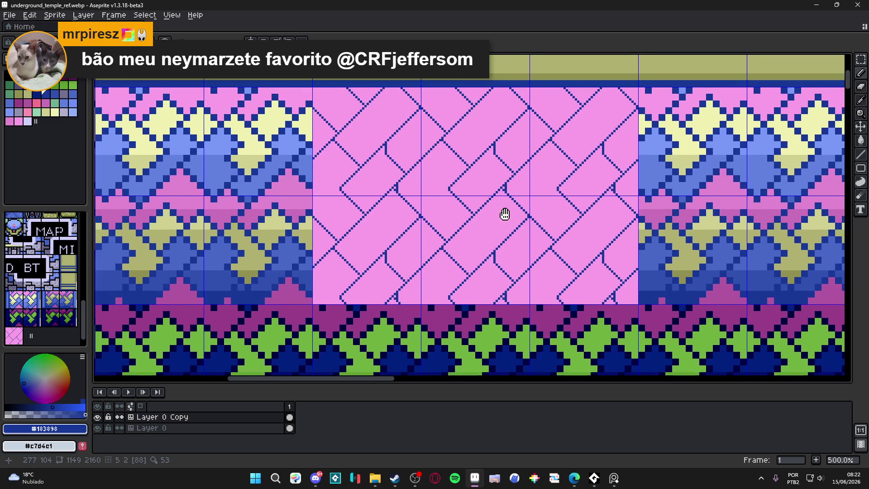
scroll(511, 234, "up", 1)
scroll(509, 234, "up", 1)
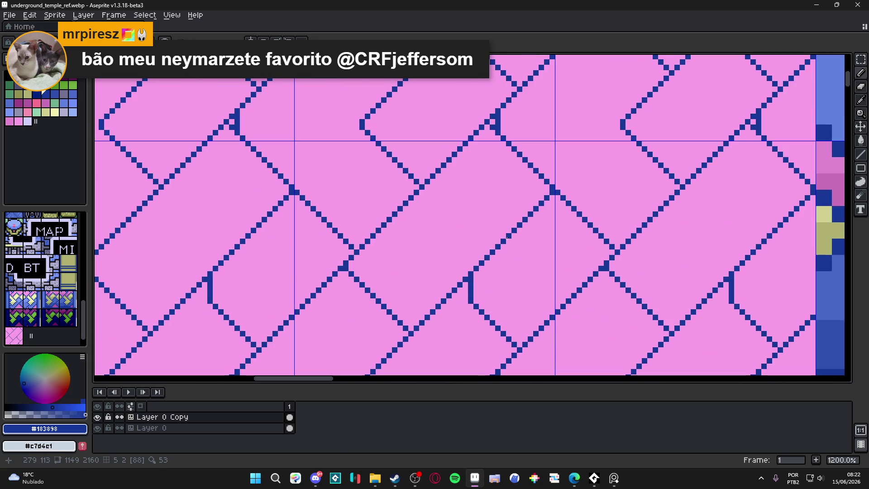
Step: Undo a stray diagonal and pencil more blue pixels onto the lattice bends
left_click_drag(503, 252, 559, 306)
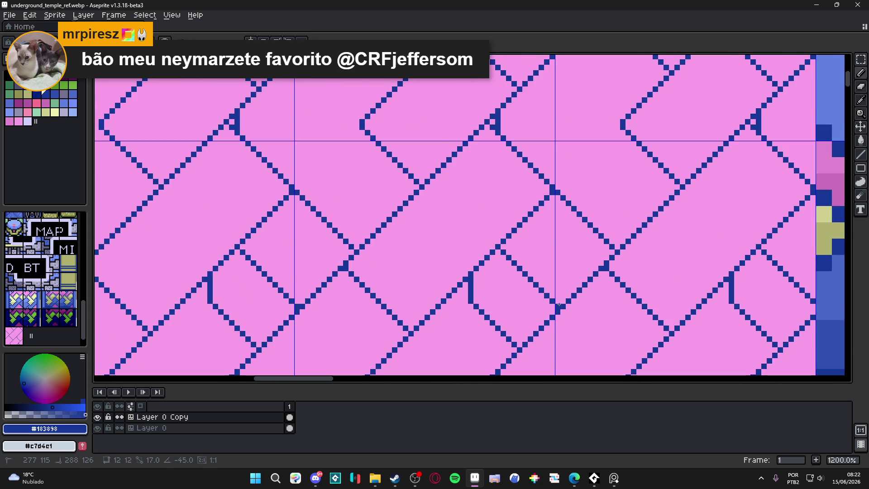
scroll(558, 305, "down", 4)
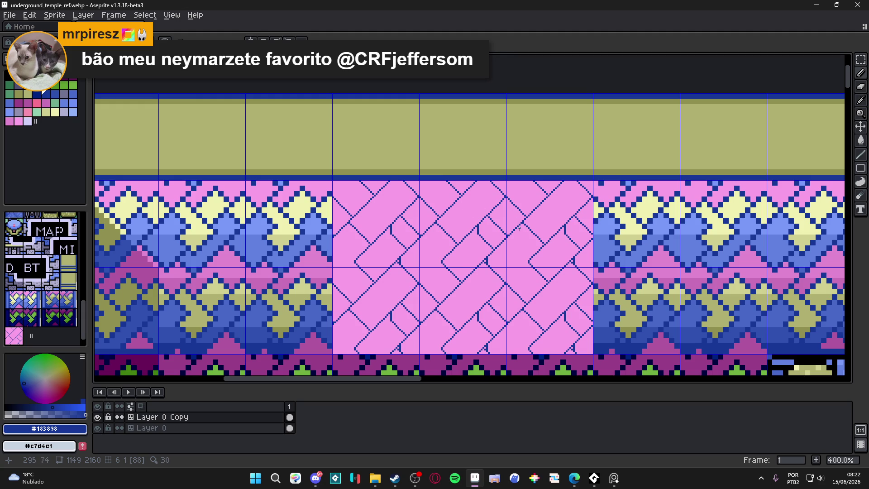
key("ctrl+z")
left_click_drag(495, 237, 491, 244)
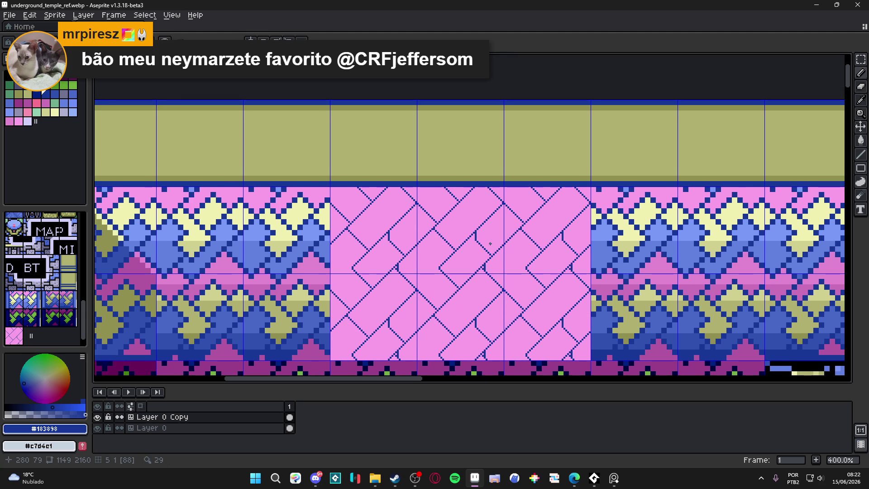
scroll(484, 207, "up", 2)
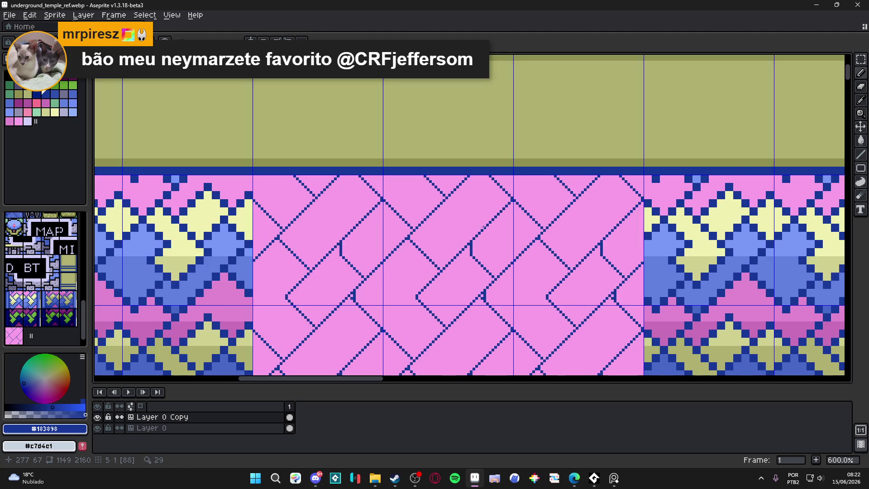
scroll(484, 230, "up", 1)
mouse_move(448, 237)
left_mouse_down()
mouse_move(472, 197)
mouse_move(484, 267)
left_mouse_up()
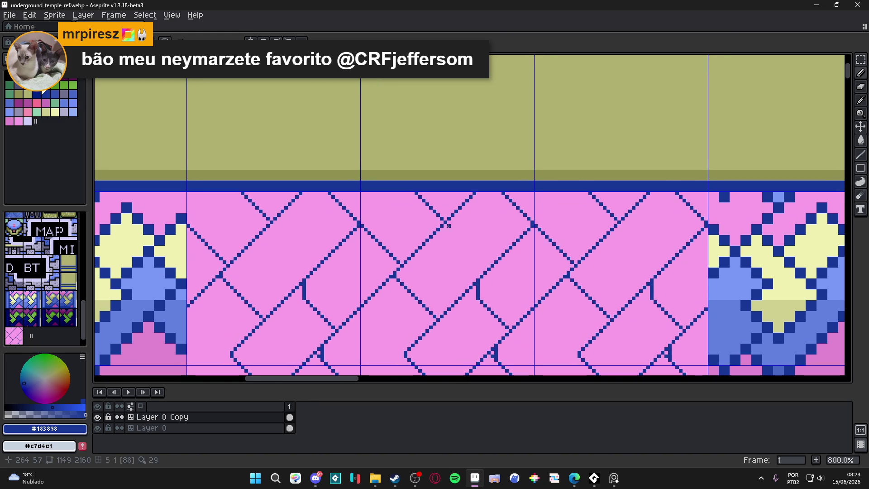
left_click_drag(446, 224, 465, 261)
scroll(450, 199, "down", 2)
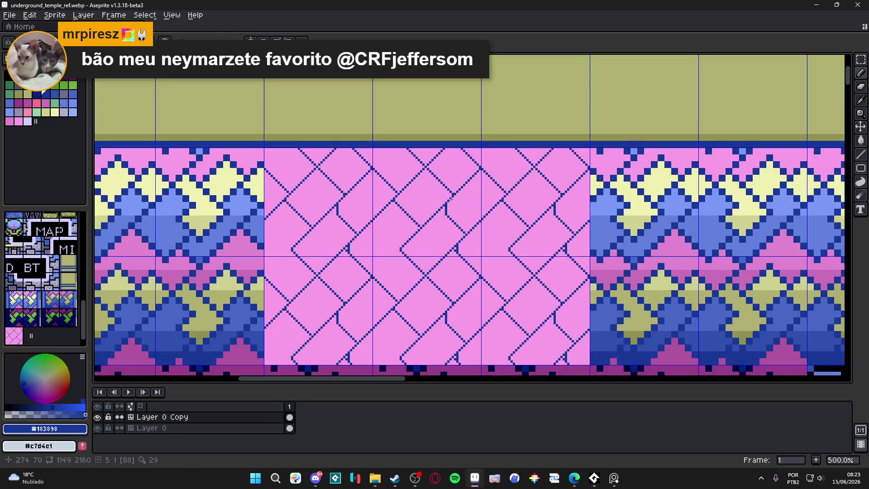
scroll(450, 199, "down", 1)
mouse_move(451, 204)
left_mouse_down()
mouse_move(464, 219)
mouse_move(416, 246)
left_mouse_up()
scroll(472, 219, "down", 1)
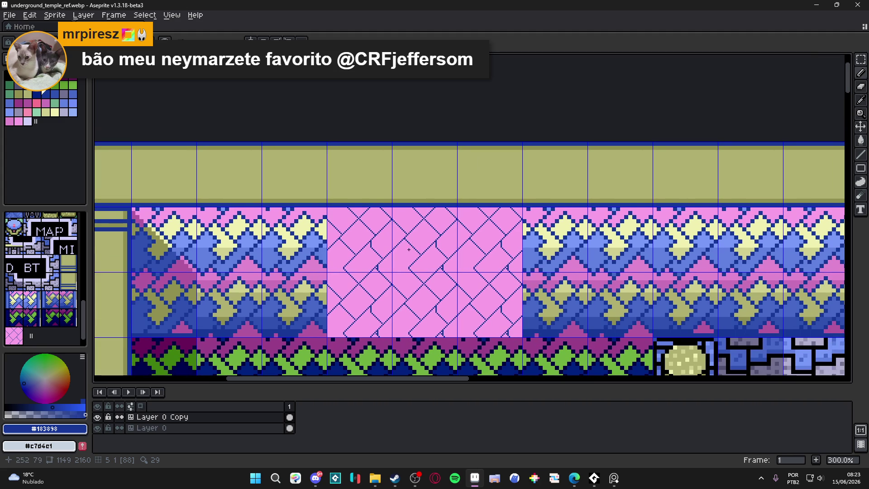
scroll(409, 249, "up", 3)
scroll(407, 285, "up", 4)
Step: Widen a blue stroke at a lattice bend and clean stray pixels back to pink
left_click(421, 283)
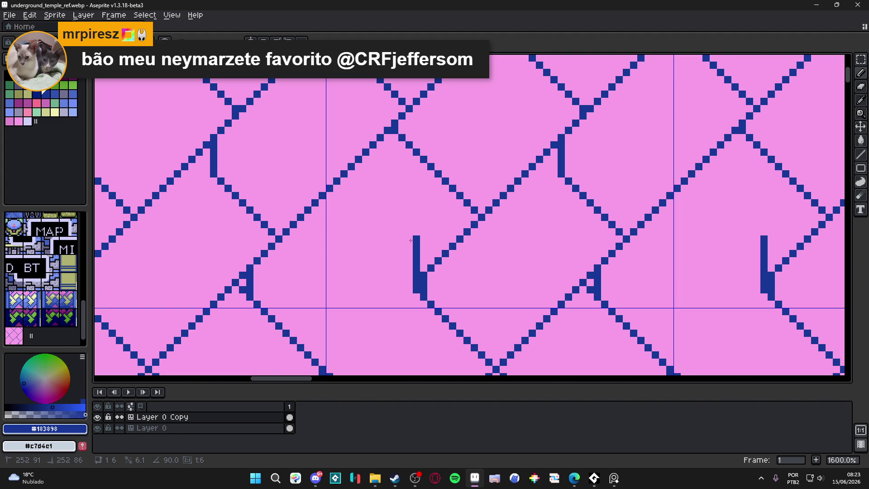
key("ctrl+z")
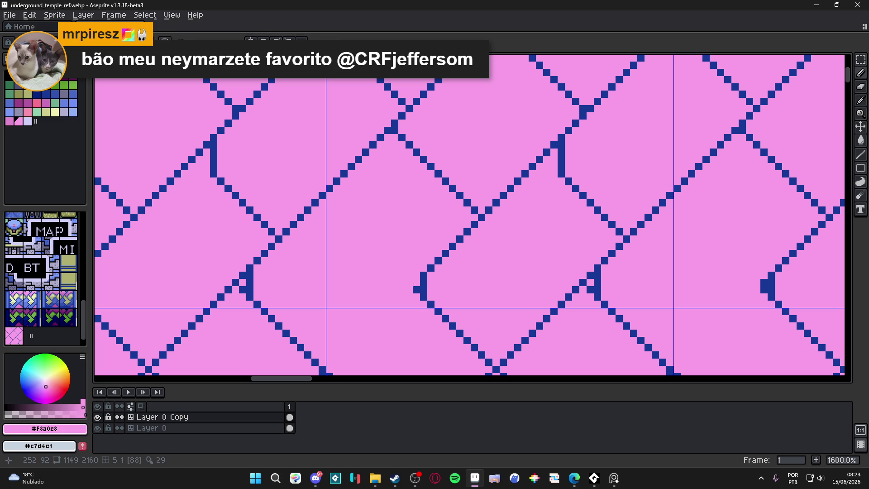
left_click(418, 287)
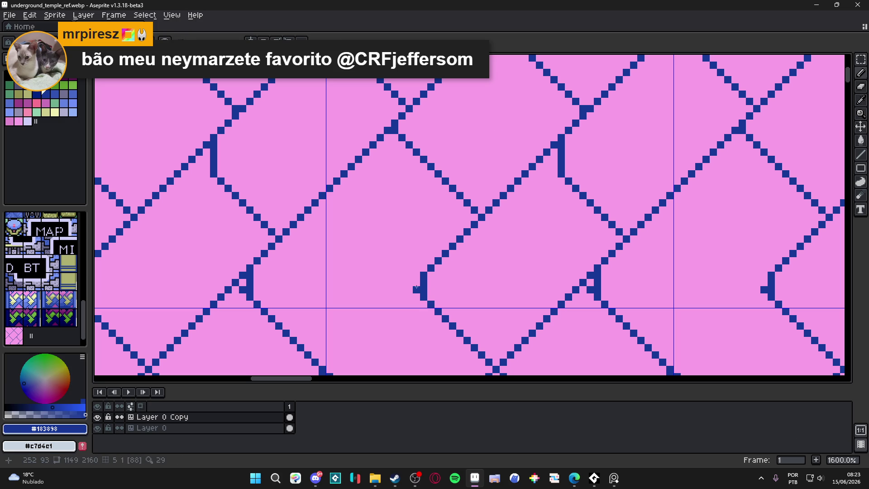
left_click(448, 279, "alt")
left_click(423, 289)
Step: Draw a short horizontal blue ledge capping one diamond
left_click(420, 284, "alt")
scroll(421, 272, "down", 2)
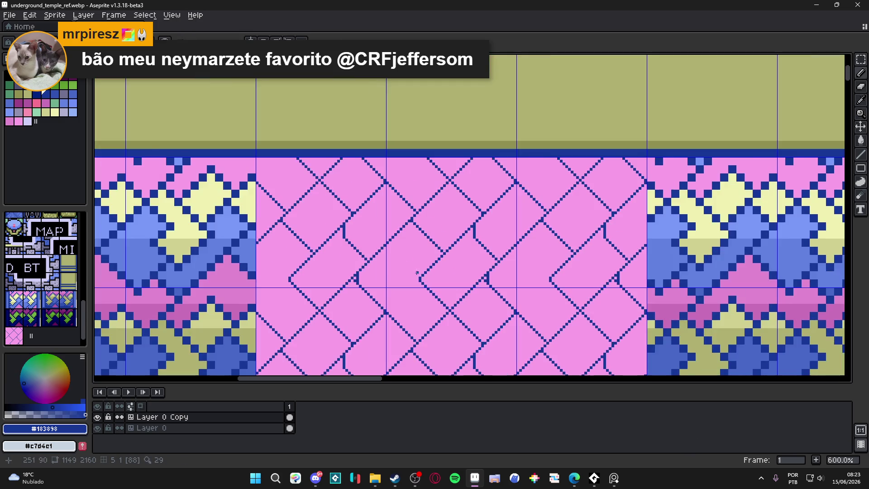
scroll(422, 240, "up", 1)
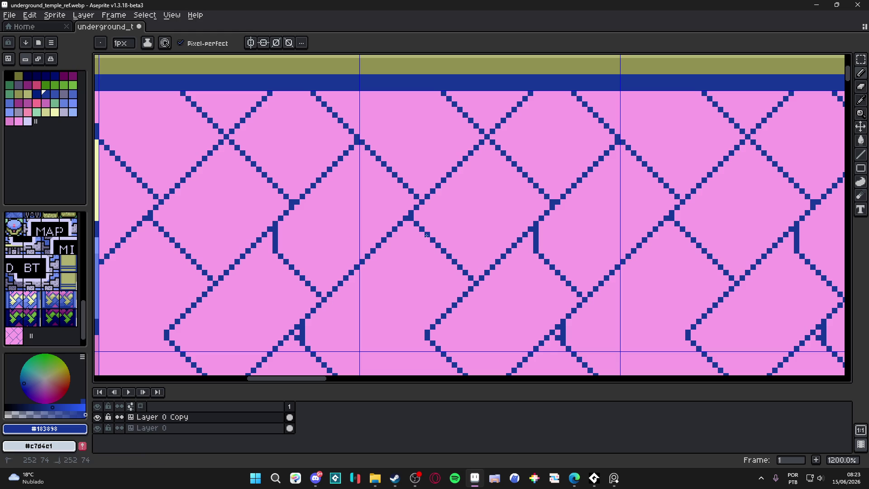
left_click_drag(427, 234, 389, 236)
left_click(435, 218, "alt")
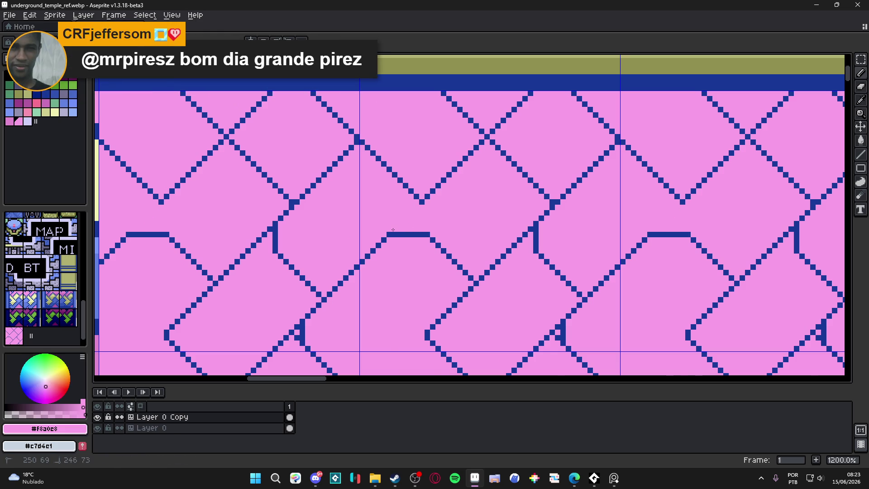
scroll(411, 215, "down", 5)
scroll(419, 232, "up", 6)
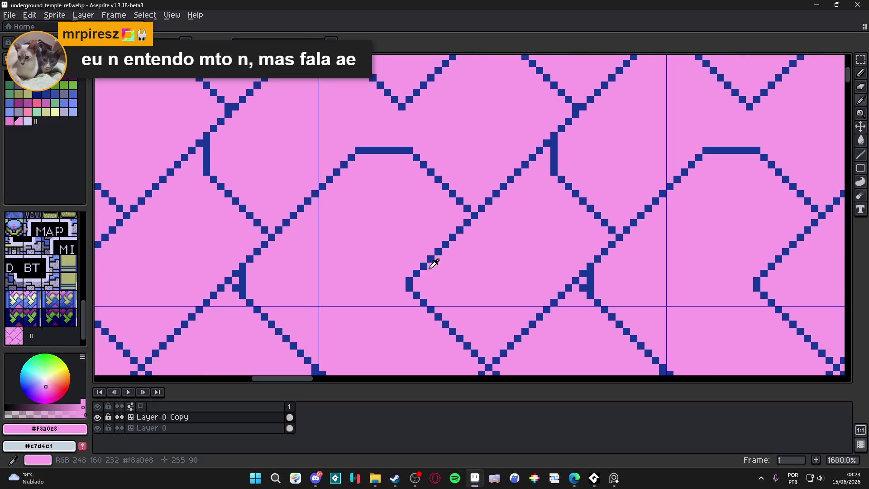
Step: Draw a vertical blue line at the bend and erase the blue bracket and stray pixels with pink
left_click(435, 256, "alt")
left_click_drag(431, 263, 431, 307)
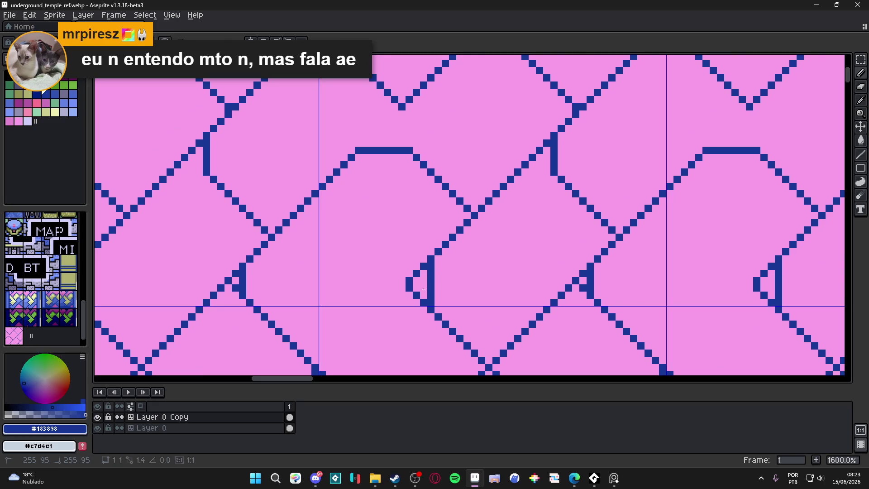
left_click(424, 259, "alt")
left_click(424, 303)
left_click_drag(416, 274, 410, 289)
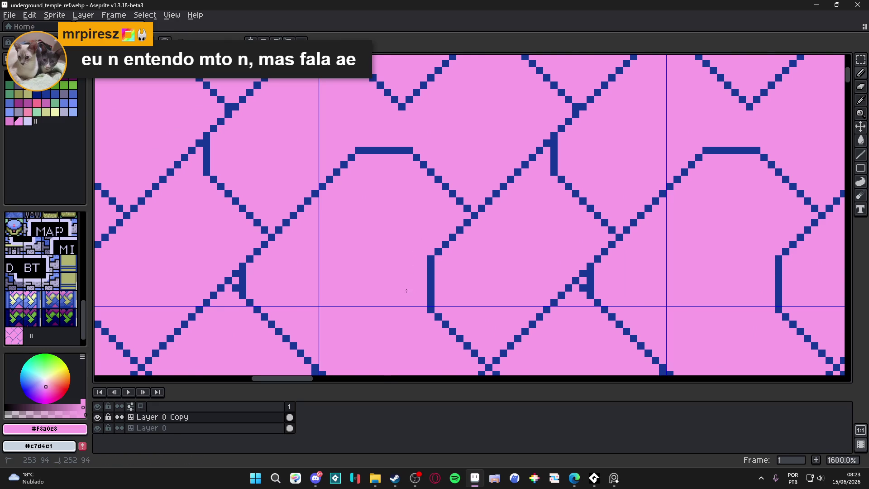
scroll(410, 287, "down", 3)
scroll(410, 287, "up", 1)
scroll(441, 315, "down", 2)
scroll(415, 277, "down", 1)
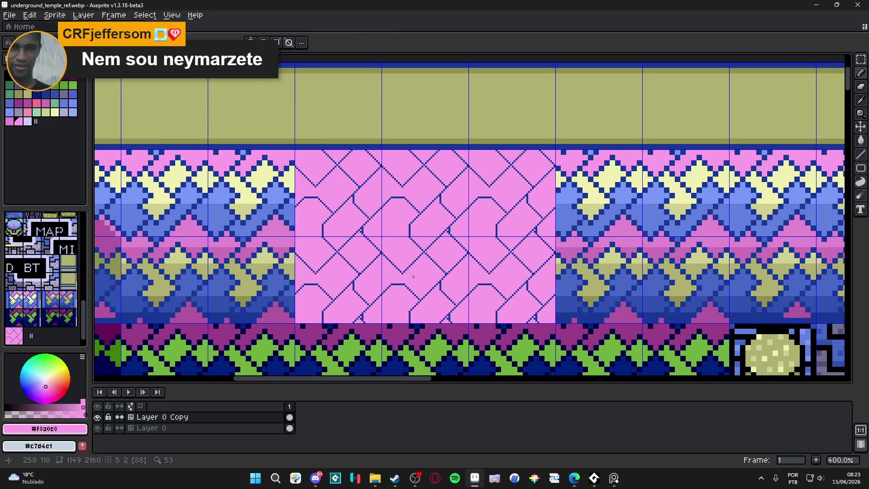
scroll(403, 273, "up", 4)
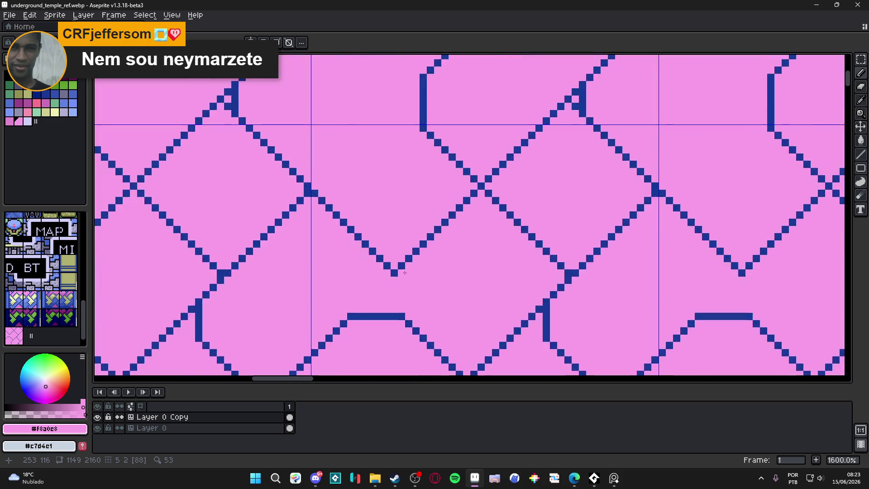
scroll(396, 276, "up", 4)
scroll(396, 275, "down", 6)
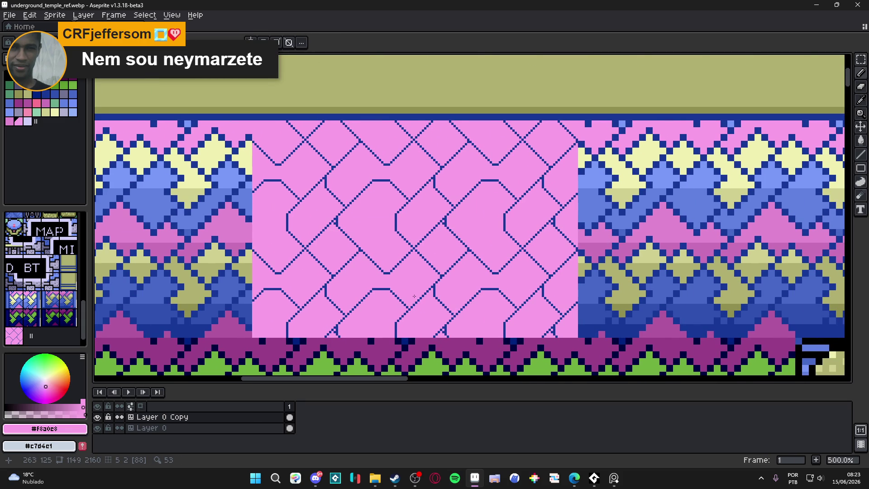
scroll(318, 230, "up", 2)
scroll(319, 230, "up", 3)
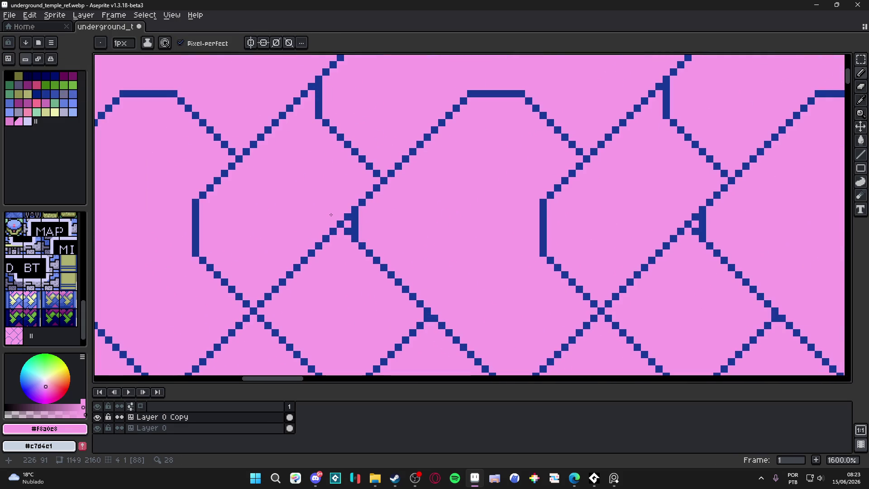
left_click(348, 218)
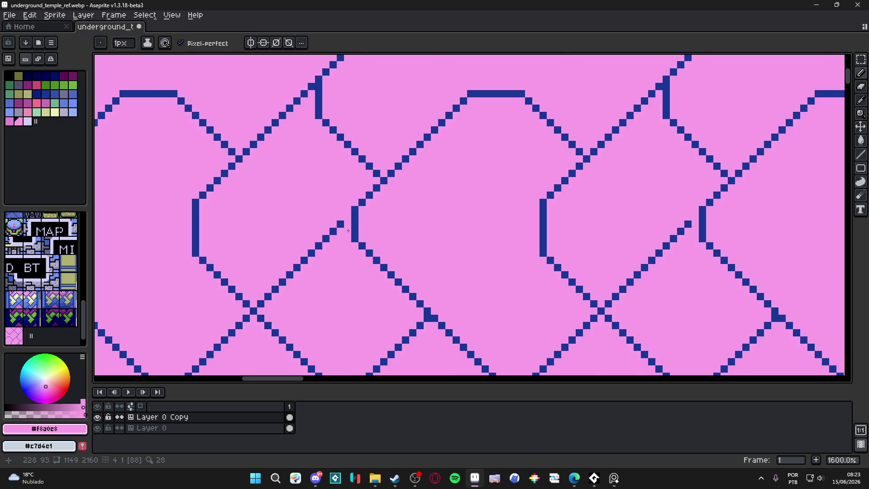
scroll(348, 230, "down", 3)
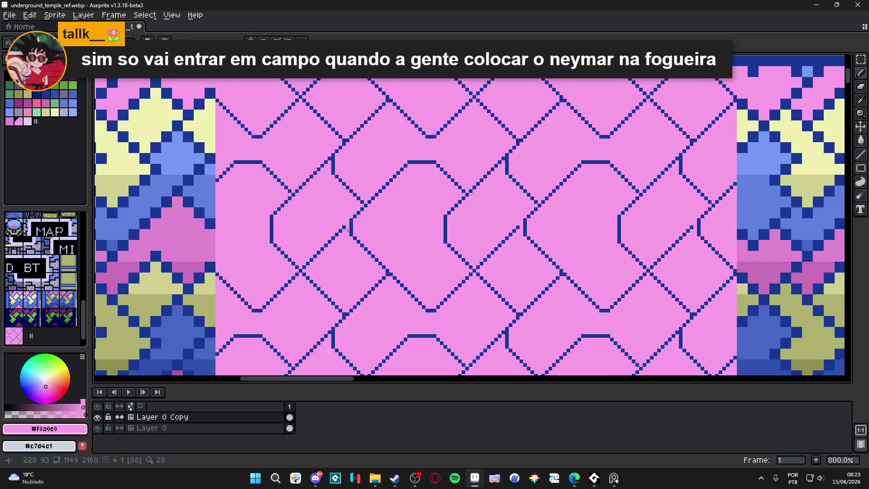
scroll(349, 230, "down", 1)
scroll(351, 236, "down", 1)
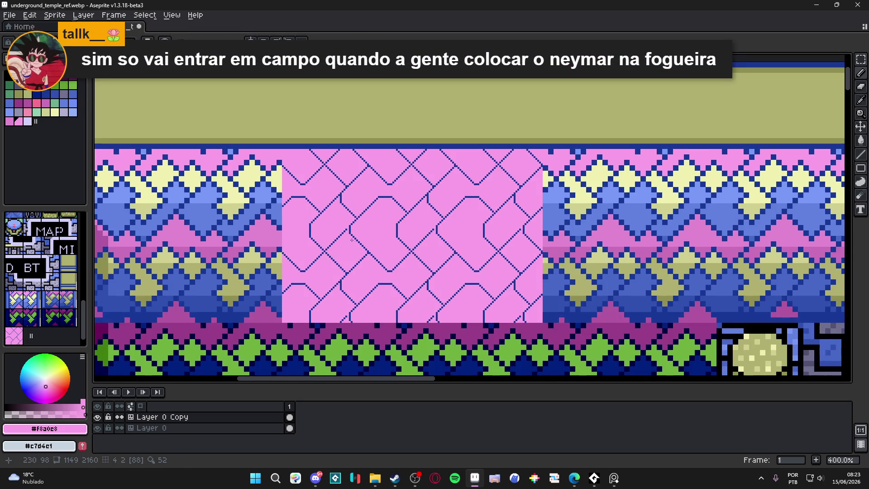
scroll(345, 236, "up", 1)
scroll(343, 234, "up", 5)
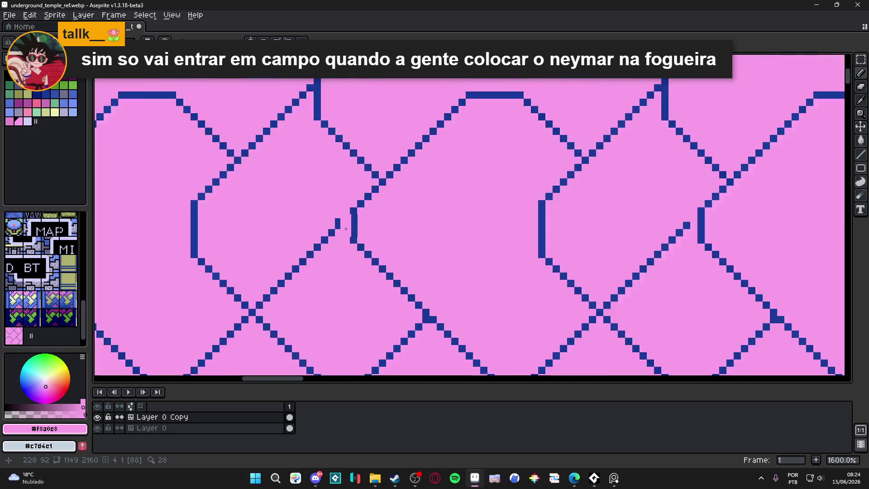
scroll(336, 228, "up", 2)
Step: Pick the lattice blue and fix the step where a diagonal meets a vertical line
left_click(329, 235, "alt")
left_click(344, 235)
scroll(338, 221, "down", 5)
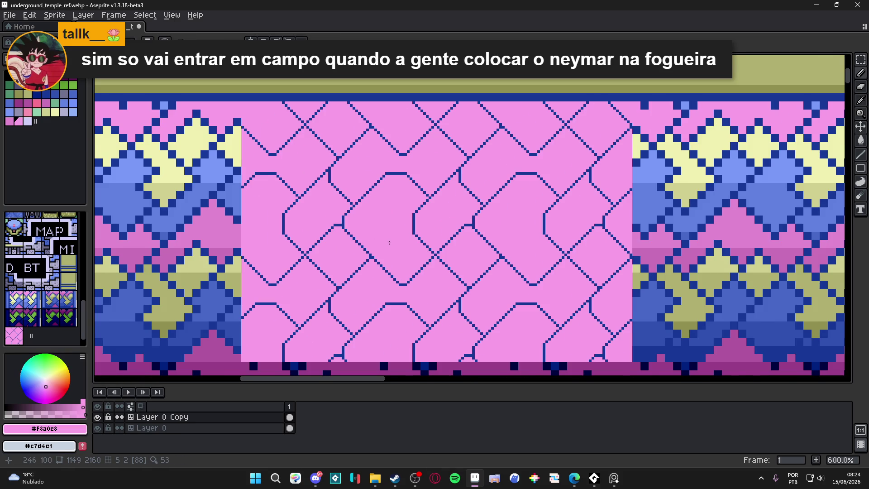
scroll(400, 237, "down", 2)
scroll(406, 242, "down", 1)
scroll(406, 237, "up", 3)
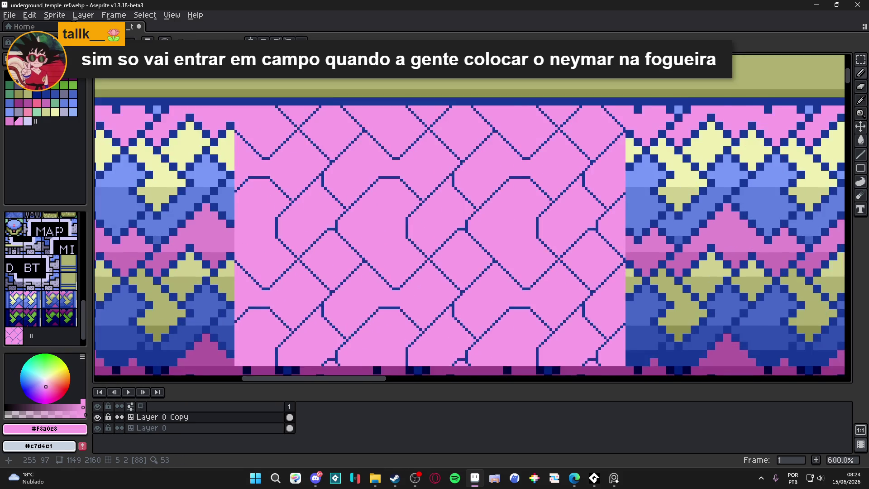
scroll(406, 237, "down", 3)
scroll(407, 237, "up", 1)
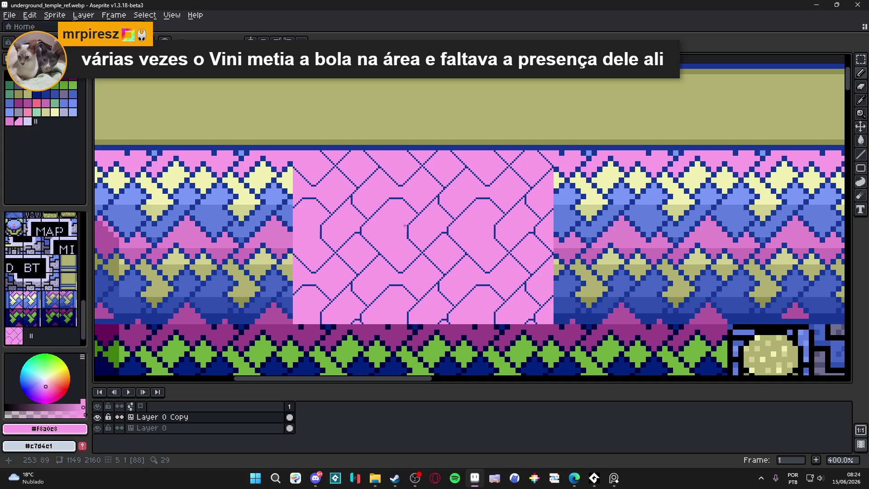
scroll(409, 228, "up", 3)
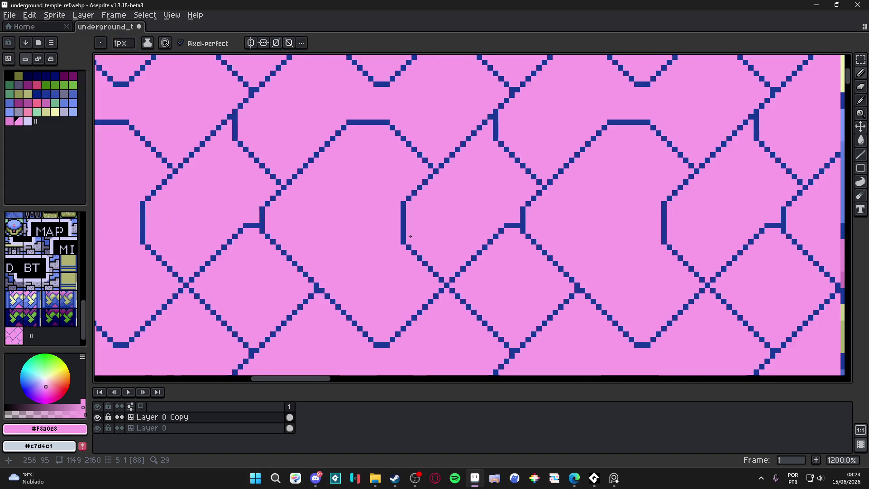
scroll(410, 236, "down", 1)
key("ctrl+s")
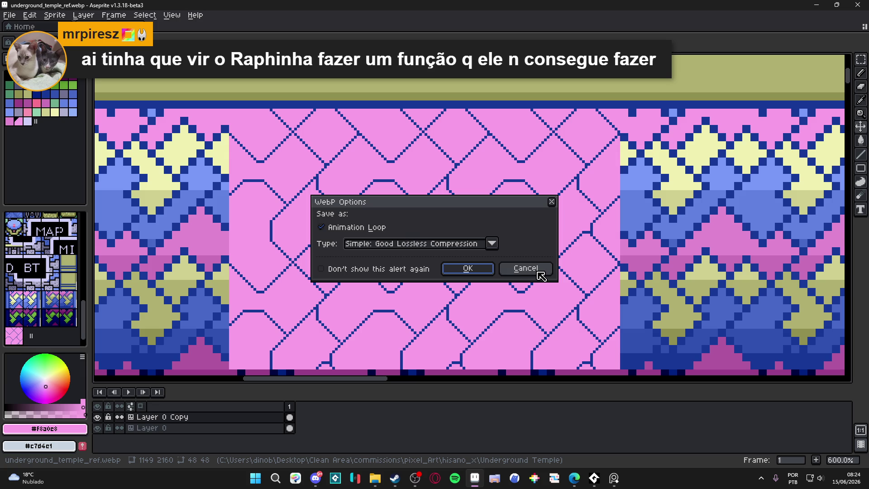
left_click(540, 275)
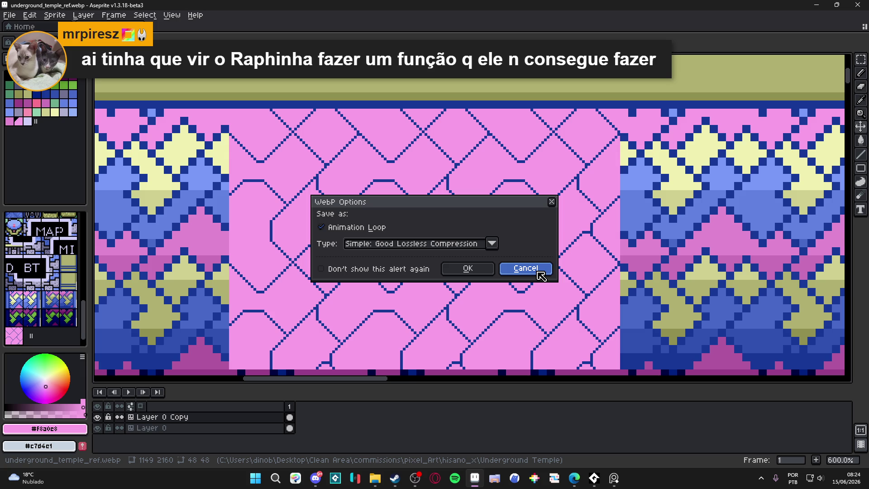
left_click(541, 275)
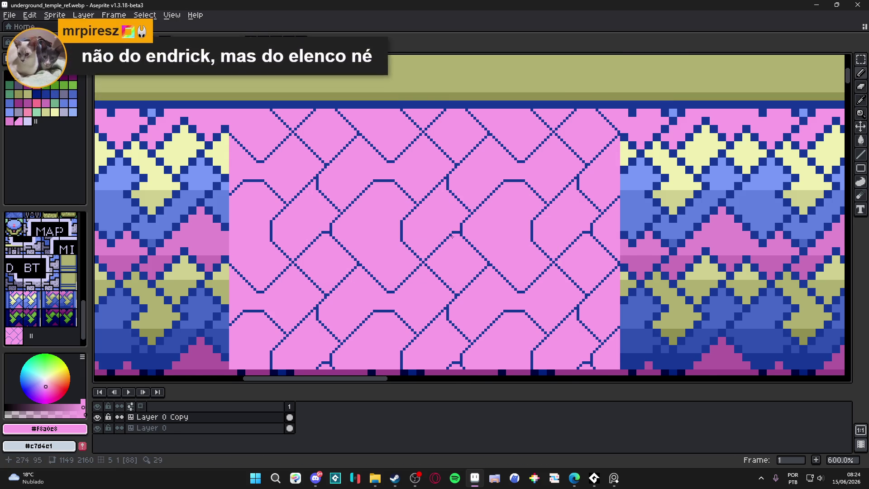
scroll(399, 208, "down", 3)
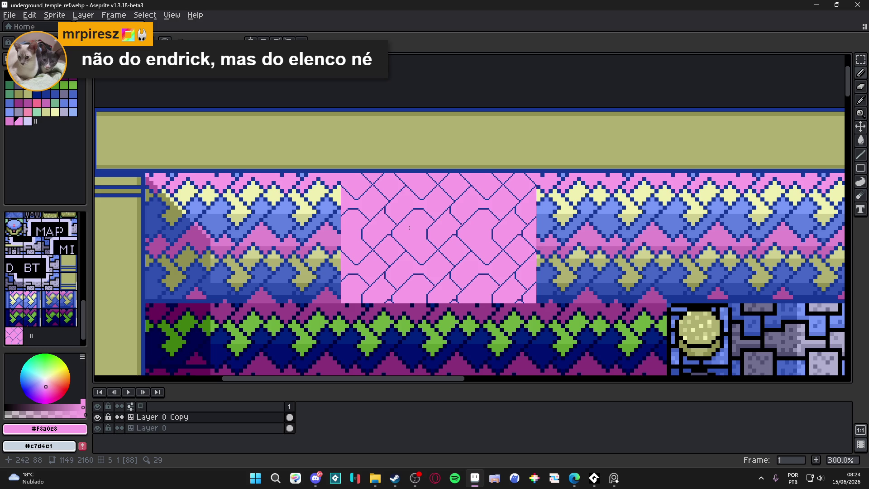
scroll(419, 220, "up", 2)
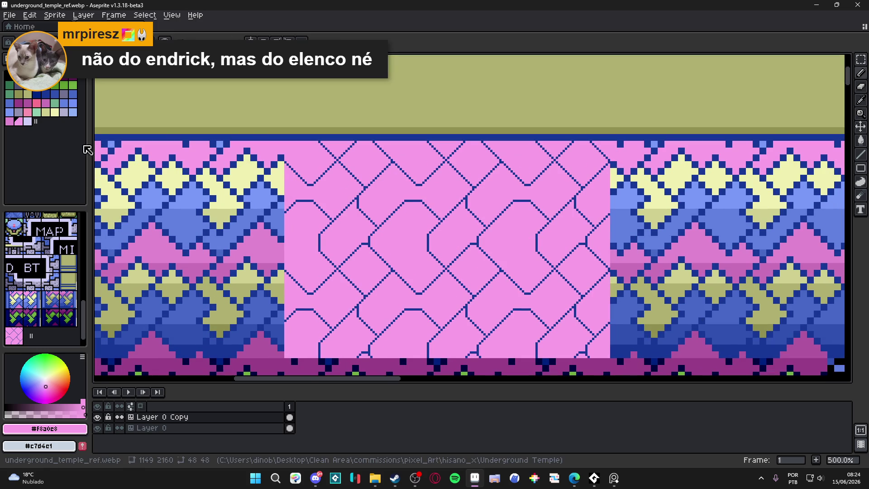
Step: Highlight a cell's flat top and diagonals in light lavender (palette index 42)
left_click(28, 122)
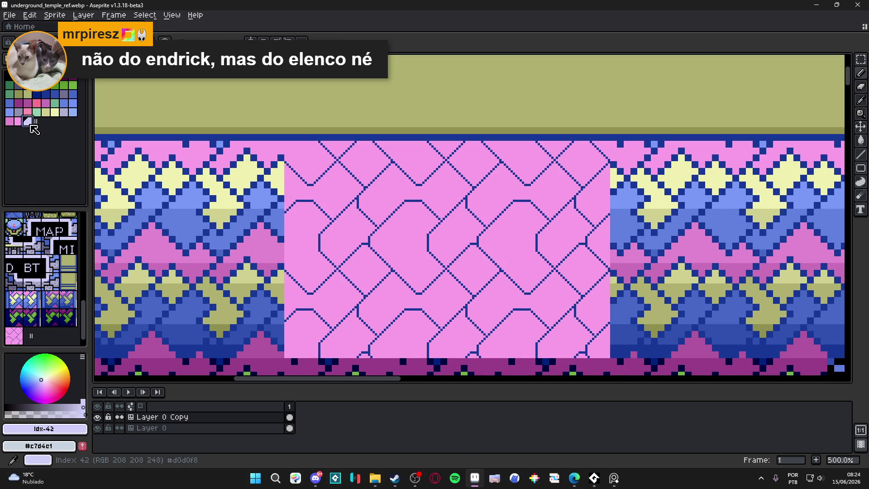
scroll(407, 170, "up", 2)
scroll(408, 163, "up", 3)
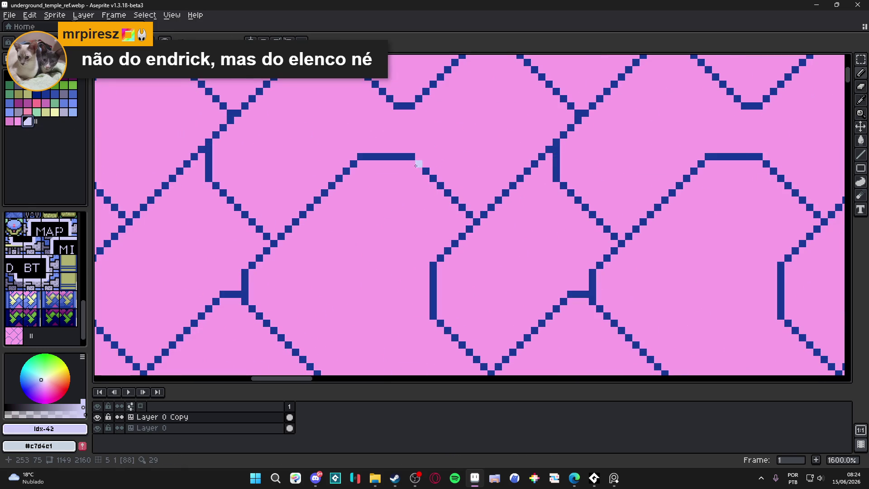
mouse_move(408, 164)
left_mouse_down()
mouse_move(359, 165)
mouse_move(253, 270)
left_mouse_up()
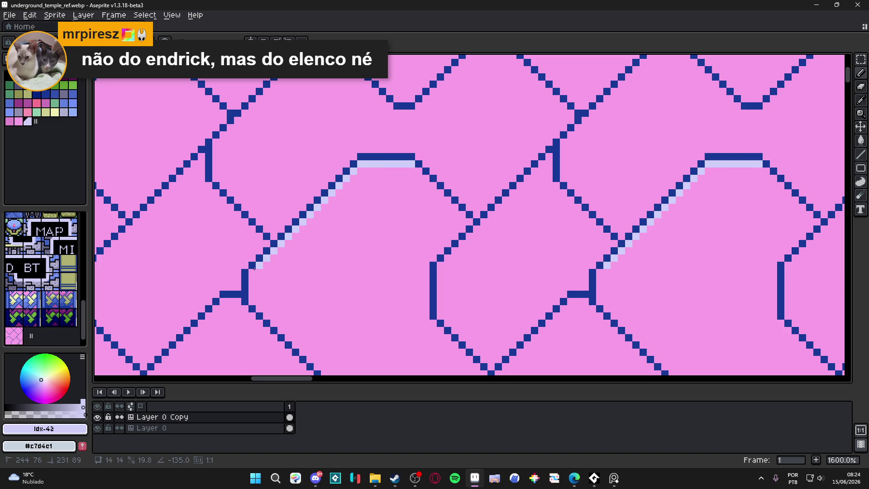
left_click(417, 165)
left_click_drag(417, 170, 469, 221)
scroll(468, 220, "down", 4)
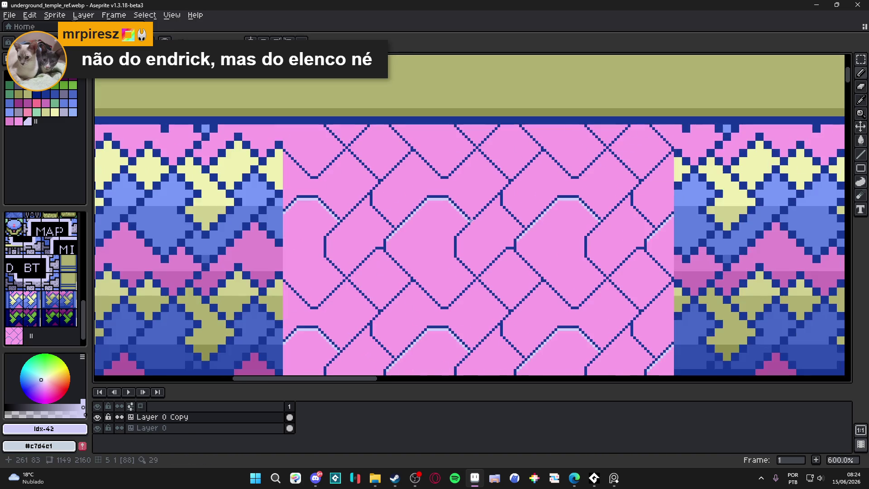
scroll(491, 201, "up", 4)
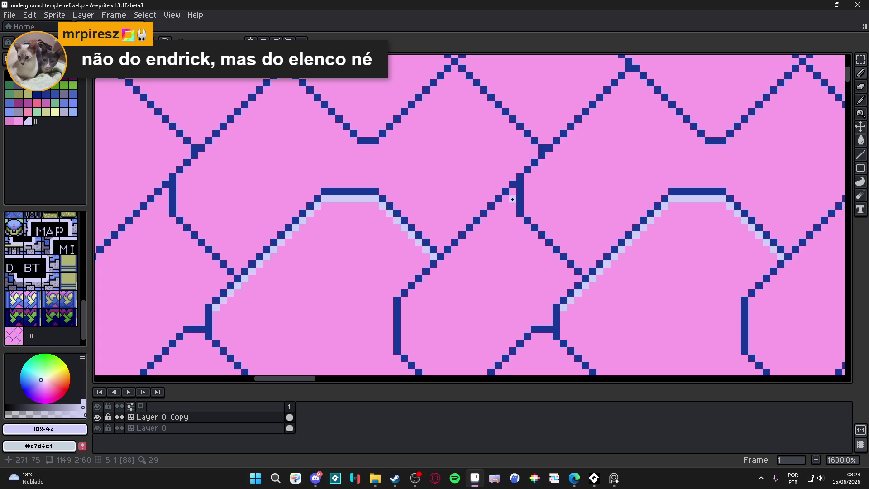
left_click_drag(513, 203, 405, 300)
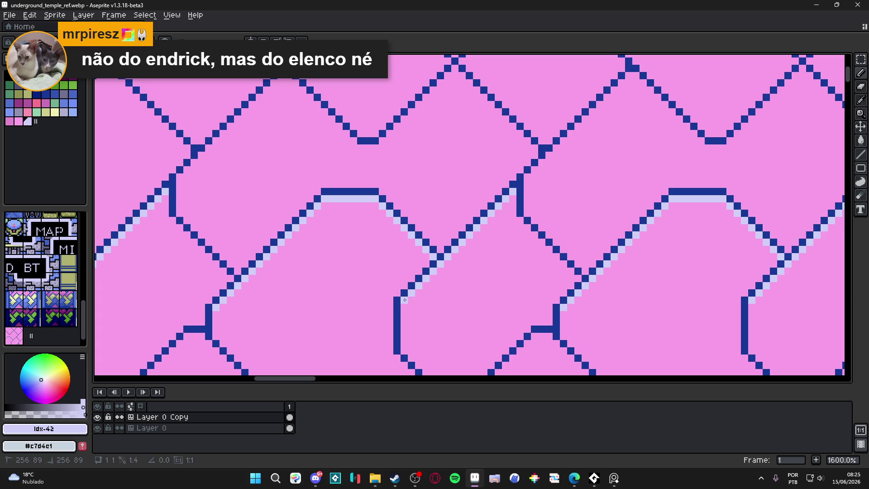
Step: Add lavender highlights beside the vertical and remaining diagonal lattice segments
mouse_move(514, 199)
left_mouse_down()
mouse_move(512, 215)
mouse_move(577, 278)
left_mouse_up()
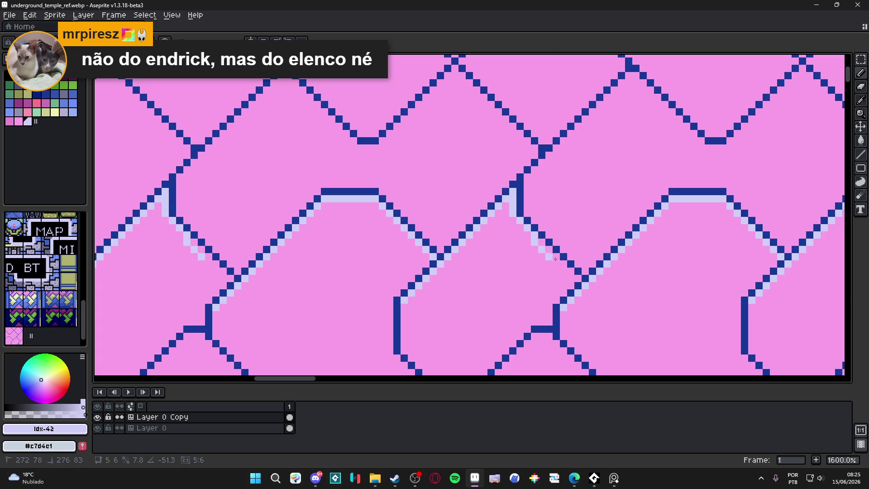
scroll(502, 172, "down", 1)
scroll(501, 172, "up", 1)
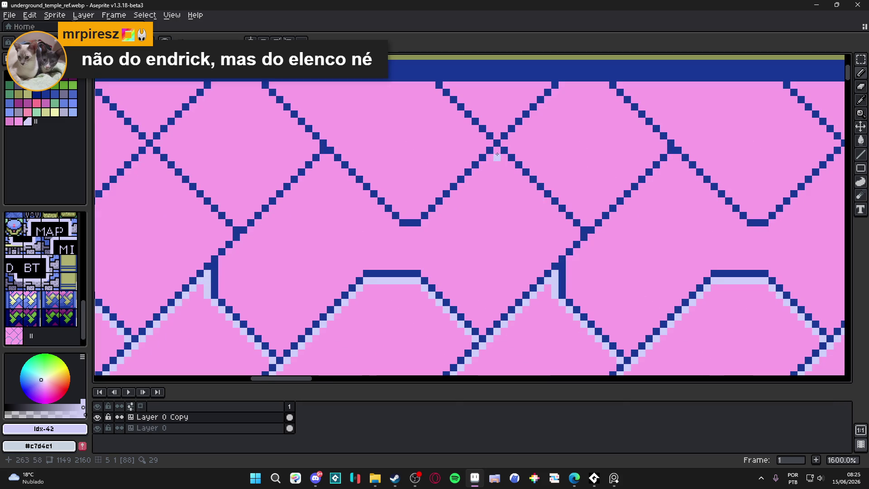
left_click_drag(498, 160, 577, 230)
mouse_move(498, 164)
left_mouse_down()
mouse_move(397, 222)
mouse_move(326, 156)
mouse_move(214, 274)
left_mouse_up()
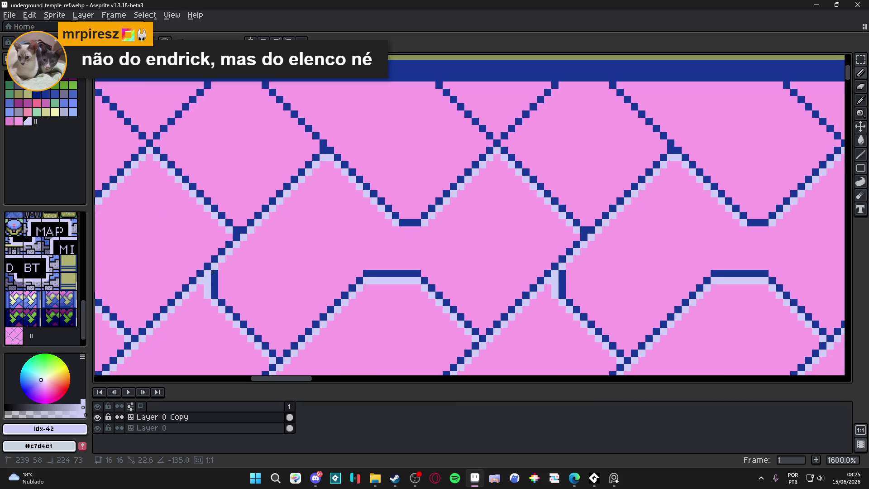
scroll(220, 259, "down", 5)
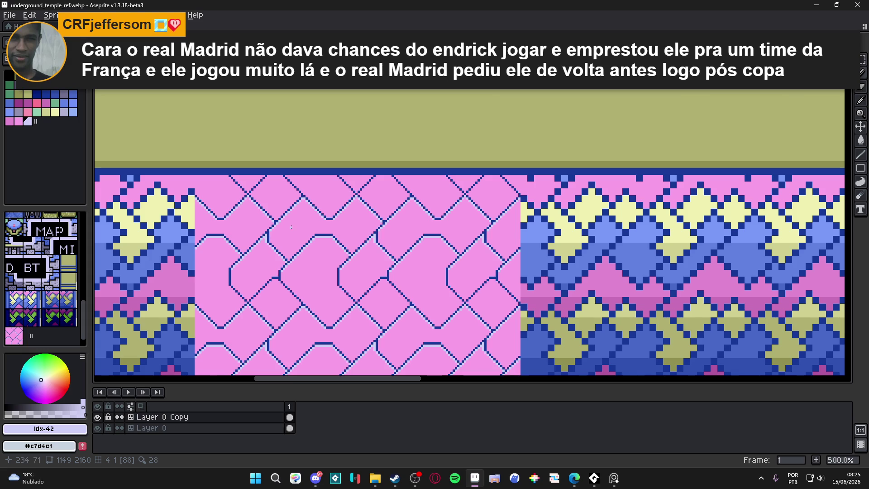
scroll(326, 239, "up", 5)
left_click_drag(383, 260, 375, 259)
scroll(416, 212, "down", 5)
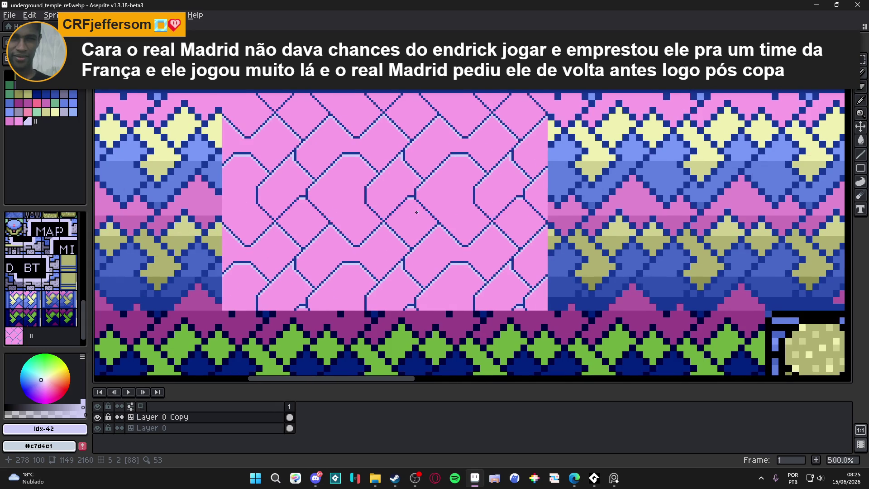
scroll(416, 212, "up", 2)
left_click(131, 148, "alt")
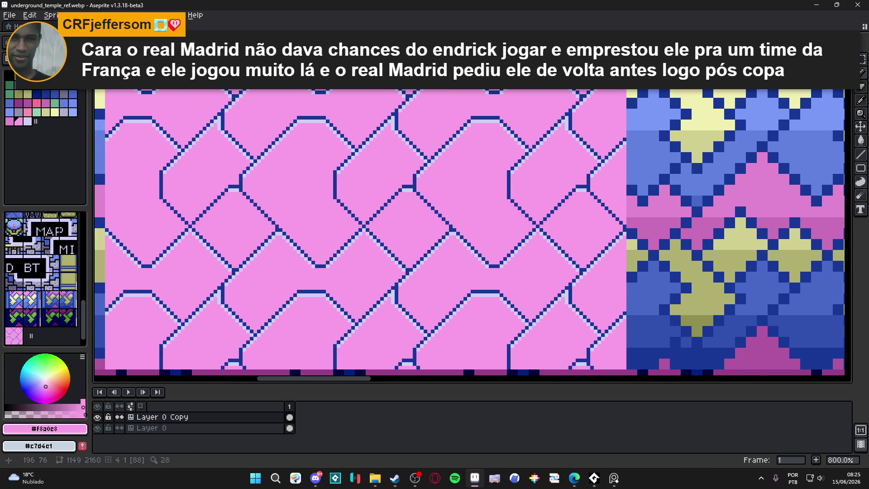
scroll(386, 188, "up", 3)
Step: Shade dark pink along one lattice diagonal of the tile
left_click_drag(441, 182, 512, 264)
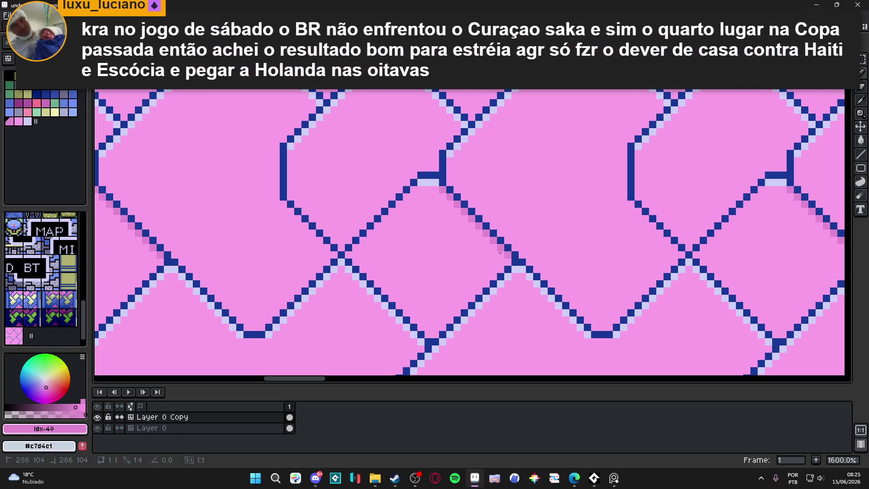
left_click_drag(443, 197, 507, 260)
scroll(508, 260, "down", 3)
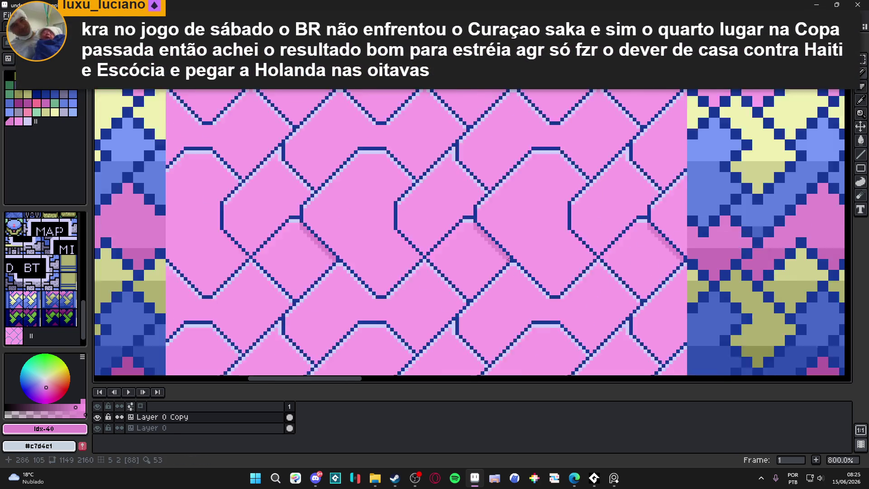
scroll(507, 259, "down", 1)
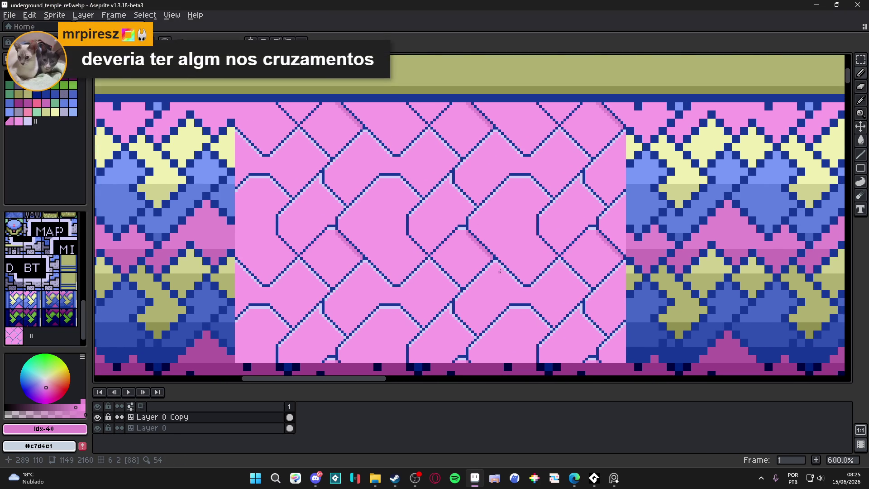
scroll(500, 269, "up", 3)
left_click(507, 287, "alt")
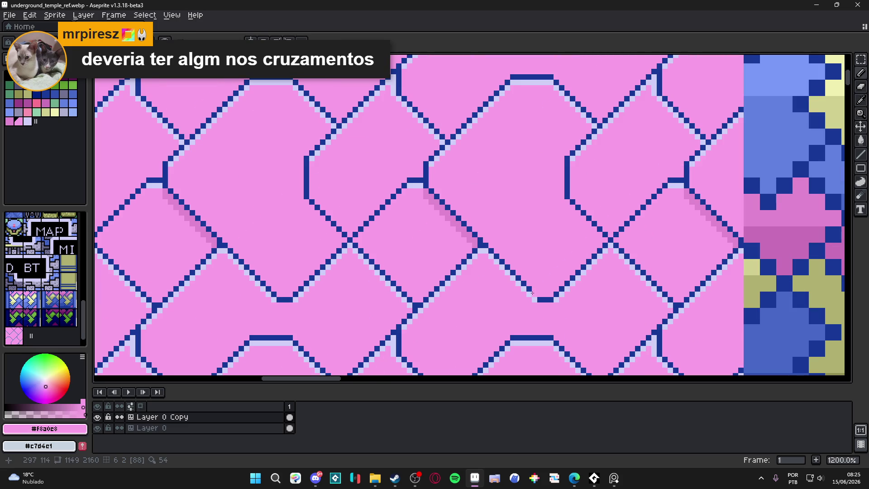
left_click(479, 239, "alt")
Step: Extend dark pink shading along another diagonal and under the flat lattice line
left_click_drag(481, 243, 533, 293)
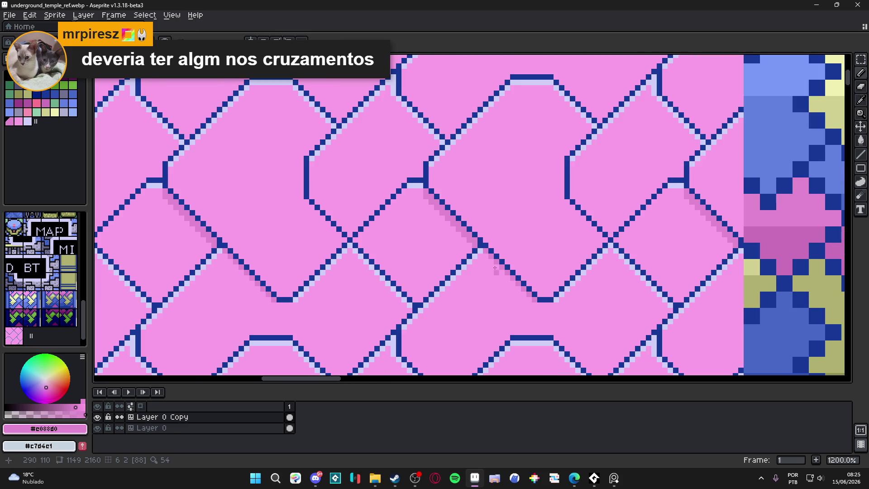
left_click_drag(479, 252, 535, 301)
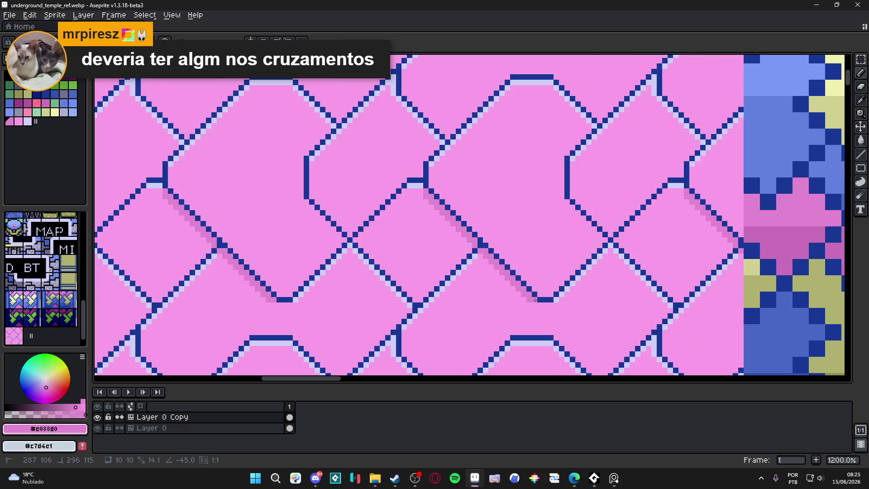
scroll(536, 303, "down", 2)
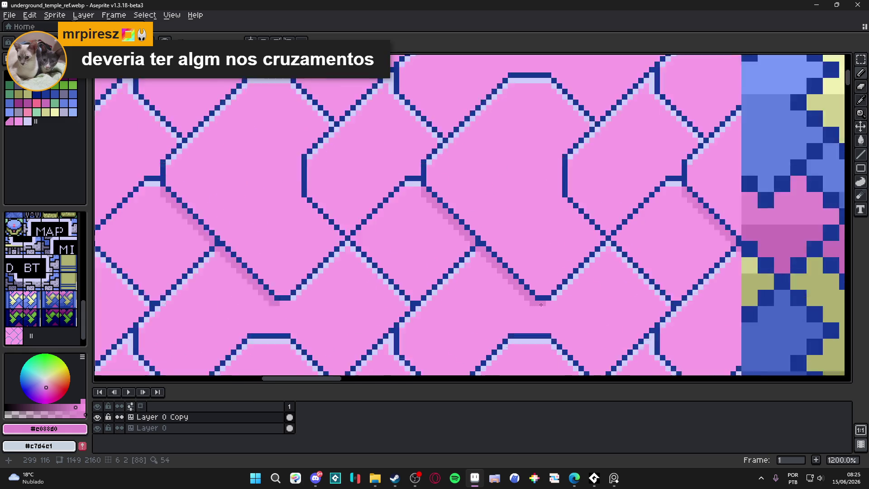
scroll(543, 303, "up", 3)
scroll(548, 302, "down", 3)
scroll(543, 304, "up", 3)
left_click(542, 304)
scroll(514, 284, "down", 4)
scroll(476, 265, "up", 2)
scroll(462, 249, "down", 2)
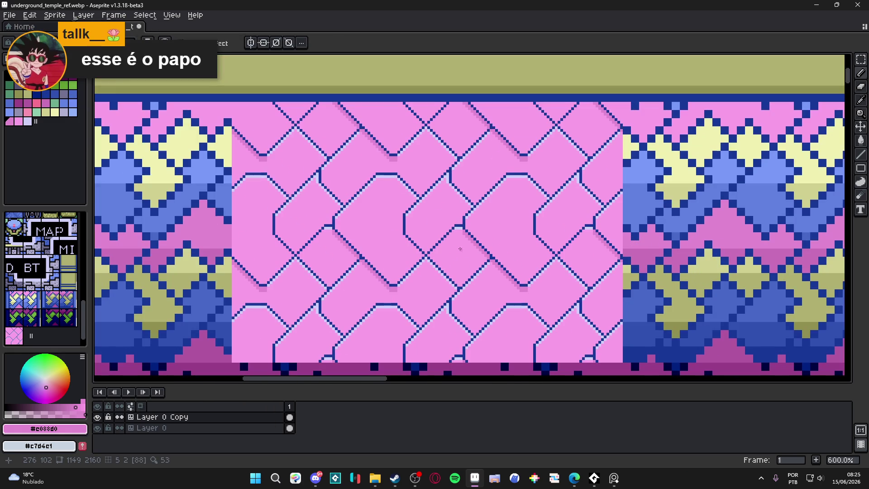
scroll(457, 244, "up", 1)
scroll(462, 230, "up", 1)
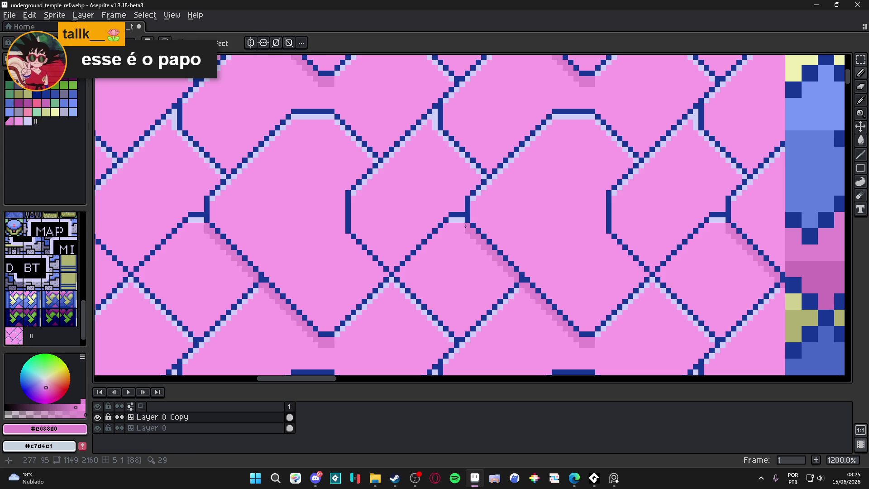
left_click(466, 219, "alt")
left_click(451, 221, "alt")
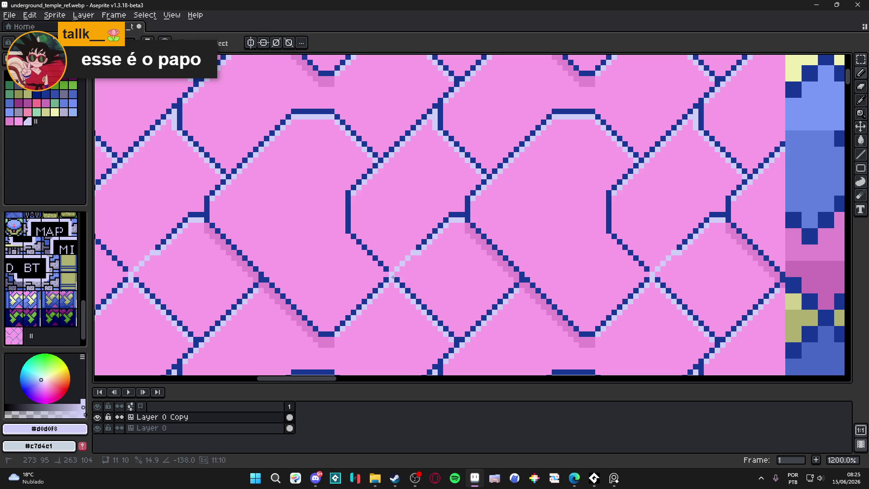
scroll(426, 270, "down", 4)
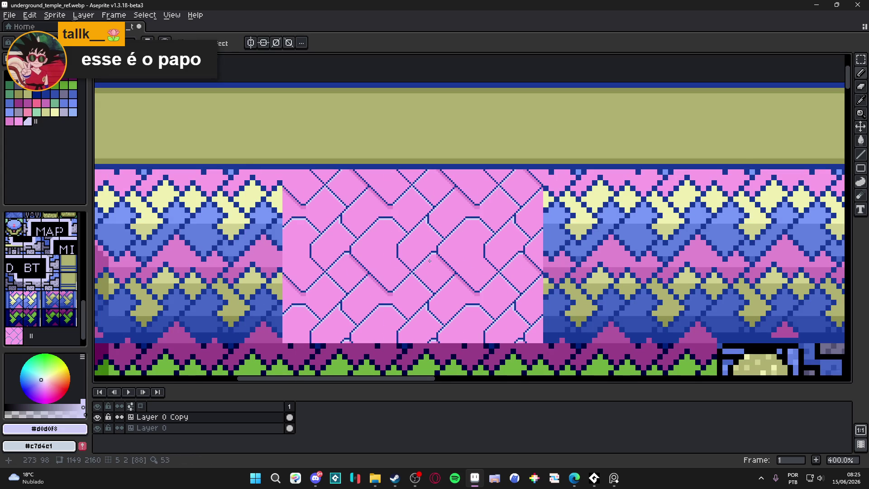
scroll(433, 253, "down", 1)
scroll(433, 254, "up", 1)
scroll(434, 254, "down", 1)
scroll(387, 242, "down", 1)
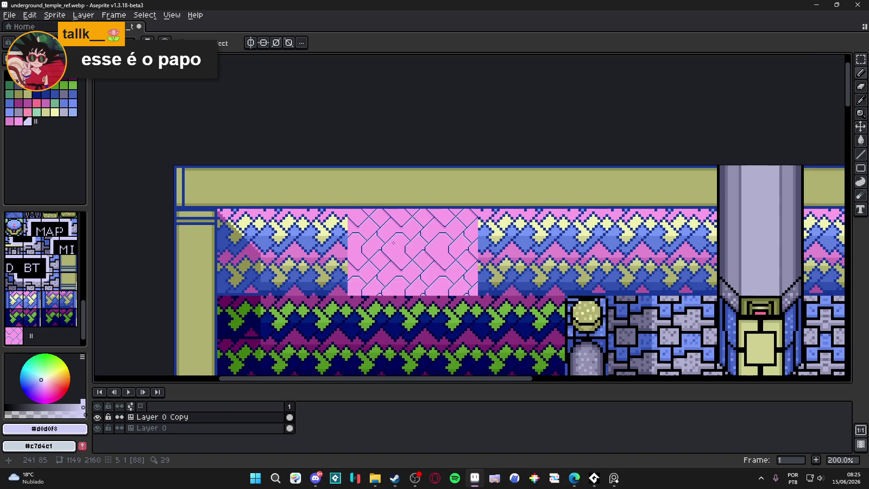
scroll(396, 240, "up", 3)
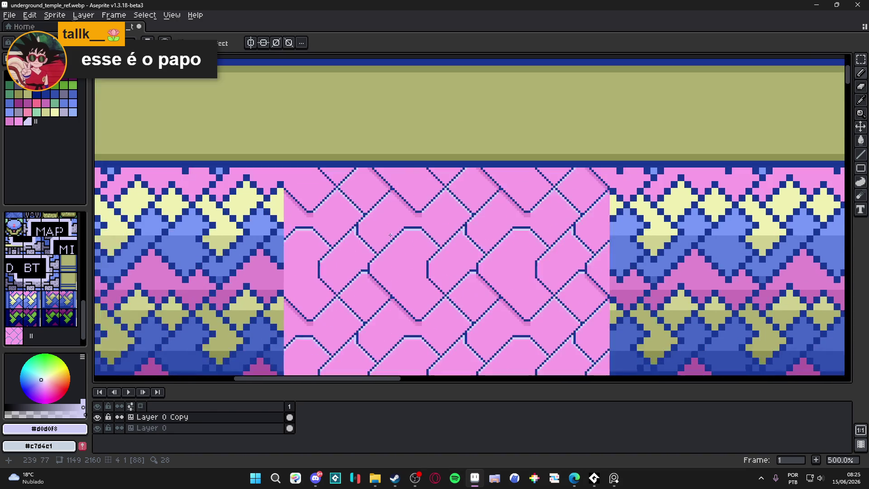
Step: Highlight the top and diagonal lattice edges in medium blue #6080e0, undoing first tries
left_click(277, 239, "alt")
scroll(395, 236, "up", 1)
scroll(367, 256, "up", 1)
scroll(373, 255, "down", 1)
scroll(381, 253, "down", 2)
scroll(381, 252, "up", 1)
scroll(373, 258, "up", 1)
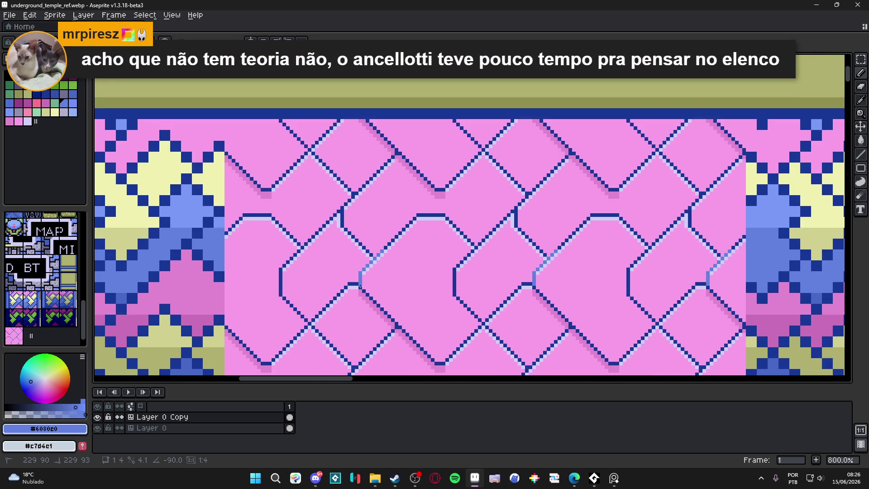
left_click_drag(360, 274, 436, 363)
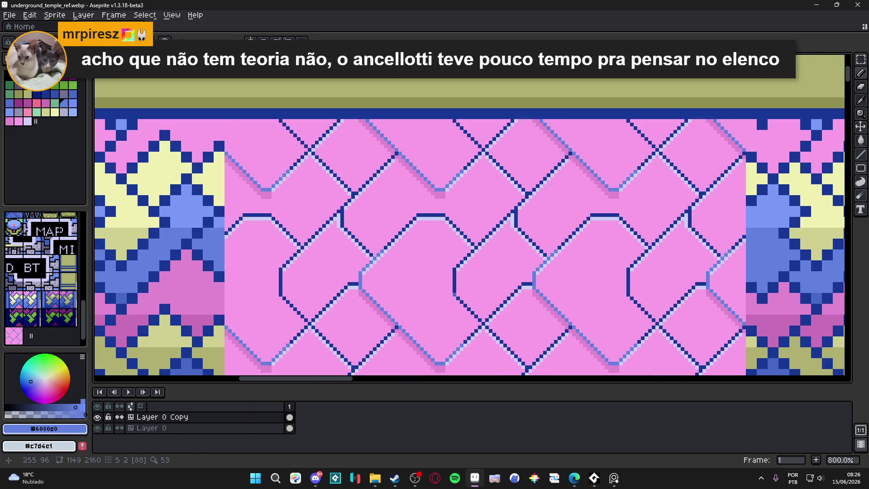
left_click_drag(454, 296, 454, 272)
key("ctrl+z")
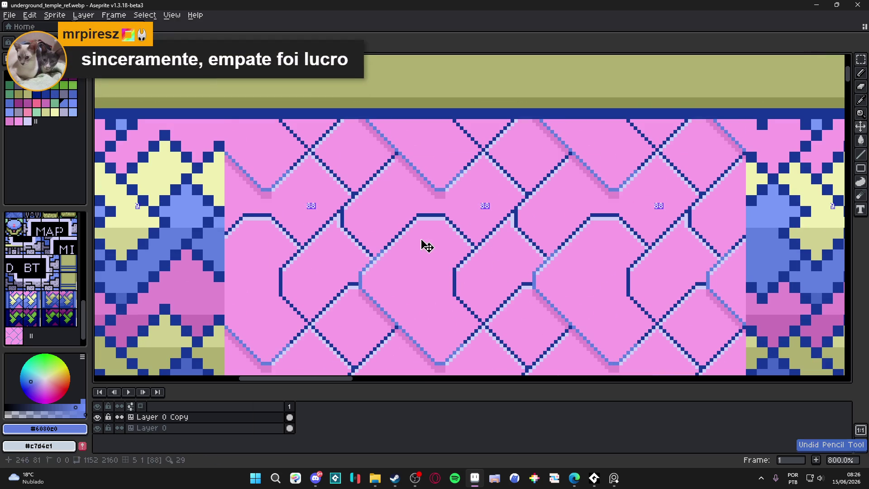
key("ctrl+z")
scroll(367, 268, "up", 1)
left_click_drag(358, 272, 443, 186)
mouse_move(441, 191)
left_mouse_down()
mouse_move(567, 190)
mouse_move(497, 272)
left_mouse_up()
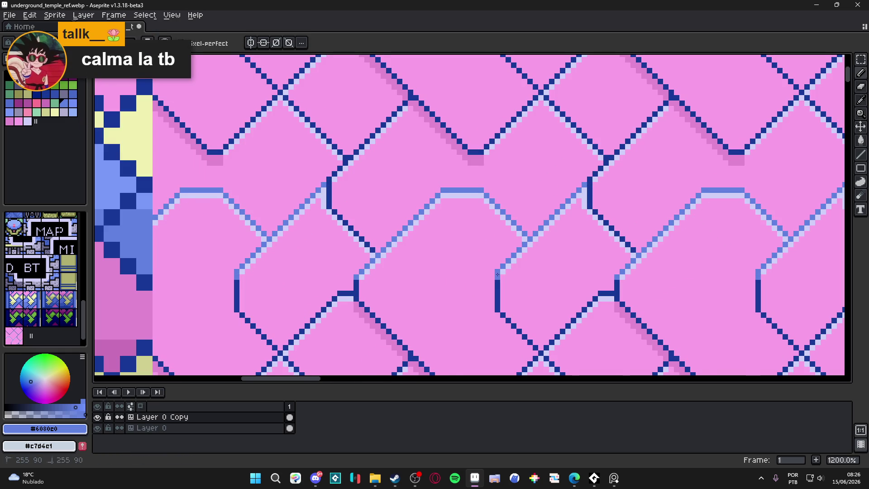
scroll(497, 274, "down", 4)
scroll(448, 286, "down", 1)
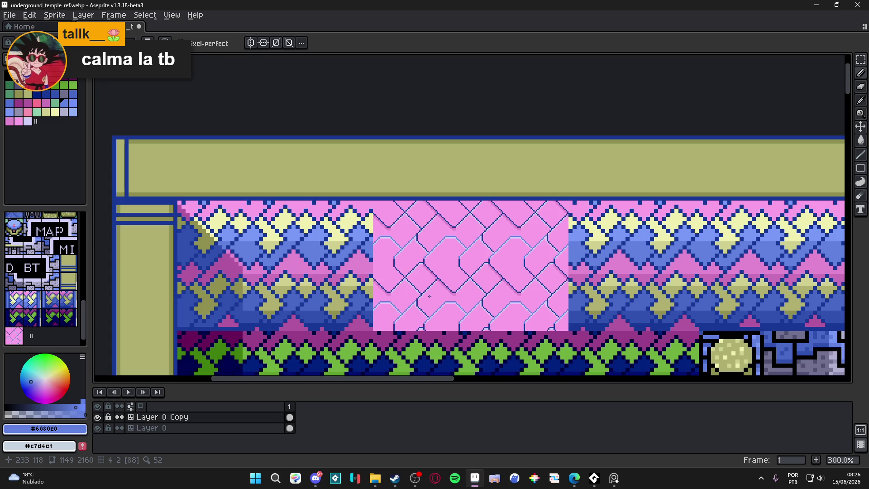
Step: Recolour further diagonal lattice segments medium blue, undoing stray pixels
left_click_drag(430, 296, 398, 264)
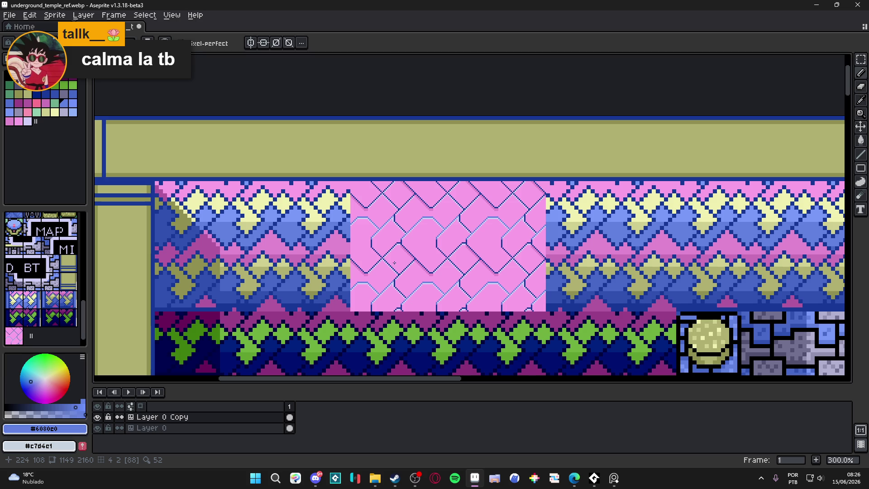
scroll(395, 263, "up", 4)
scroll(398, 258, "up", 3)
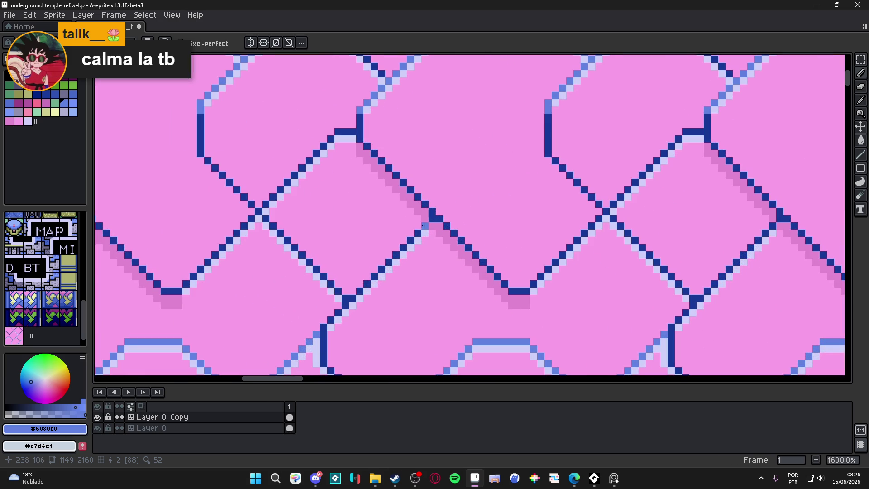
left_click_drag(424, 225, 323, 327)
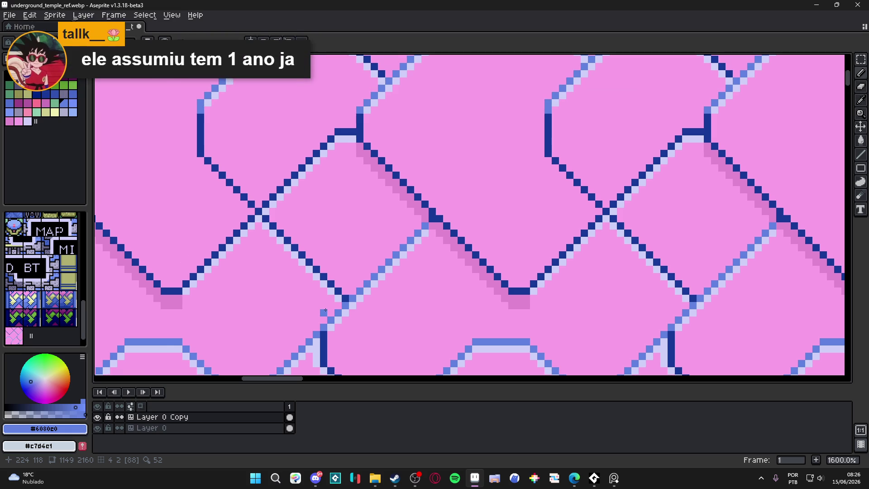
scroll(325, 311, "down", 1)
scroll(326, 307, "down", 3)
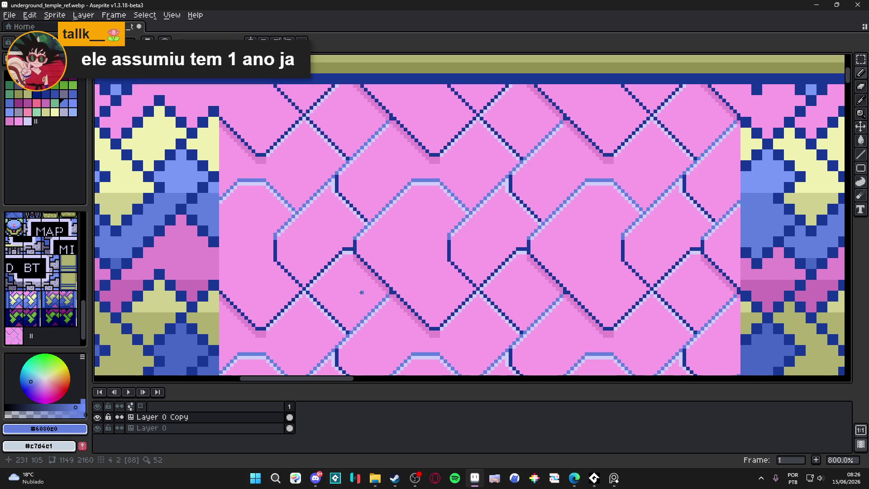
scroll(392, 225, "up", 4)
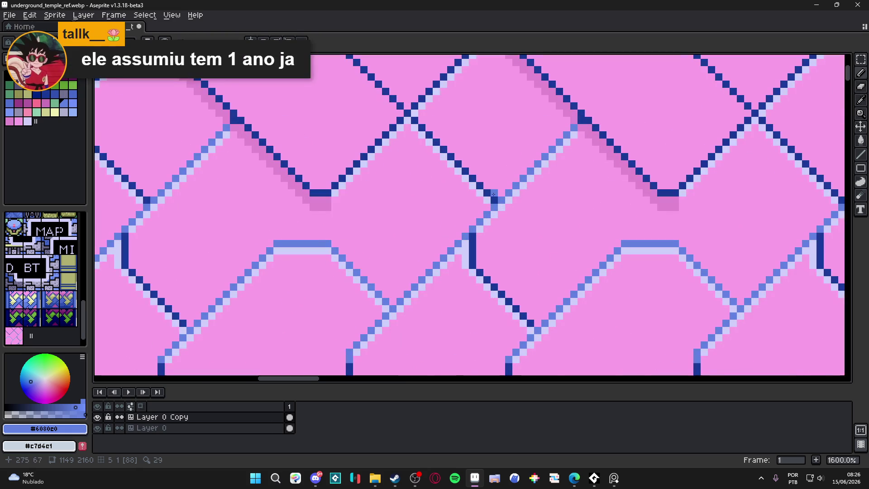
mouse_move(462, 175)
left_mouse_down()
mouse_move(411, 122)
mouse_move(346, 177)
left_mouse_up()
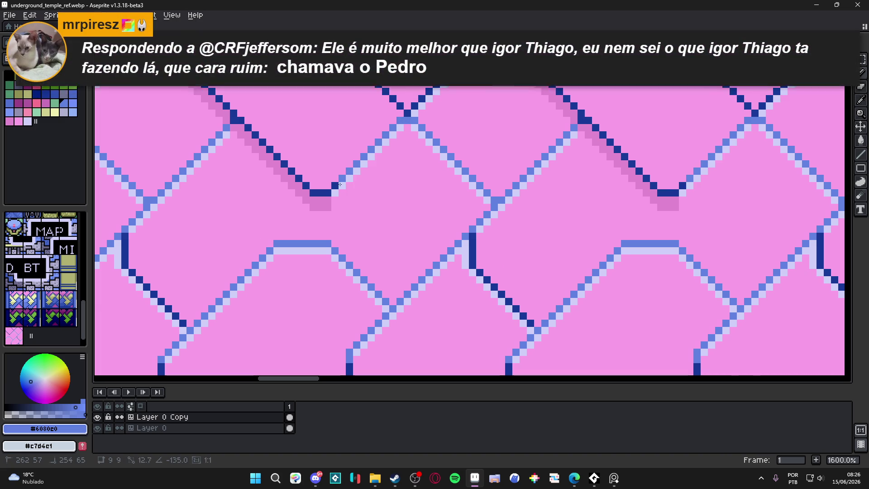
scroll(417, 173, "down", 3)
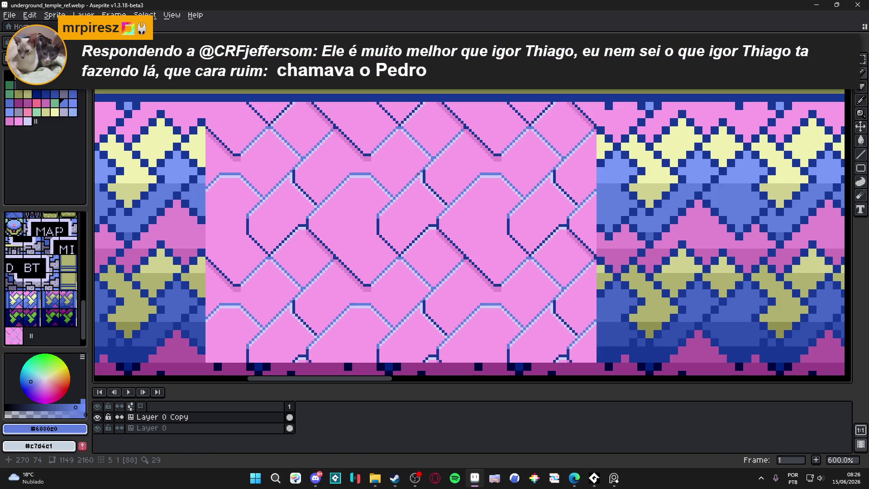
key("ctrl+z")
key("ctrl+z")
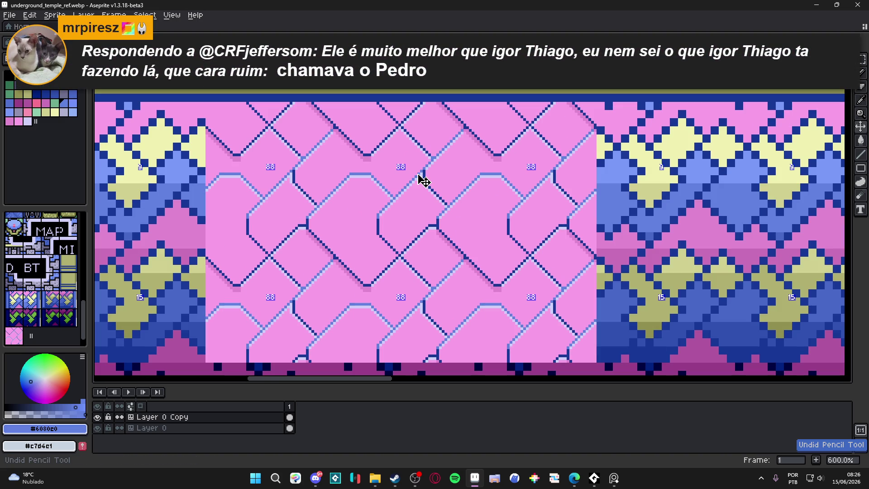
scroll(422, 180, "up", 3)
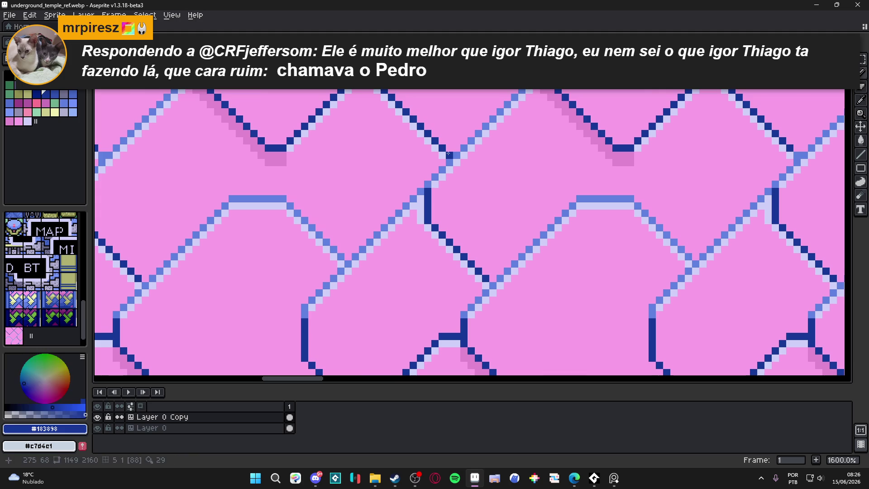
key("ctrl+z")
scroll(441, 152, "down", 3)
scroll(436, 169, "up", 3)
key("ctrl+z")
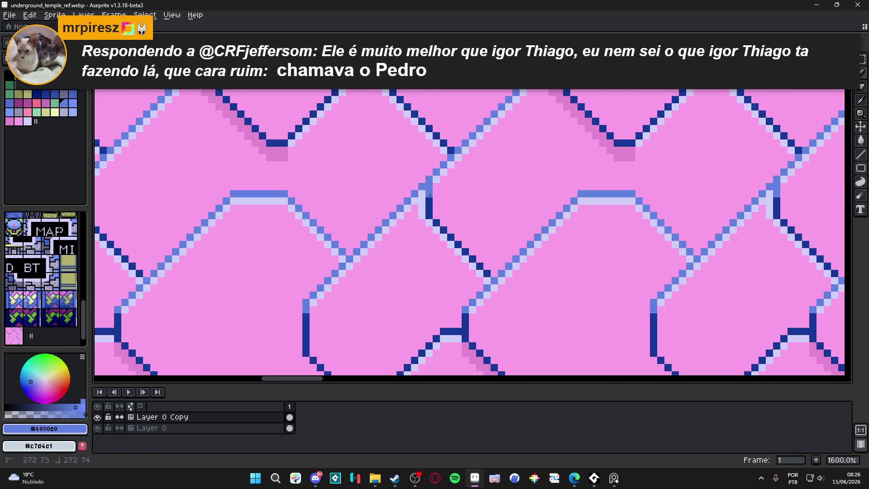
scroll(430, 197, "down", 4)
scroll(427, 209, "up", 3)
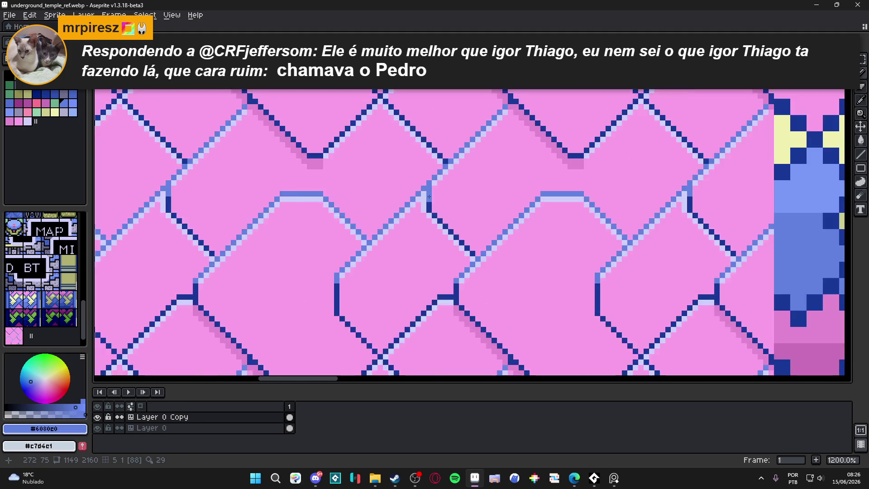
scroll(427, 208, "up", 2)
key("ctrl+z")
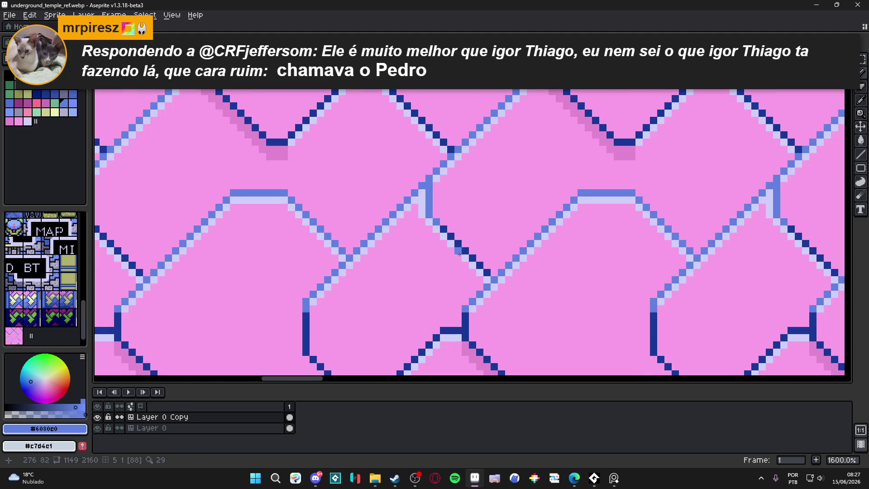
left_click_drag(438, 219, 484, 266)
scroll(483, 266, "down", 4)
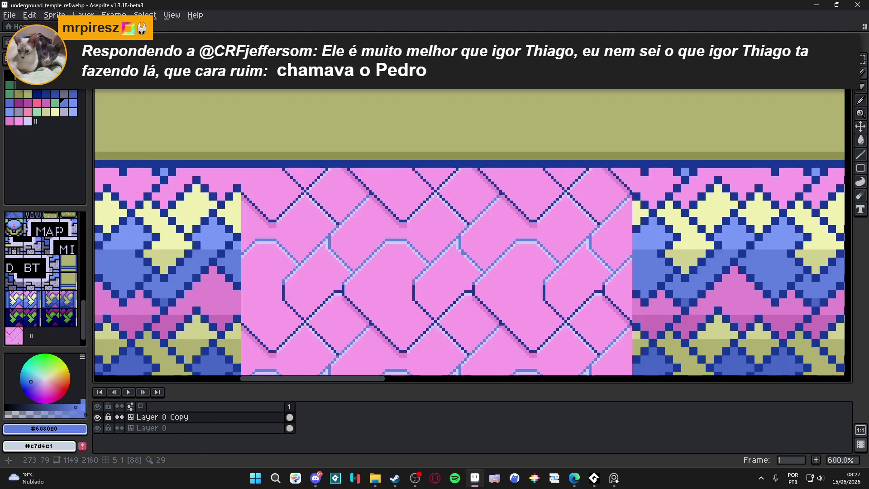
scroll(475, 254, "up", 4)
scroll(471, 249, "down", 4)
scroll(471, 249, "down", 2)
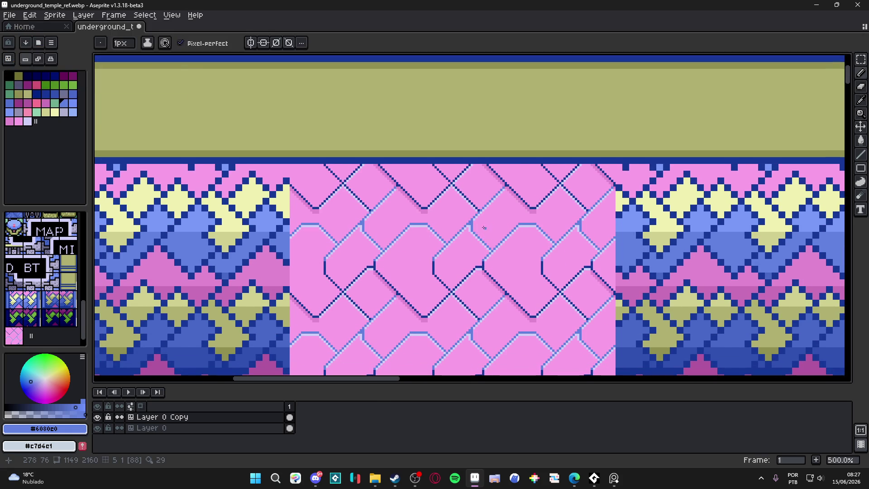
scroll(420, 252, "down", 2)
scroll(375, 241, "up", 2)
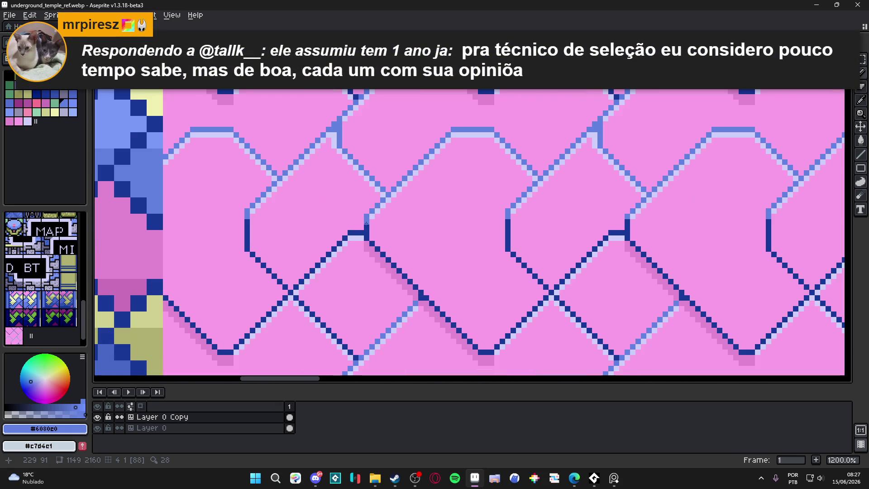
scroll(364, 240, "down", 2)
scroll(401, 210, "down", 1)
scroll(398, 224, "down", 1)
scroll(391, 248, "up", 3)
scroll(391, 248, "up", 3)
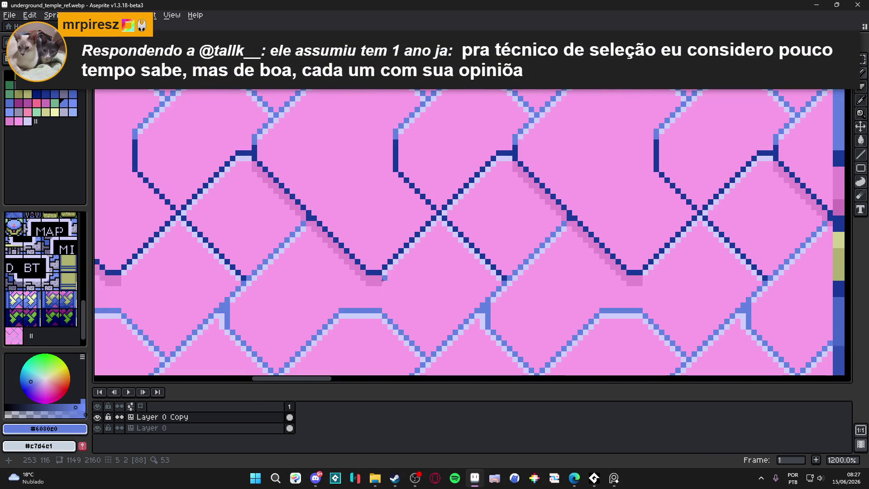
left_click(396, 260, "alt")
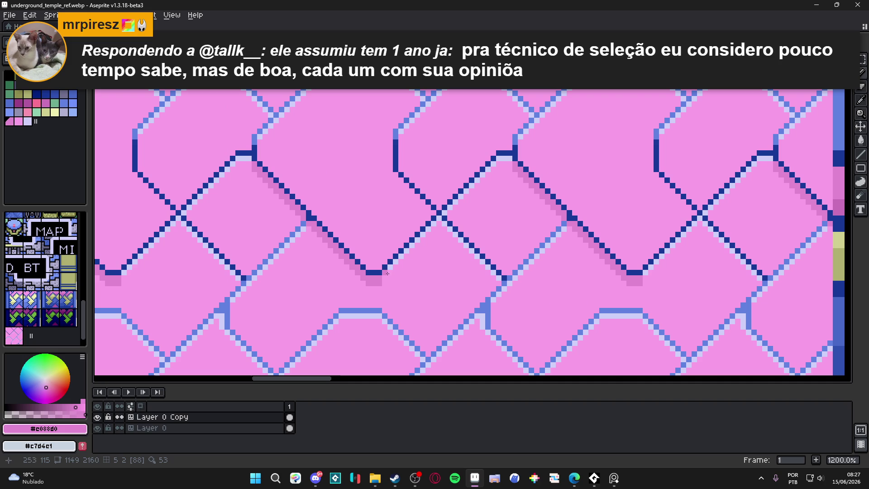
Step: Draw a dark pink shadow line under one diagonal with the Line tool
left_click(439, 218, "shift")
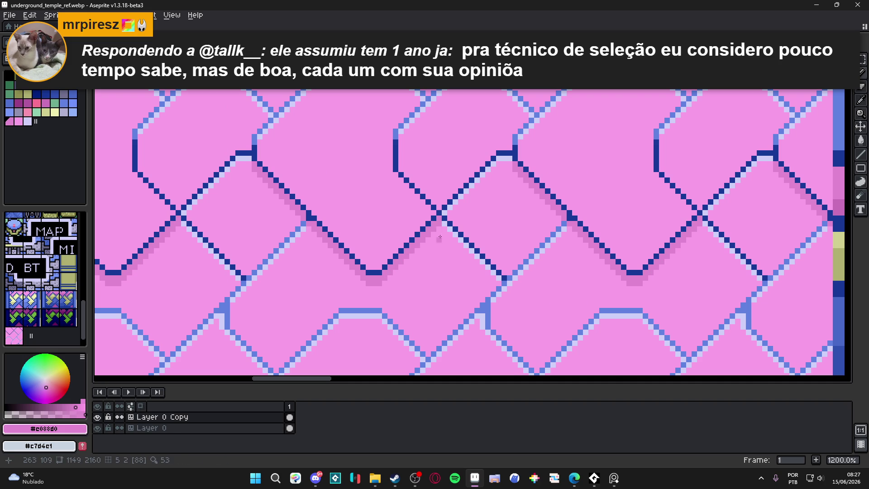
left_click(494, 277, "shift")
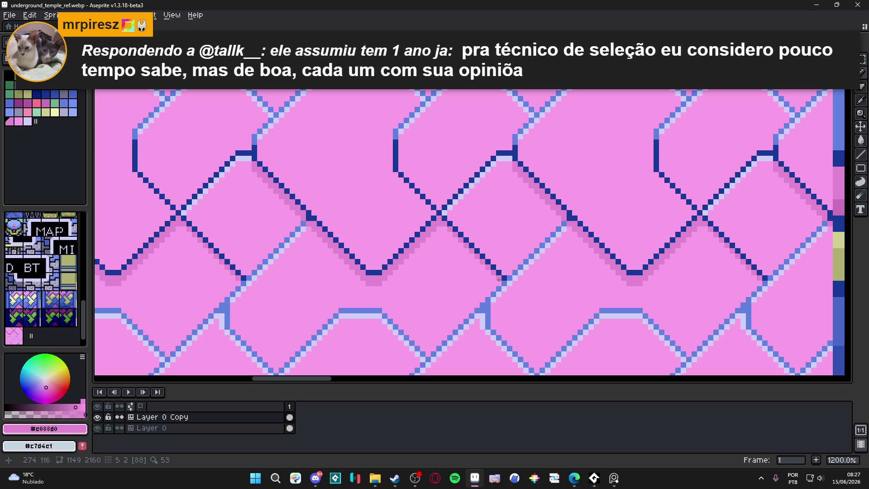
left_click(444, 225, "shift")
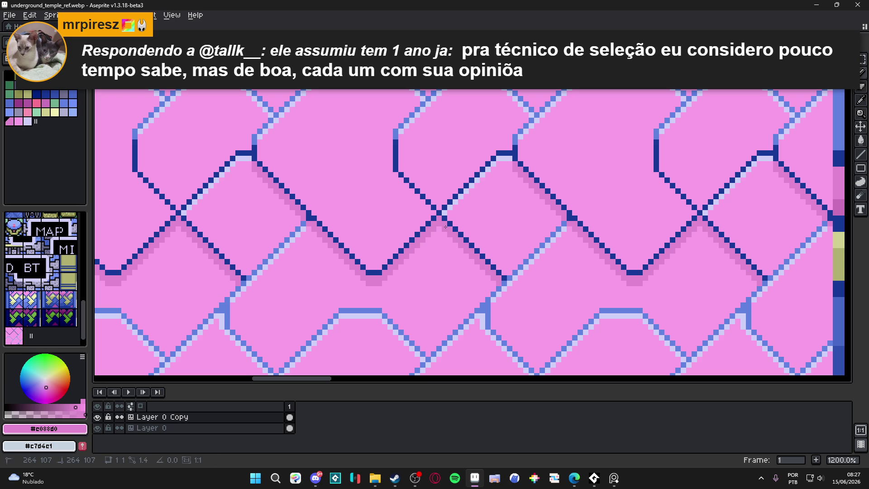
scroll(440, 230, "down", 5)
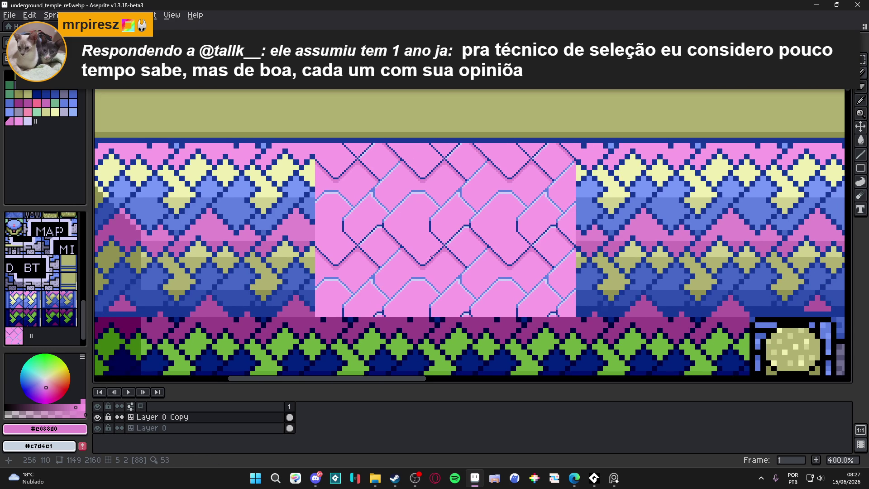
scroll(453, 248, "up", 2)
scroll(453, 248, "up", 1)
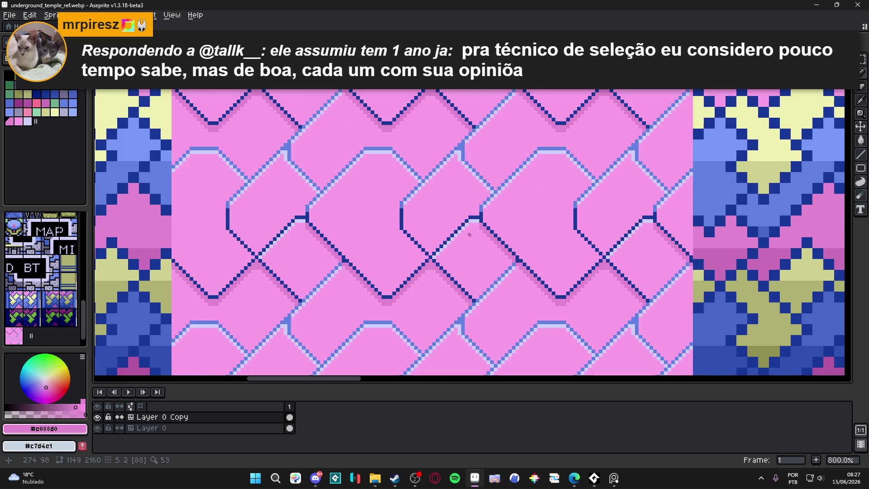
scroll(489, 194, "up", 2)
Step: Cover stray light-blue highlight pixels with the sampled pink
key("alt")
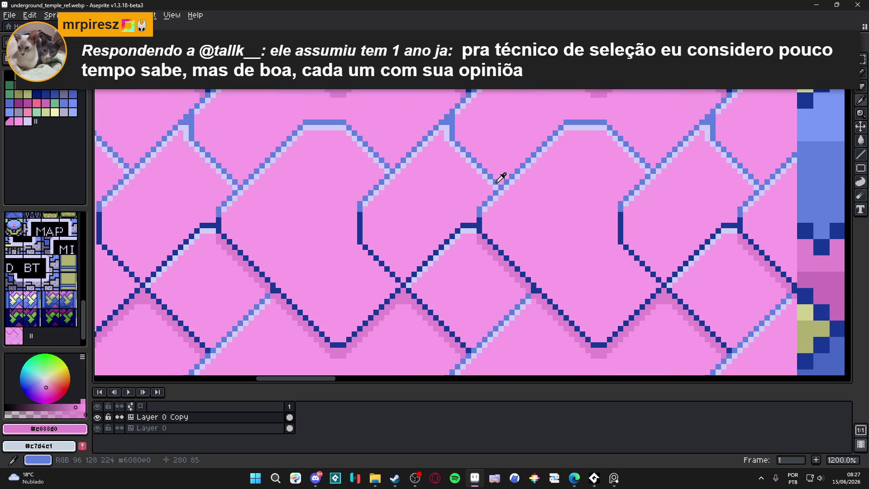
left_click(468, 234, "alt")
left_click_drag(459, 232, 410, 280)
scroll(476, 222, "down", 3)
scroll(469, 227, "down", 2)
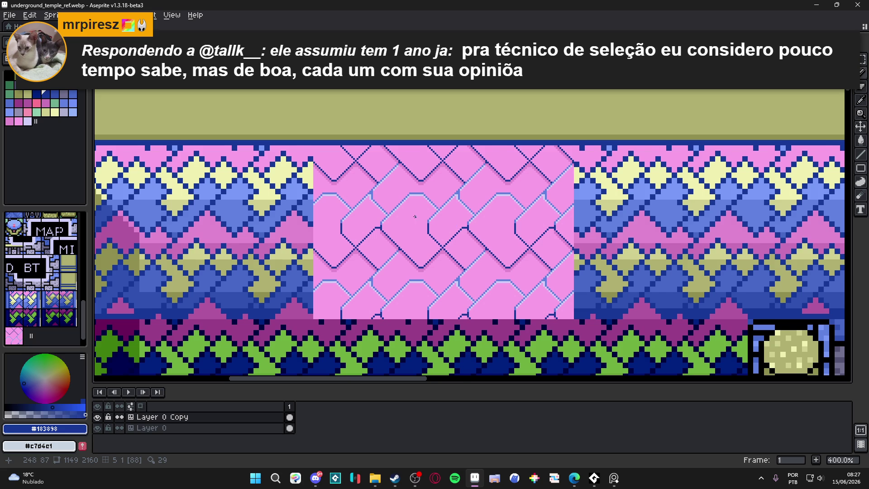
scroll(414, 216, "down", 1)
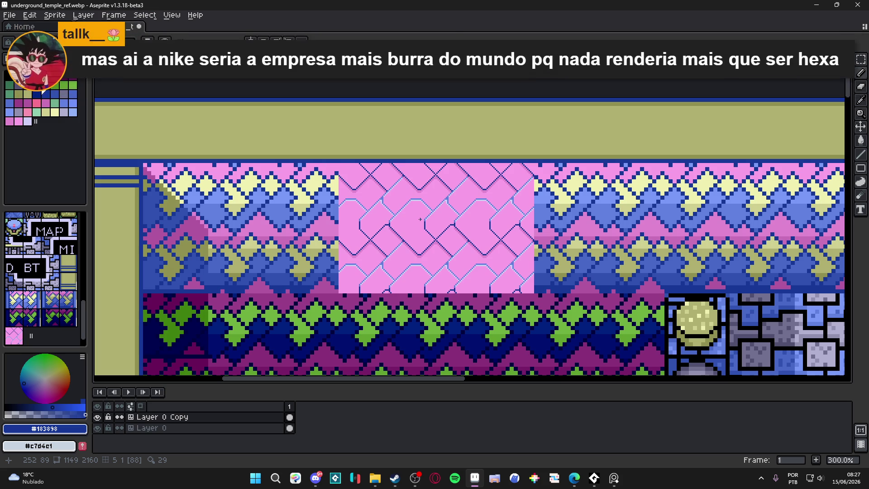
left_click_drag(420, 220, 405, 222)
Step: Start a save with Ctrl+S and cancel the WebP options
key("ctrl+s")
left_click(528, 266)
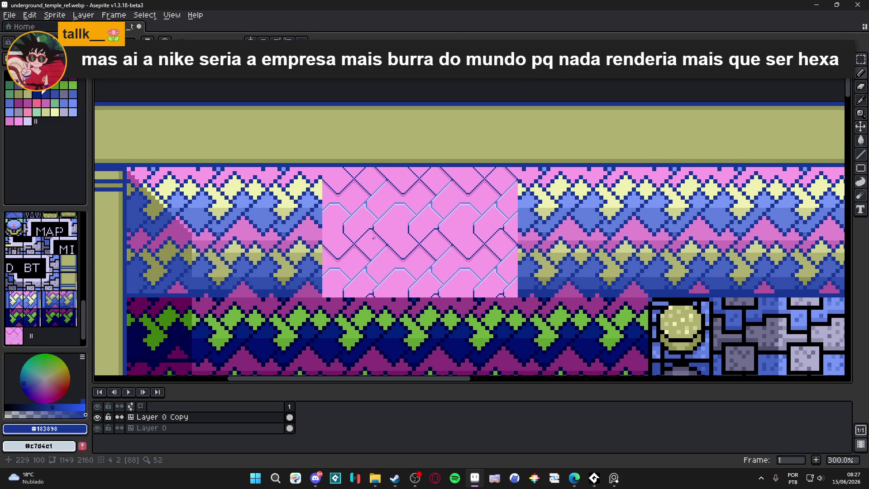
scroll(378, 213, "up", 1)
scroll(378, 213, "up", 1)
left_click(400, 213, "alt")
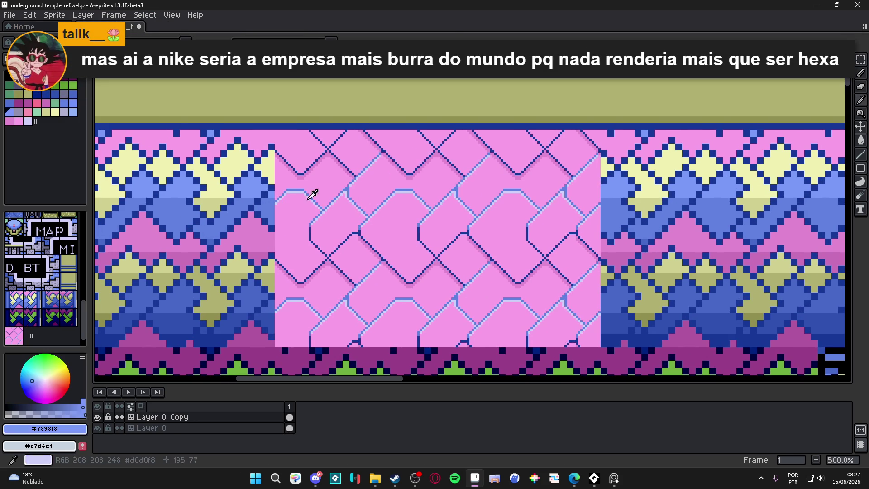
scroll(400, 213, "up", 3)
scroll(401, 213, "down", 2)
left_click_drag(402, 212, 406, 213)
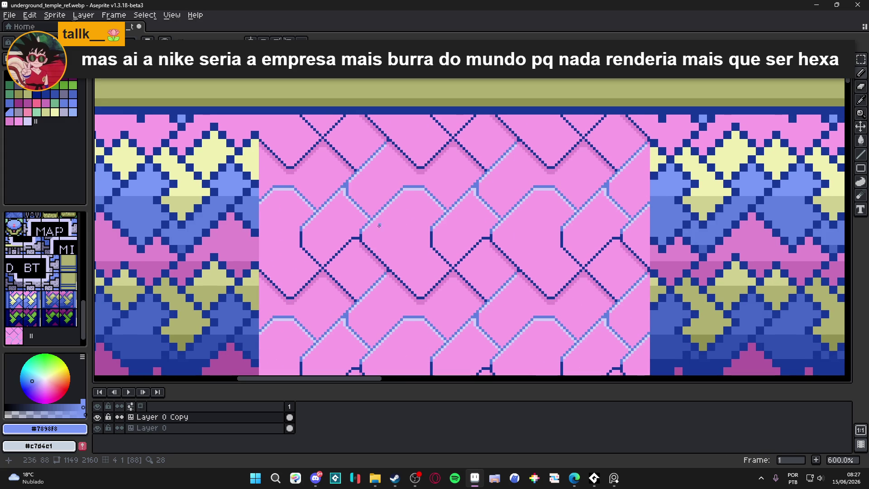
scroll(414, 228, "down", 1)
scroll(417, 233, "down", 1)
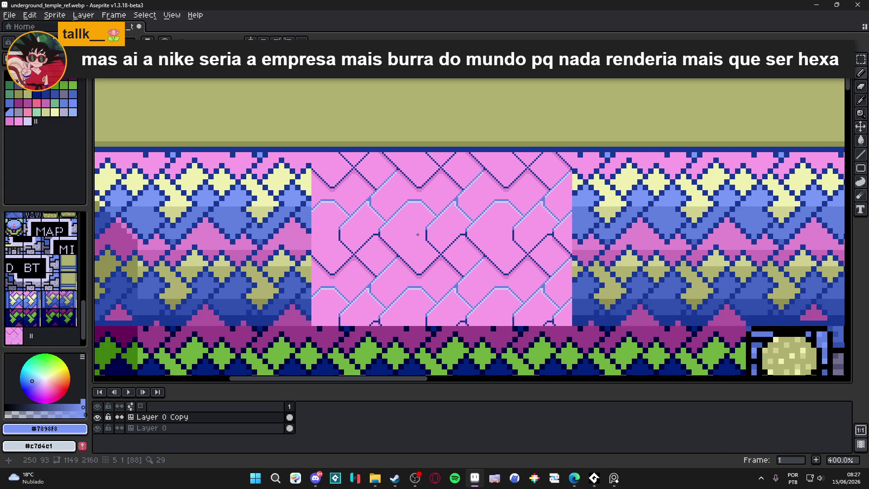
scroll(390, 241, "up", 2)
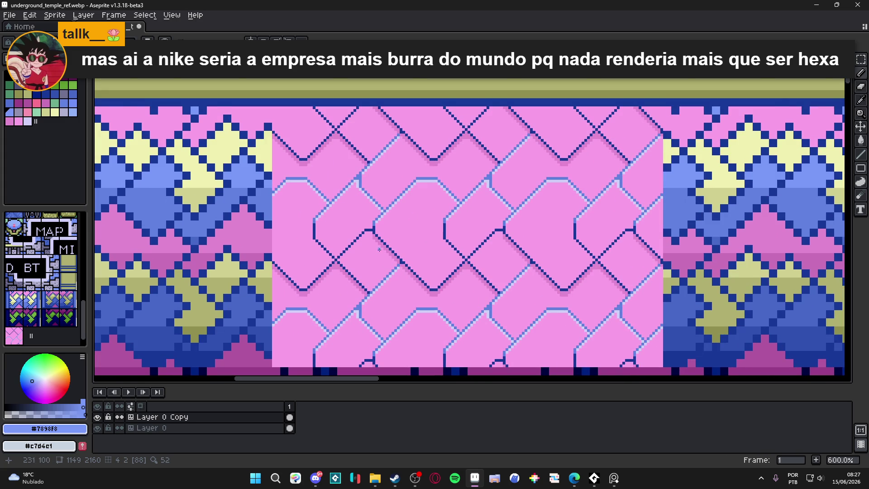
scroll(345, 270, "up", 1)
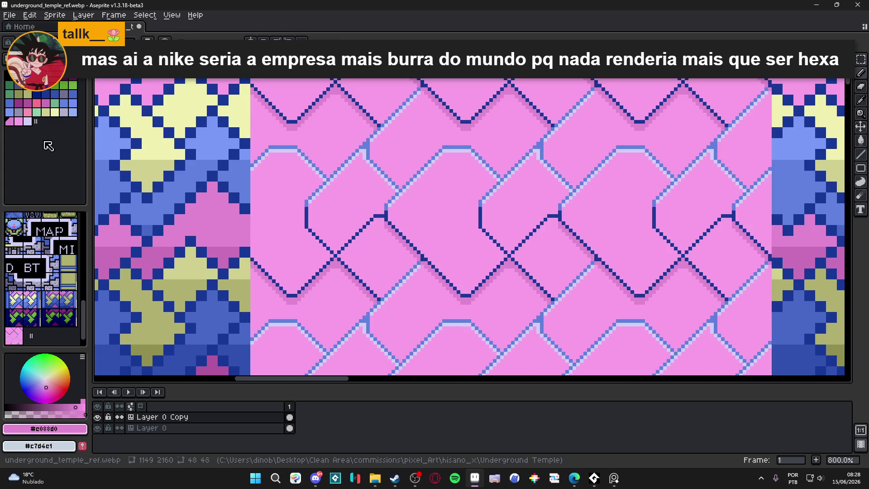
left_click(49, 106)
scroll(360, 260, "up", 3)
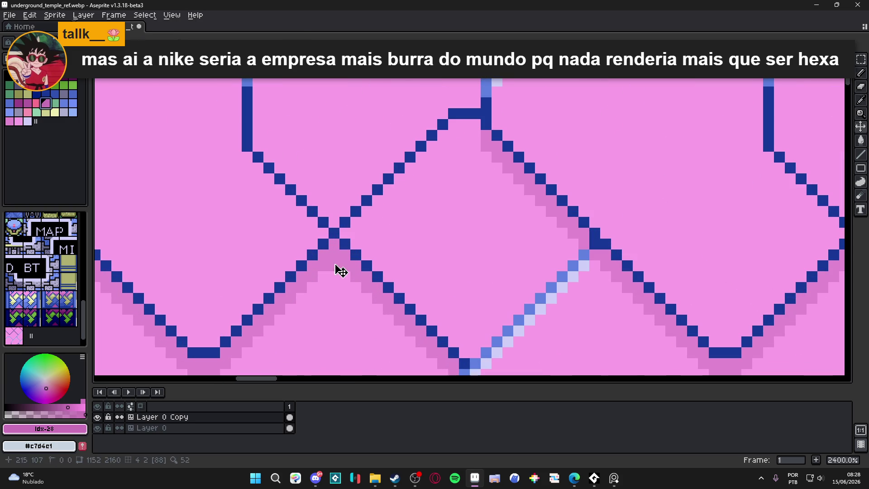
Step: Paint a dark pink shadow block under the line crossing and along its diagonal
left_click_drag(324, 255, 334, 265)
left_click(334, 243)
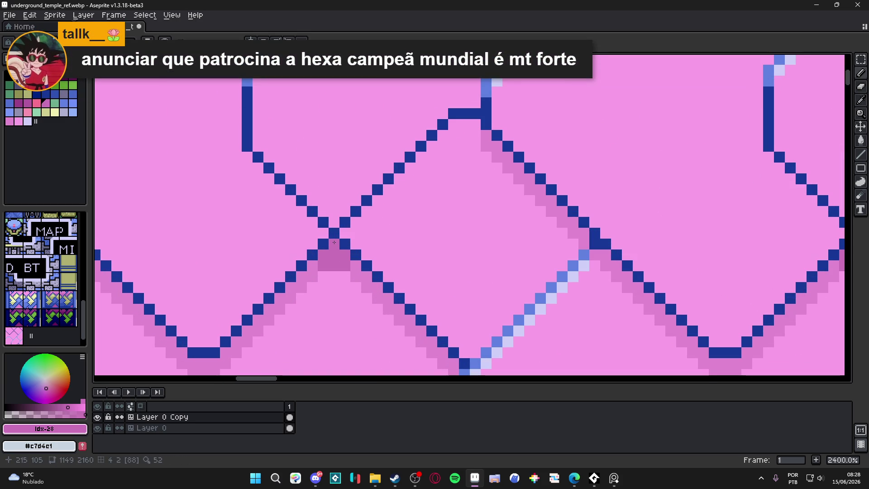
left_click_drag(346, 249, 366, 261)
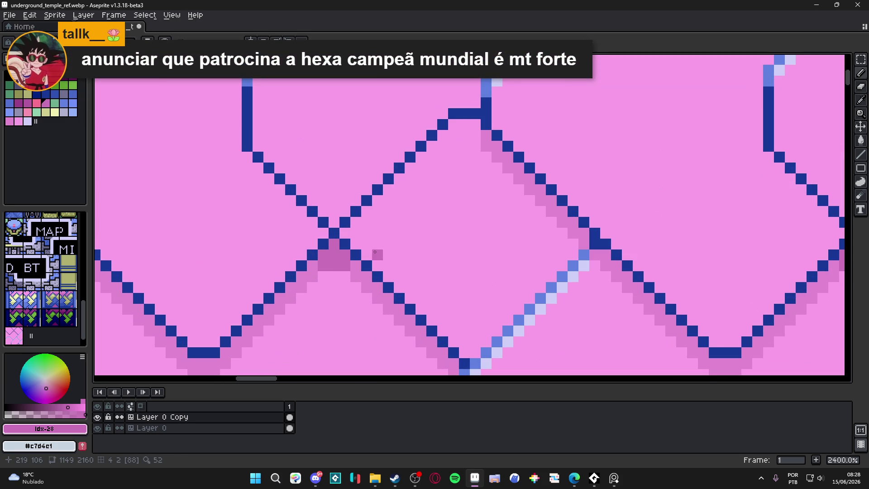
Step: Bucket-fill every light-pink shadow pixel darker pink, then sample pale yellow #F0F0B0
key("g")
left_click(356, 268)
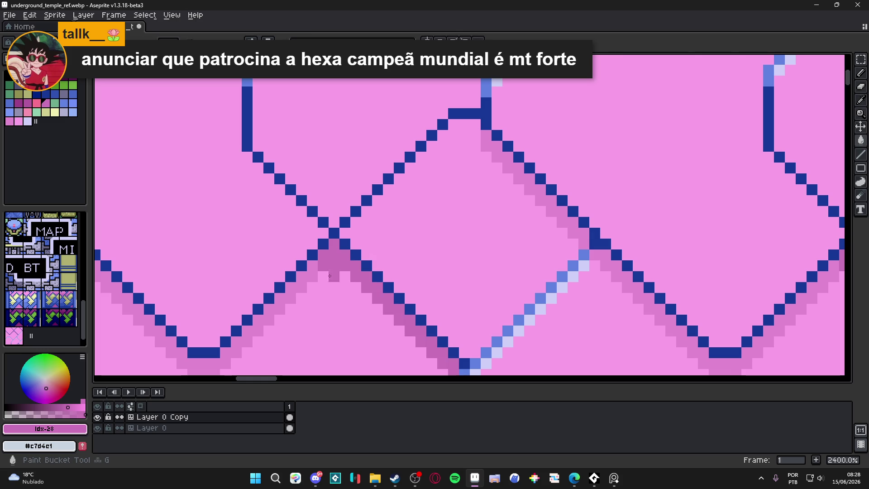
scroll(303, 275, "down", 5)
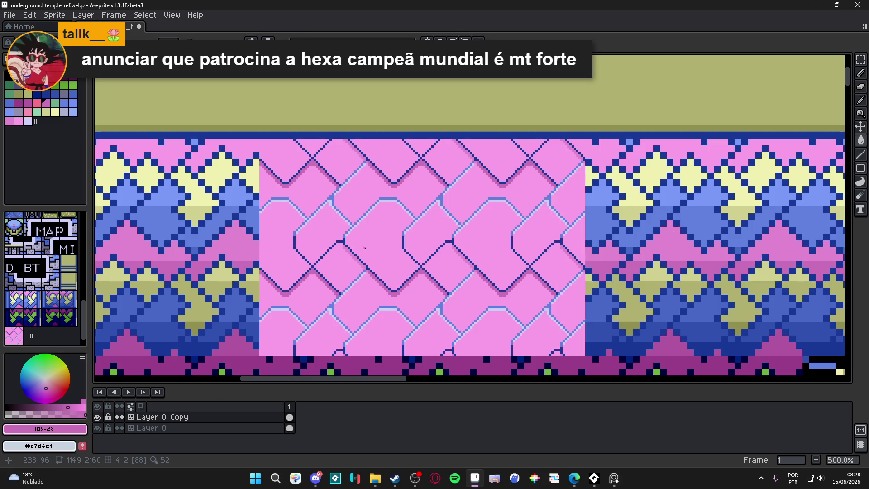
key("m")
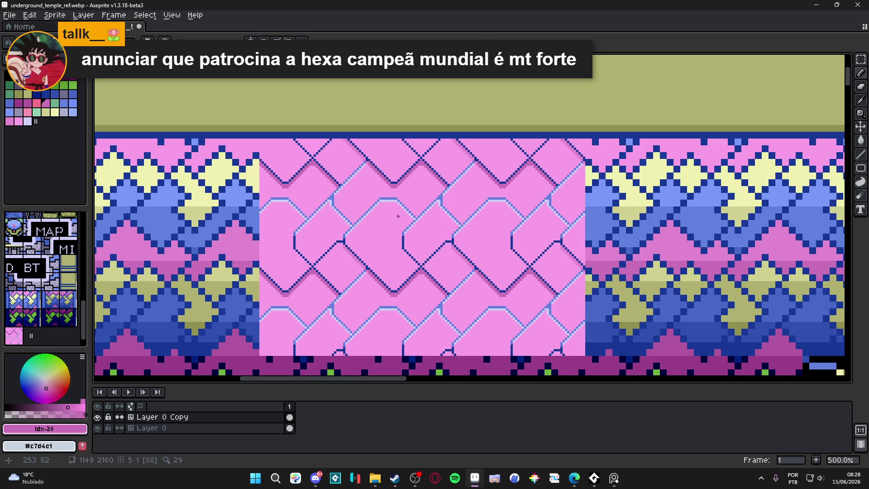
scroll(404, 229, "down", 1)
scroll(412, 237, "down", 1)
scroll(443, 251, "down", 1)
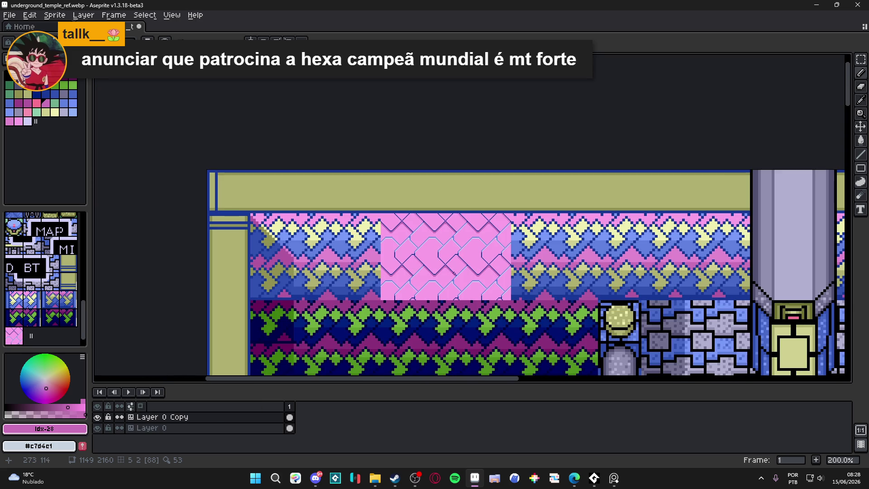
scroll(454, 272, "down", 1)
scroll(435, 262, "up", 2)
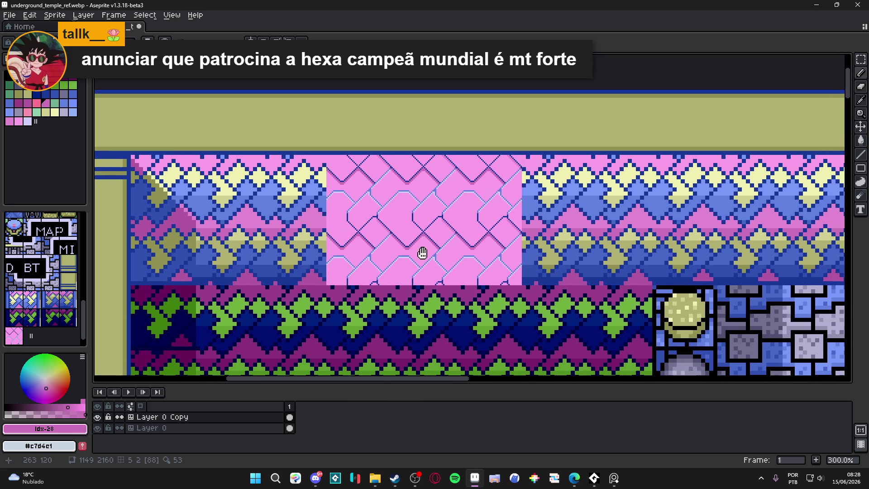
scroll(420, 251, "down", 1)
scroll(408, 241, "up", 1)
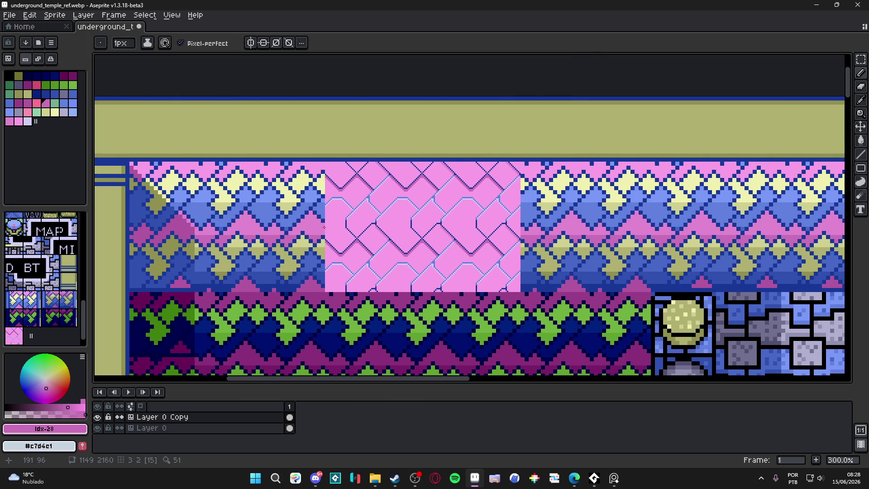
scroll(284, 201, "up", 2)
left_click(284, 201, "alt")
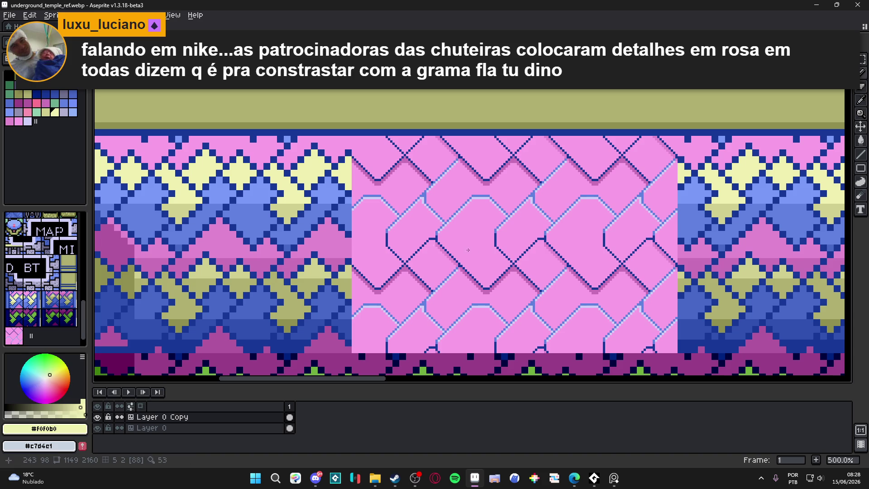
Step: Bring up the WebP save options twice, keep lossless compression, cancel both times, and go to the File commands
left_click_drag(494, 255, 483, 249)
key("ctrl+s")
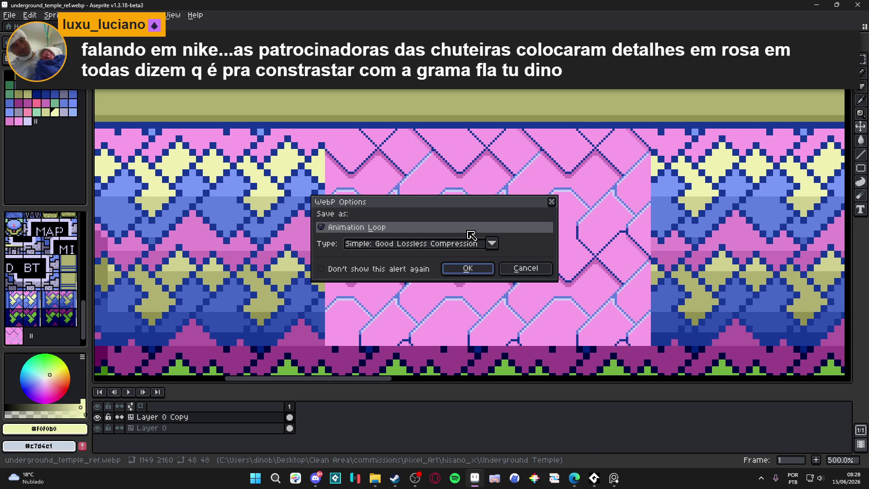
left_click(525, 267)
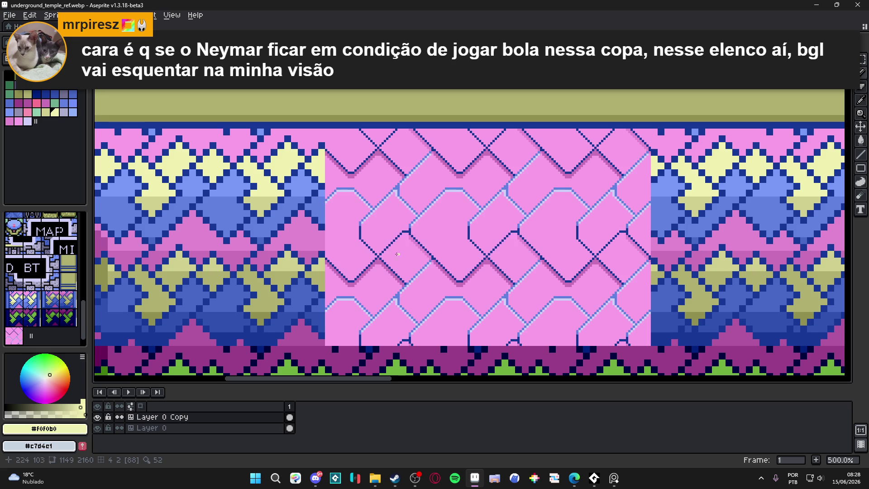
key("ctrl+s")
left_click(429, 243)
left_click(456, 251)
left_click(526, 267)
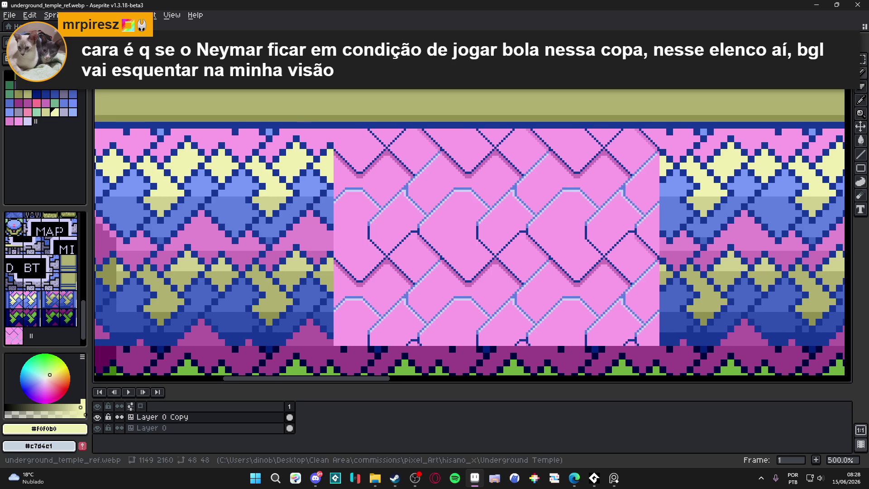
left_click(14, 16)
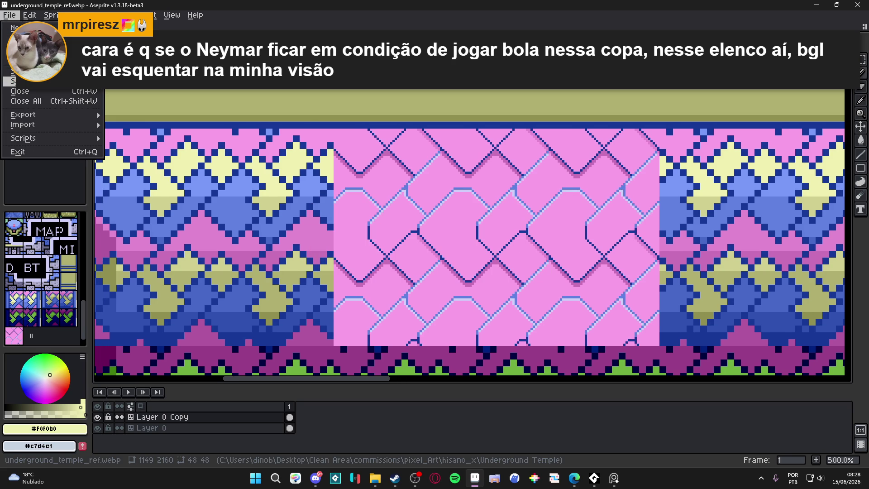
Step: Save As underground_temple_ref with the type set to aseprite files (*.aseprite)
left_click(27, 82)
left_click(119, 416)
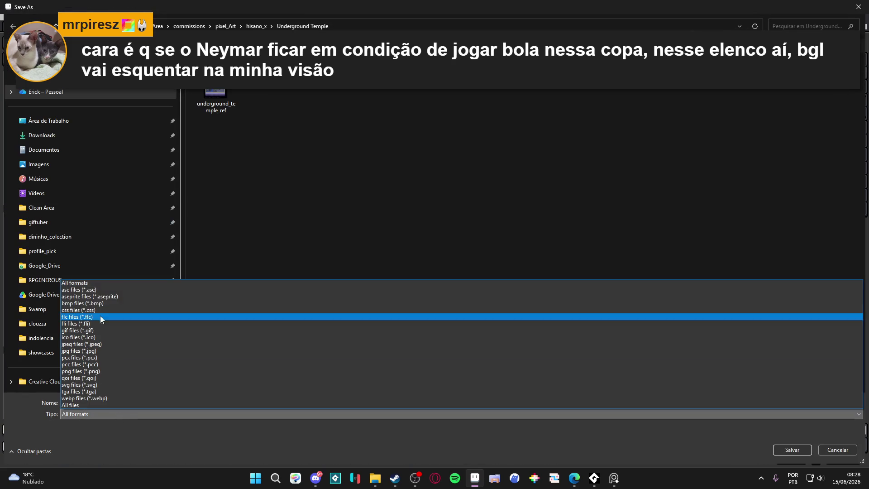
left_click(121, 297)
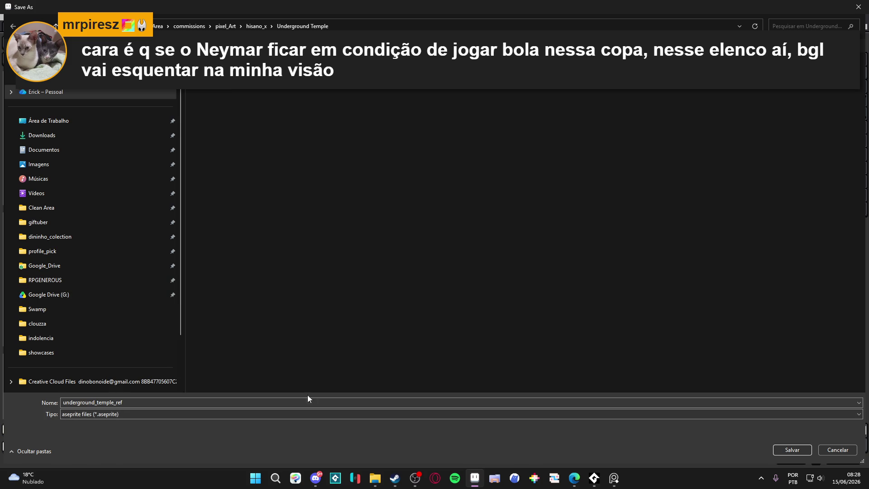
left_click(789, 449)
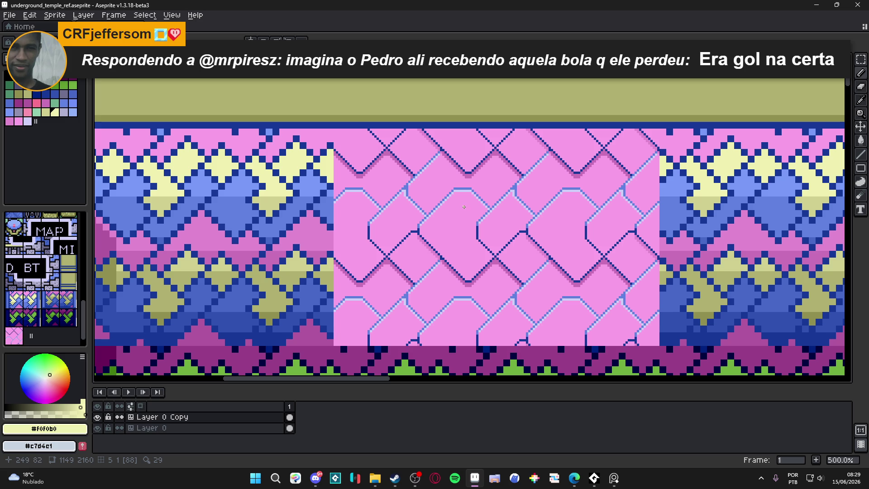
scroll(463, 206, "down", 1)
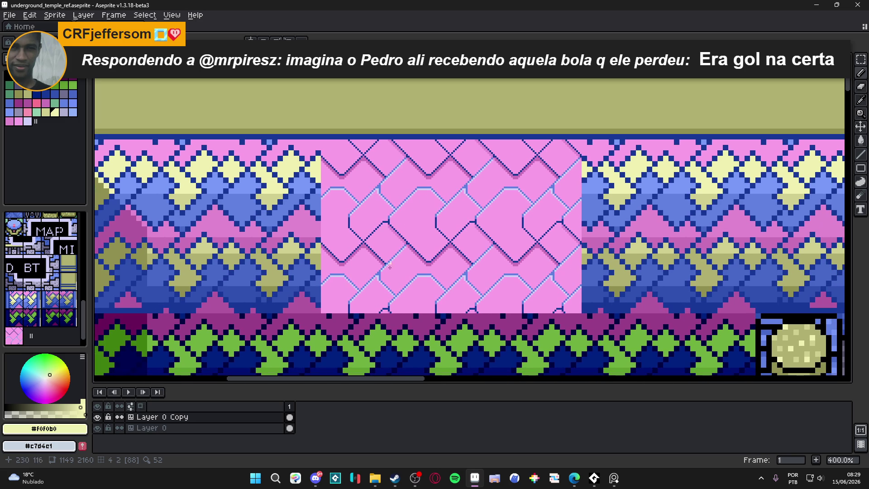
scroll(402, 256, "up", 2)
Step: Draw a pale yellow diamond outline inside a pink lattice cell with the pencil
left_click_drag(404, 256, 411, 253)
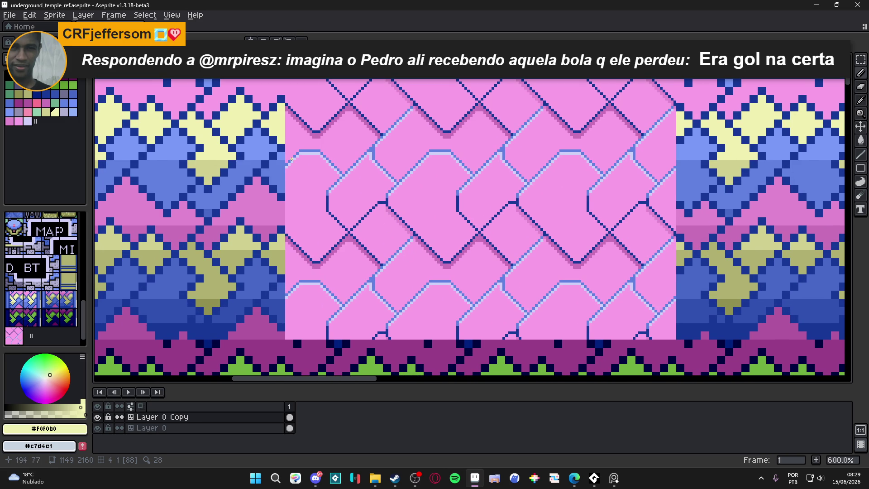
scroll(444, 175, "up", 1)
scroll(444, 175, "up", 1)
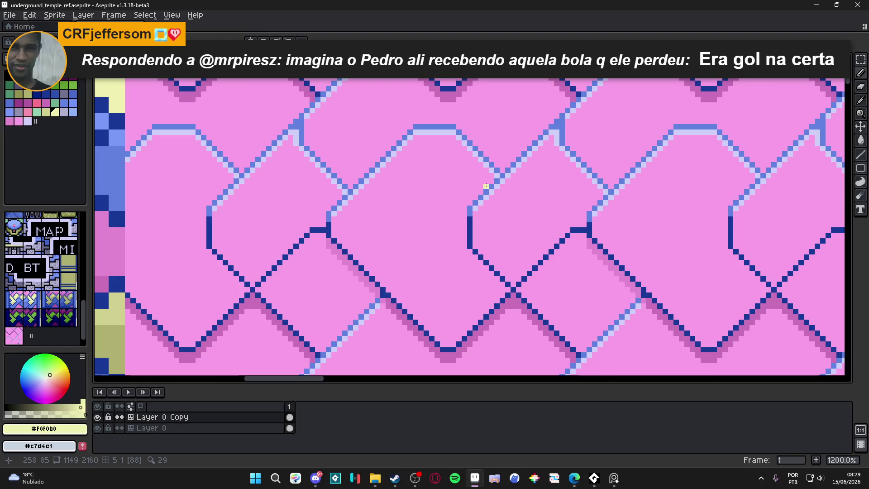
left_click_drag(486, 185, 470, 219)
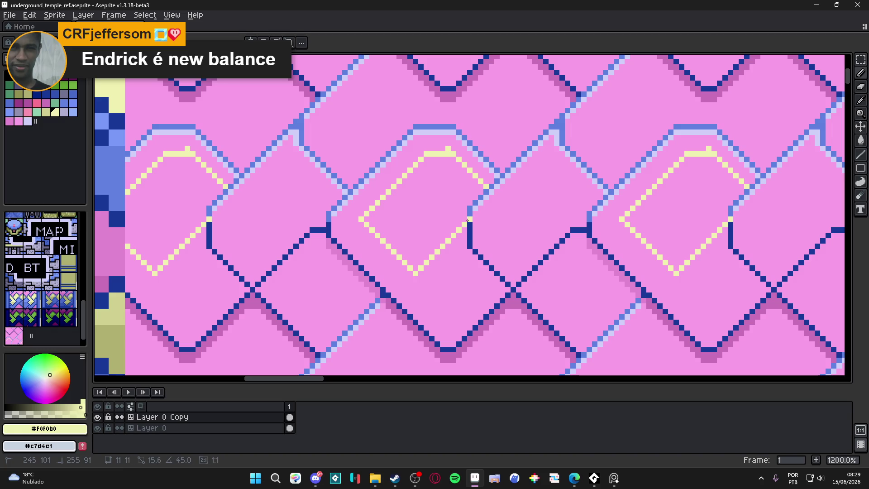
Step: Fill the diamond solid pale yellow, undo a stray dark blue fill, and trim the gem edges back in pink
left_click(442, 214)
scroll(465, 217, "up", 2)
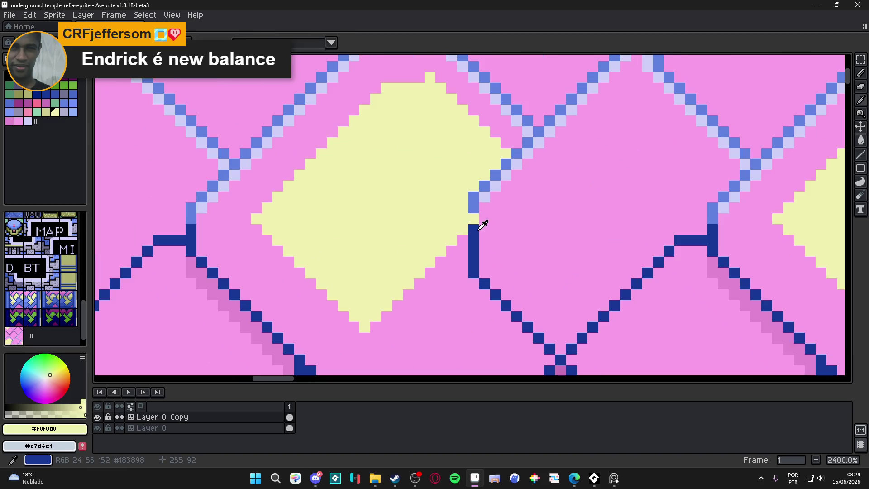
left_click(473, 218, "alt")
key("ctrl+z")
key("b")
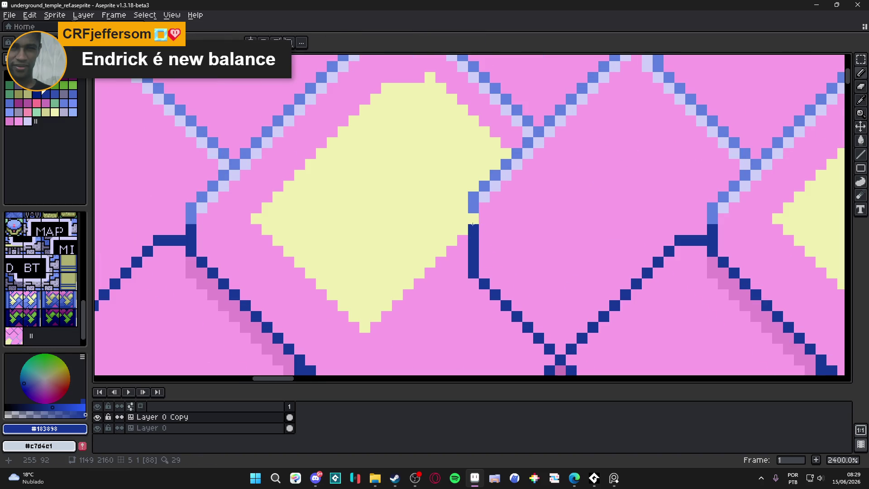
left_click(442, 150, "alt")
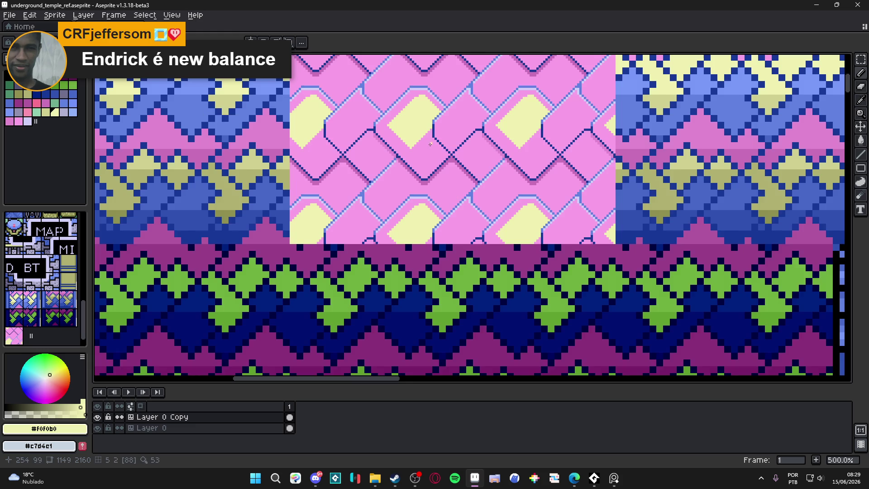
scroll(417, 109, "down", 5)
left_click_drag(419, 154, 426, 240)
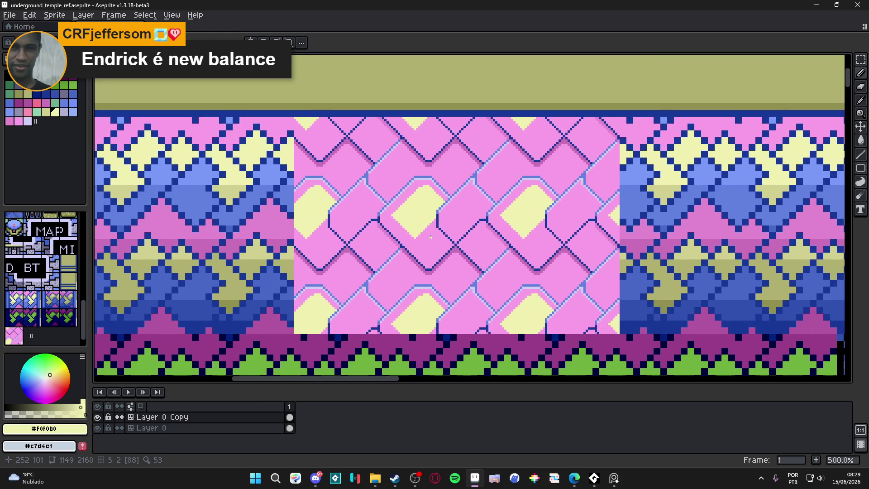
scroll(430, 238, "down", 2)
scroll(412, 229, "up", 4)
scroll(422, 217, "up", 3)
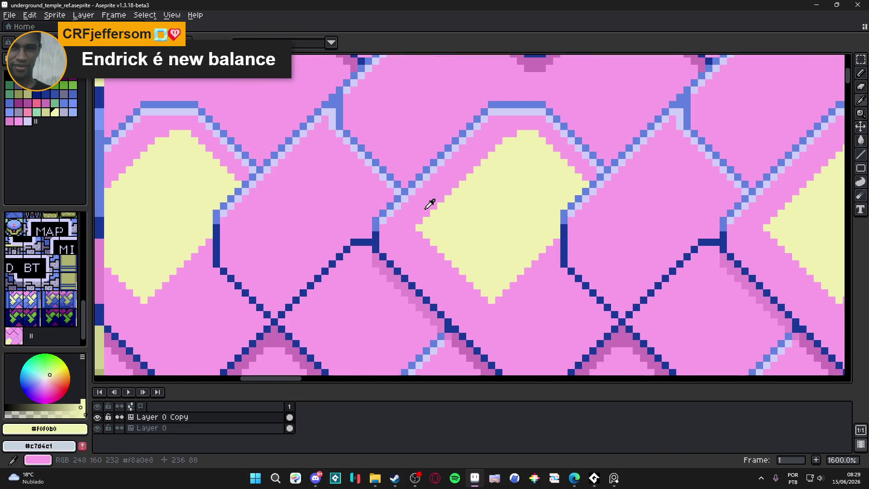
left_click(428, 211, "alt")
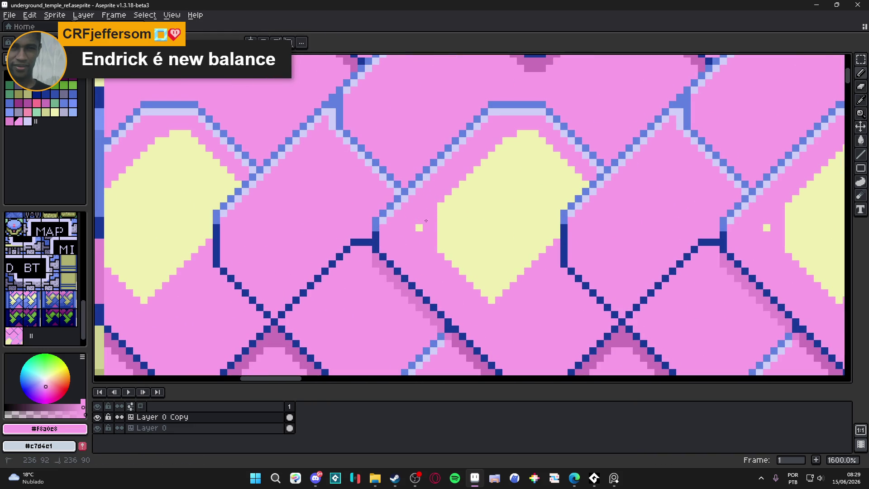
scroll(428, 238, "down", 5)
scroll(430, 240, "down", 2)
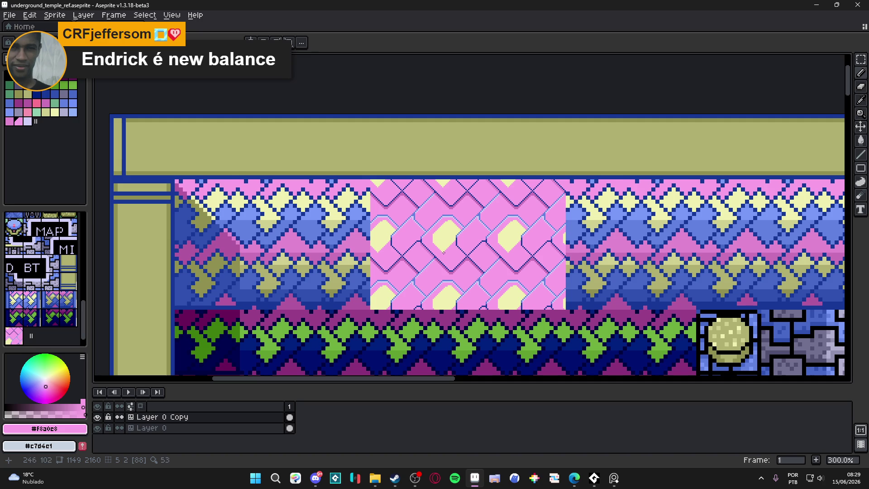
scroll(443, 252, "down", 1)
scroll(444, 252, "down", 1)
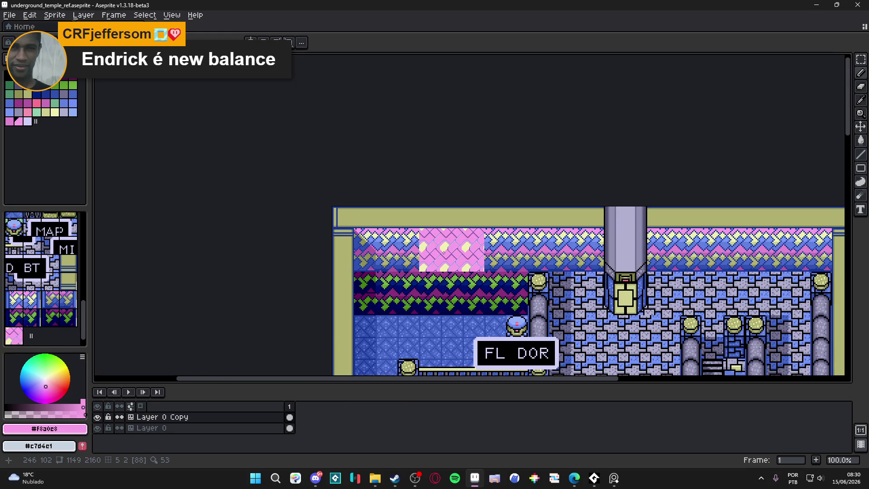
scroll(444, 252, "up", 5)
scroll(443, 252, "up", 3)
Step: Eyedrop the dark pink shadow colour and start a short horizontal shadow stroke beside the joint
key("i")
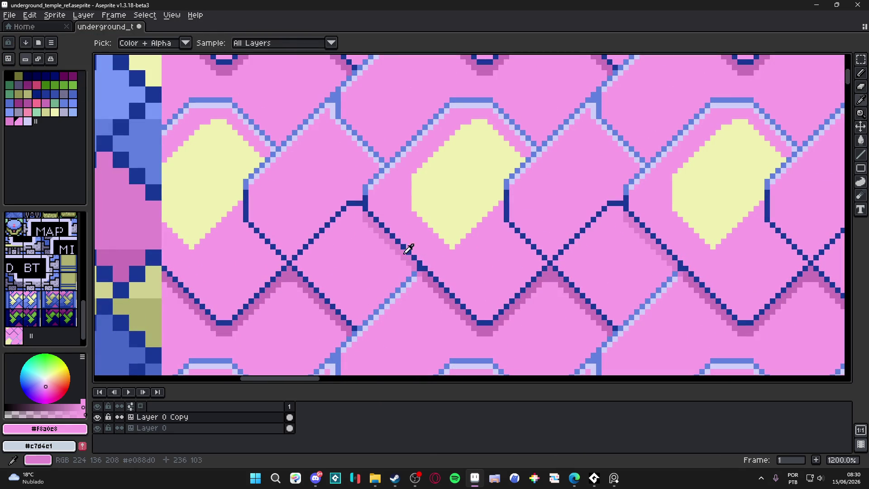
left_click(414, 255)
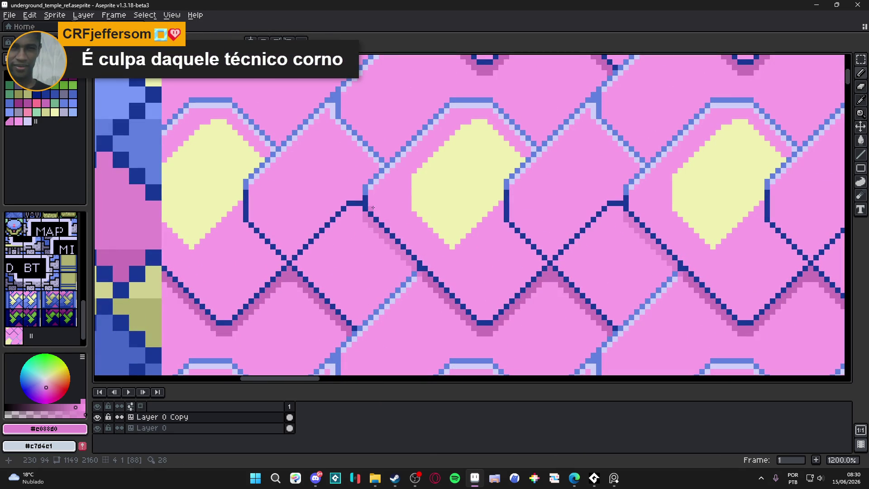
left_click_drag(372, 209, 393, 209)
left_click(394, 209)
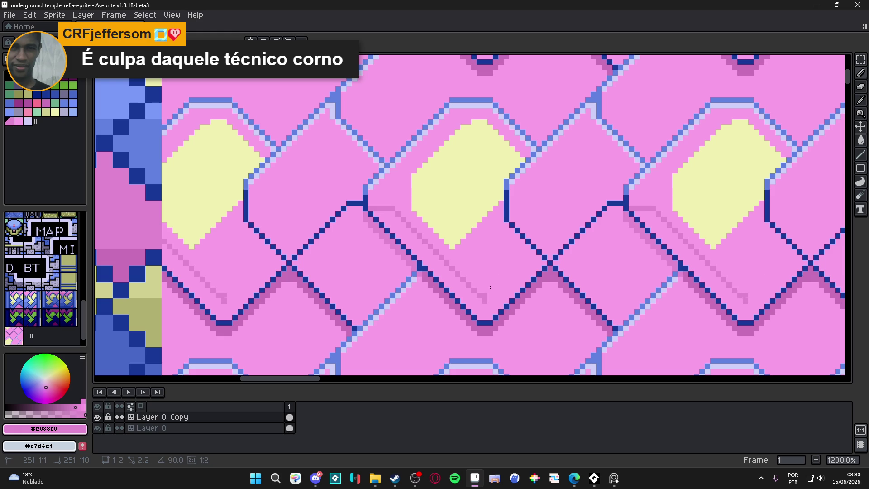
Step: Finish the diagonal dark pink shadow line and patch the vertical lattice line with dark blue pixels
left_click(485, 296)
scroll(474, 249, "down", 1)
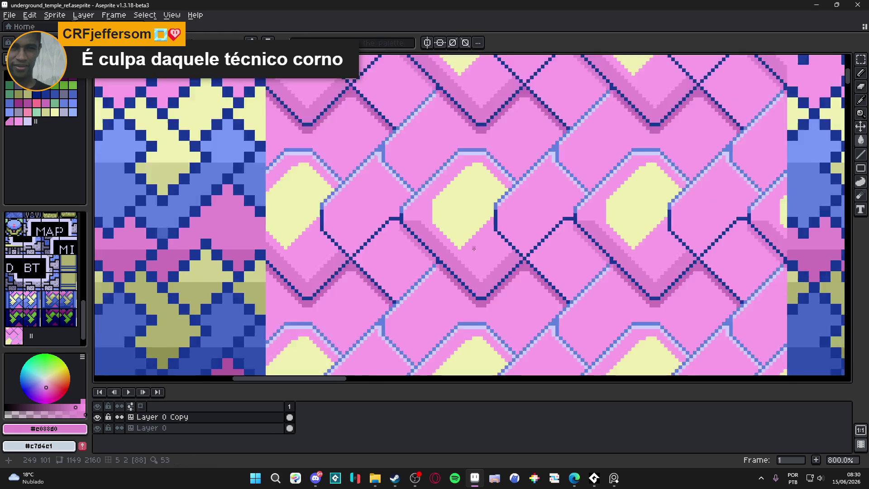
scroll(473, 249, "down", 1)
scroll(445, 220, "up", 3)
left_click(438, 207)
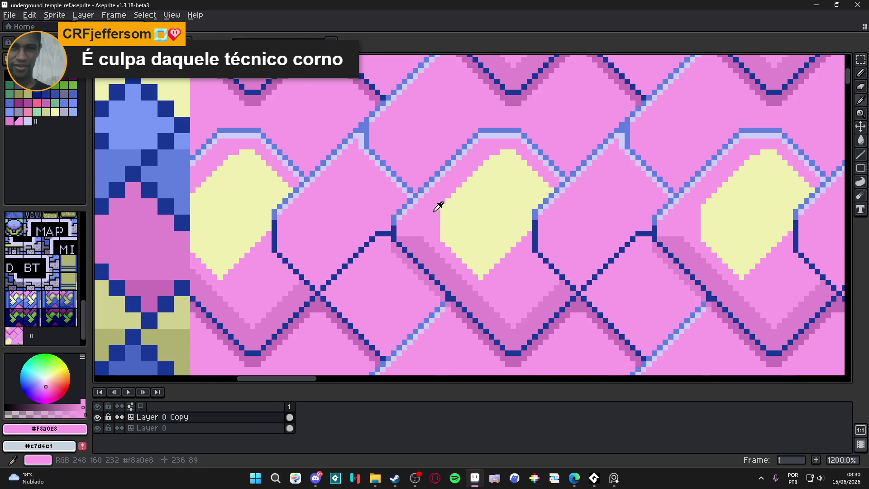
scroll(480, 210, "down", 1)
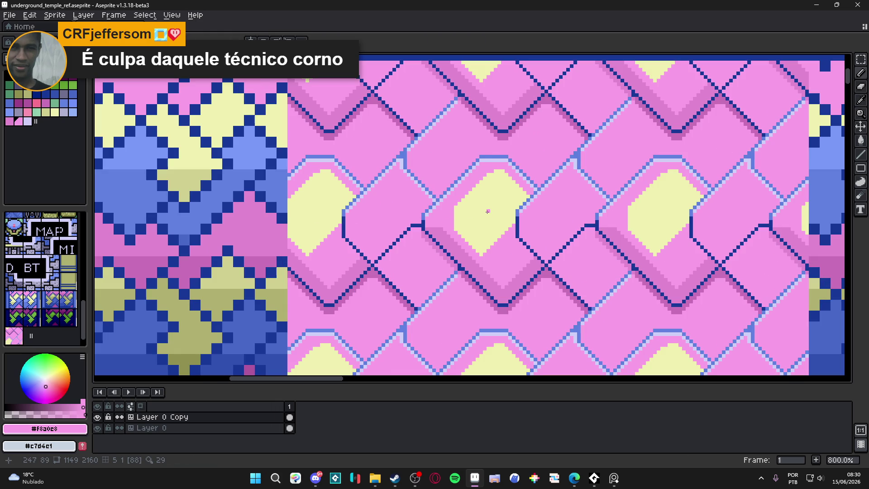
scroll(499, 219, "up", 2)
left_click(544, 258)
left_click_drag(541, 275, 536, 313)
left_click(543, 282, "alt")
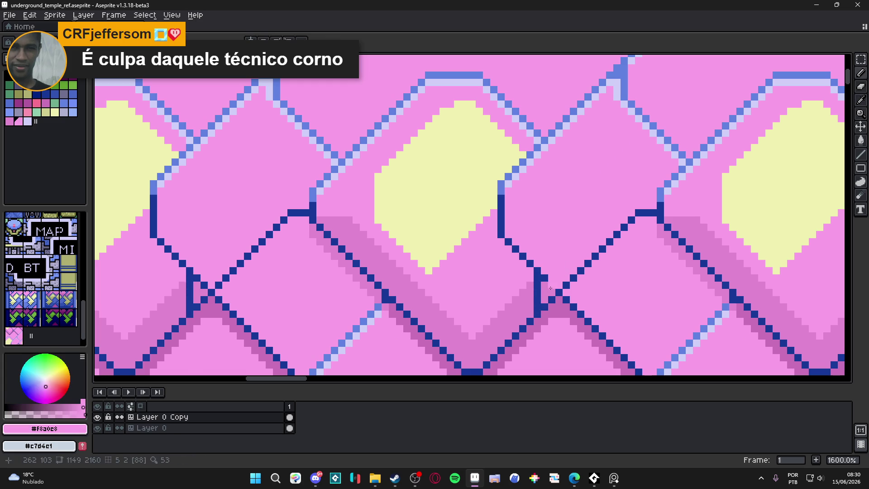
Step: Paint a dark pink shading band along the diagonal blue lattice line
left_click(552, 287, "alt")
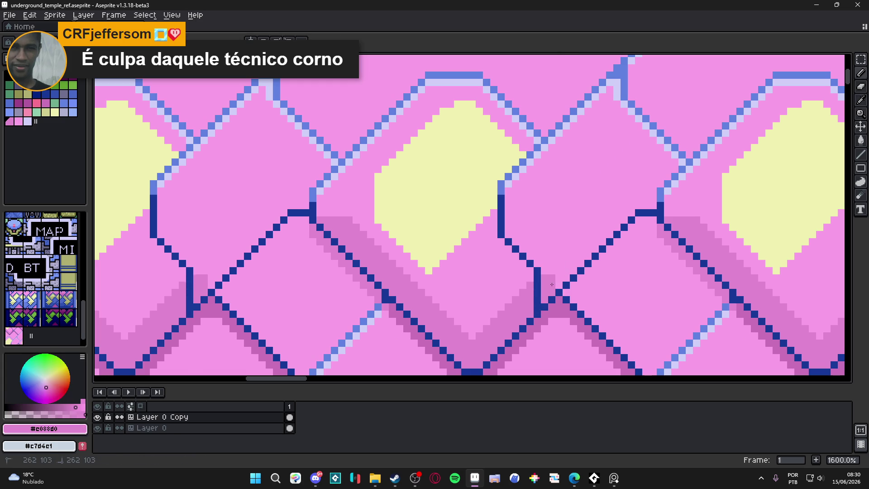
left_click_drag(508, 225, 546, 265)
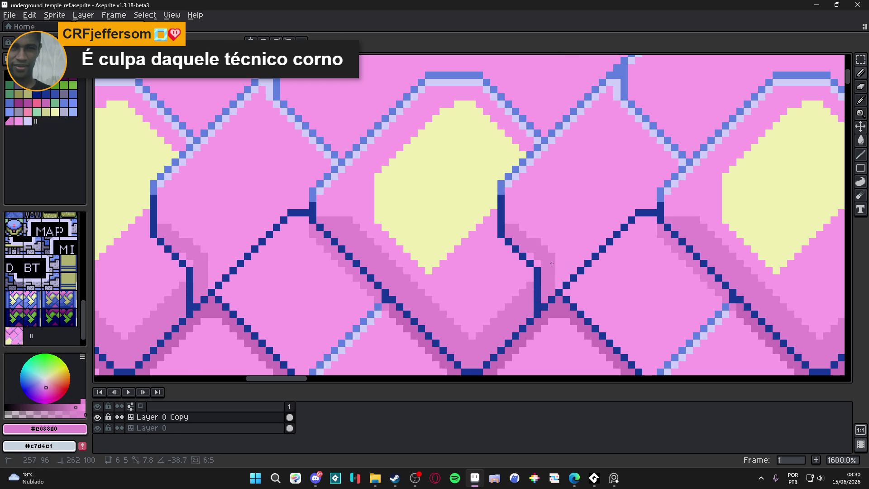
left_click(508, 221)
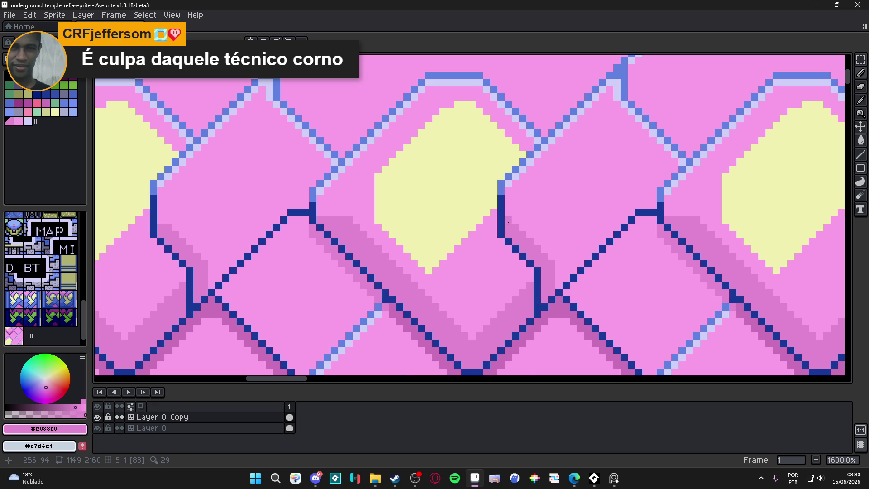
scroll(544, 254, "down", 3)
scroll(546, 254, "down", 1)
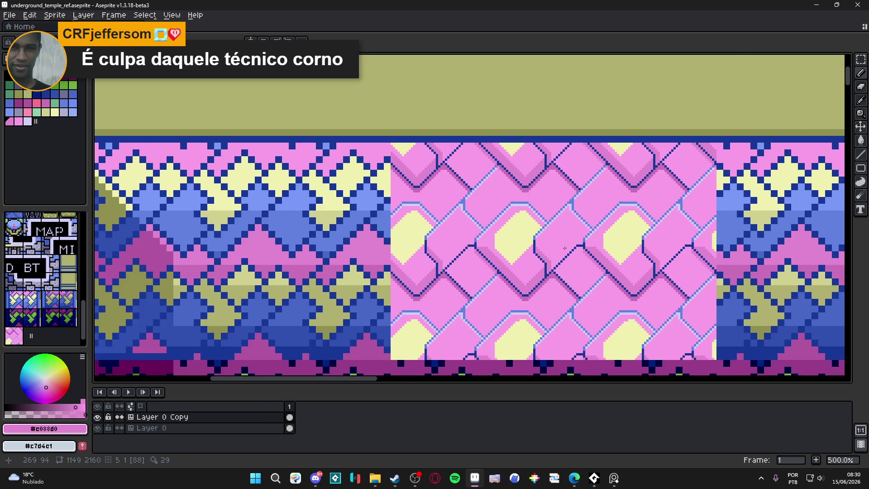
scroll(555, 257, "up", 2)
scroll(548, 252, "up", 1)
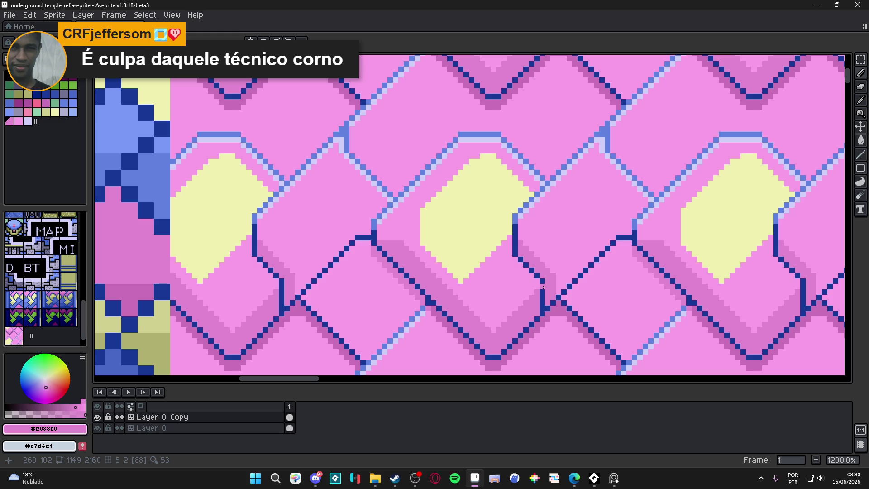
scroll(543, 287, "down", 3)
scroll(547, 292, "down", 1)
scroll(556, 311, "up", 2)
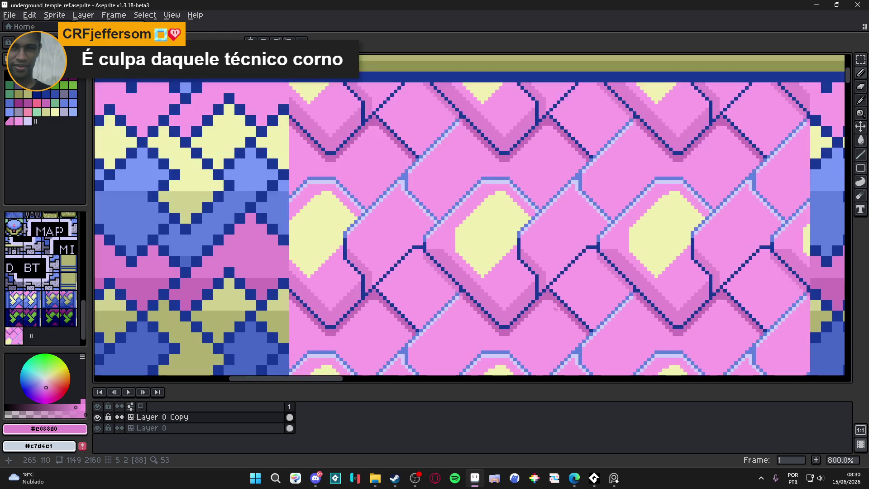
scroll(442, 234, "up", 2)
Step: Draw two parallel lavender diagonal highlight lines through the shadow band plus a short horizontal one at the top
left_click(435, 221, "alt")
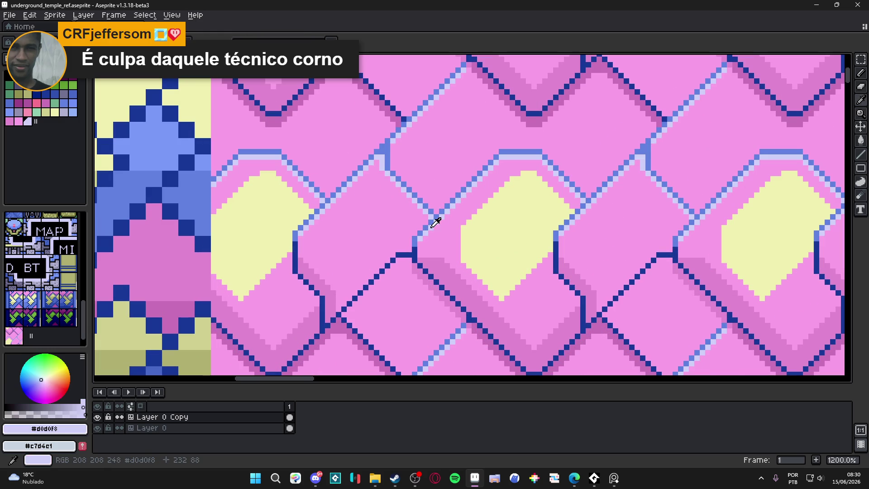
left_click_drag(448, 259, 539, 347)
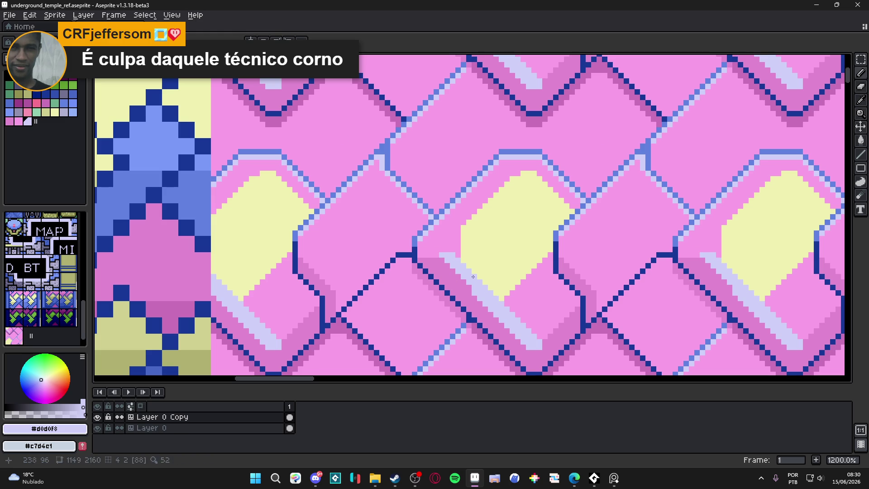
key("ctrl+z")
left_click(534, 343)
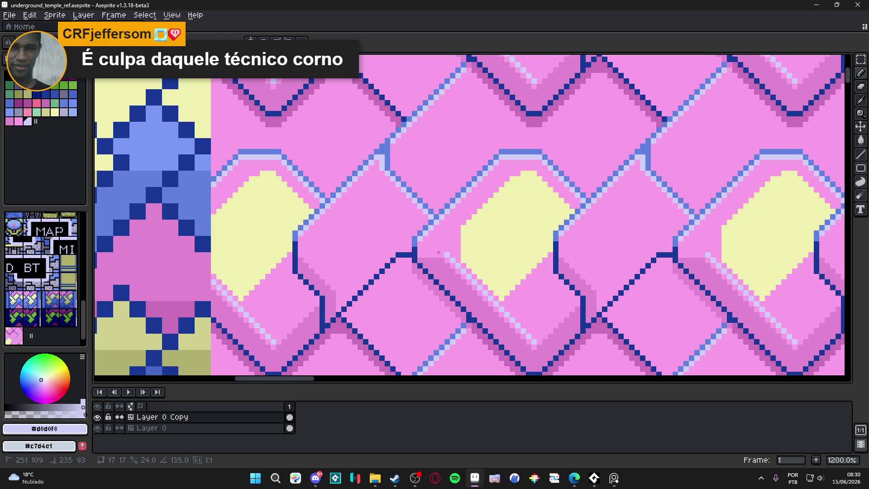
left_click(445, 256, "shift")
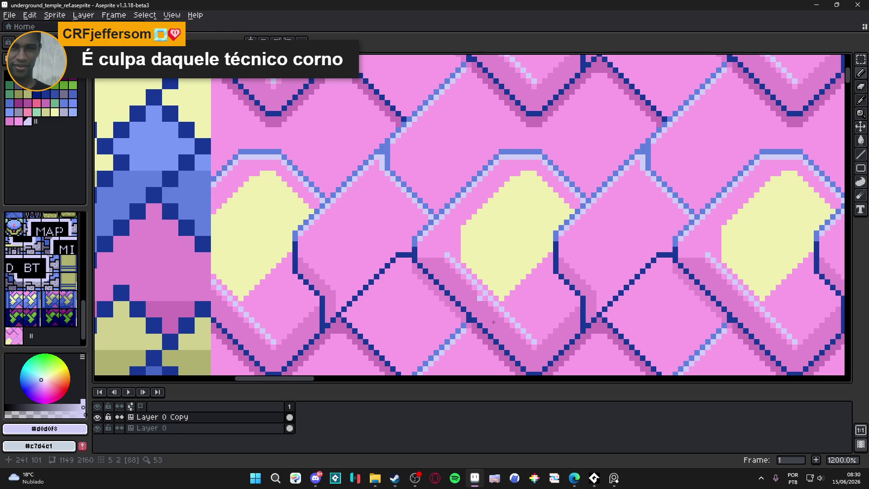
left_click(533, 345)
left_click(444, 255, "shift")
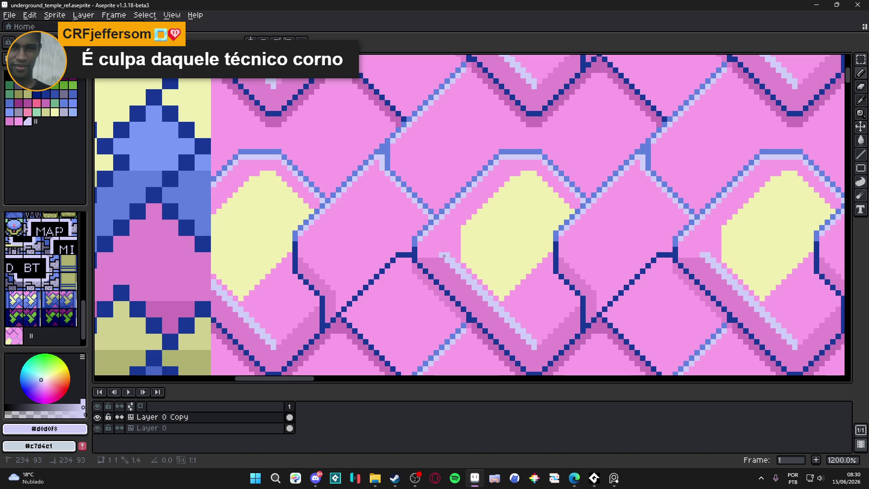
left_click_drag(441, 256, 427, 254)
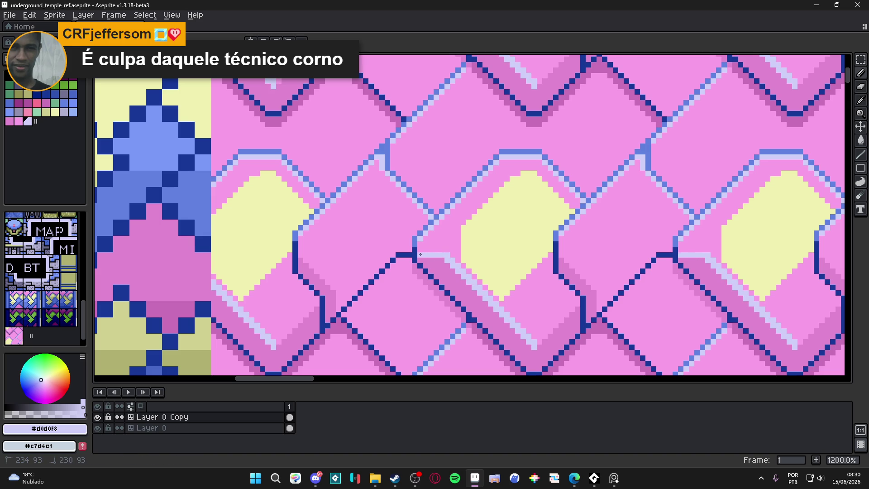
scroll(465, 296, "down", 5)
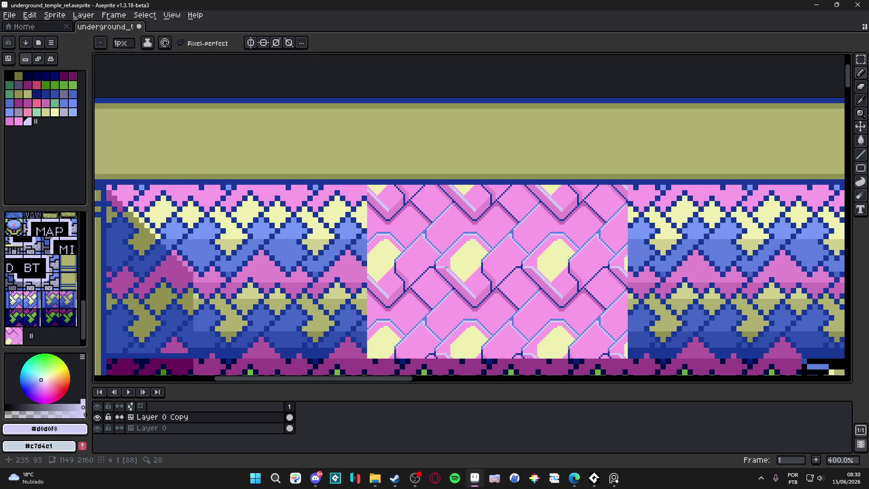
scroll(446, 268, "up", 2)
scroll(442, 258, "up", 2)
scroll(439, 246, "up", 2)
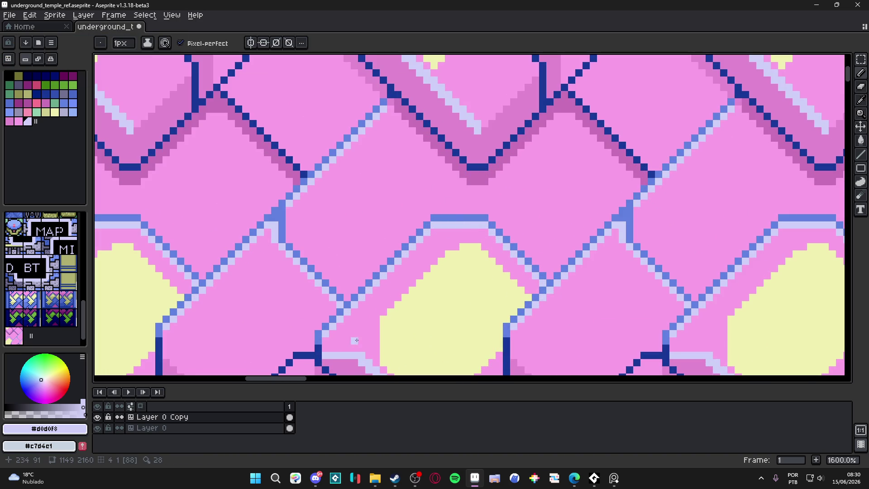
scroll(401, 274, "down", 1)
scroll(408, 285, "up", 1)
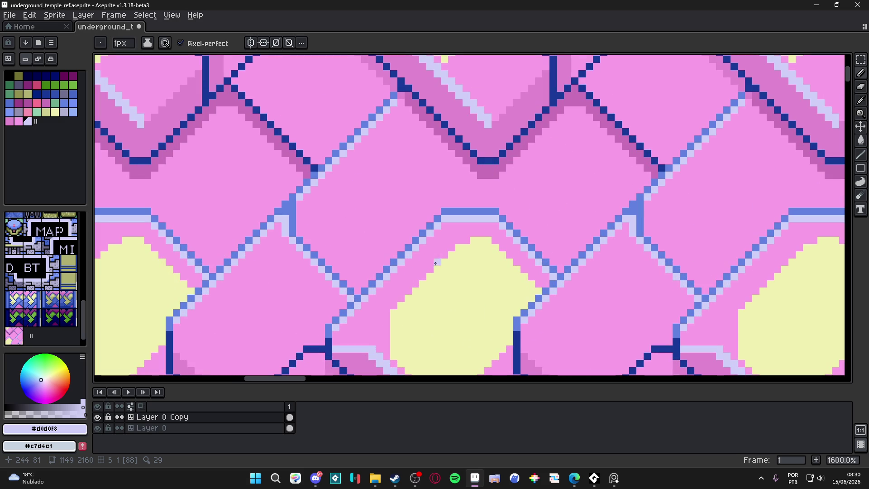
Step: Cut a pink diagonal across the yellow blob and flood-fill its left part pink
left_click(387, 311, "alt")
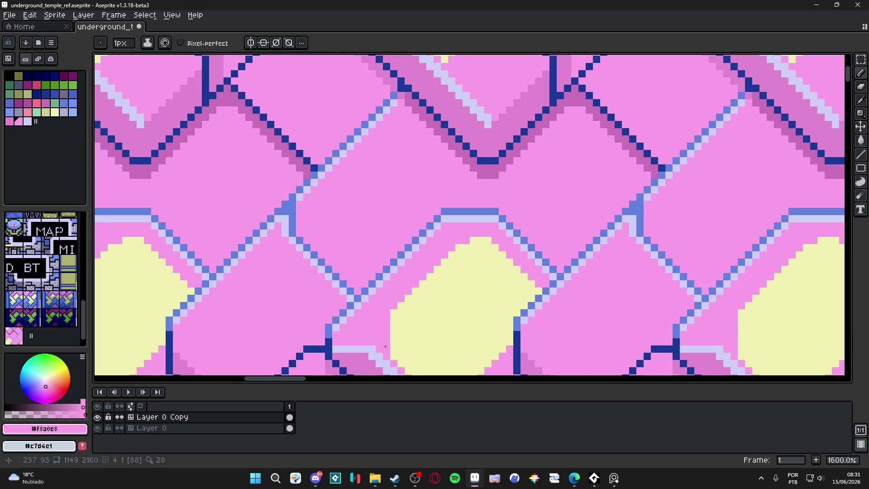
left_click_drag(398, 337, 492, 246)
key("g")
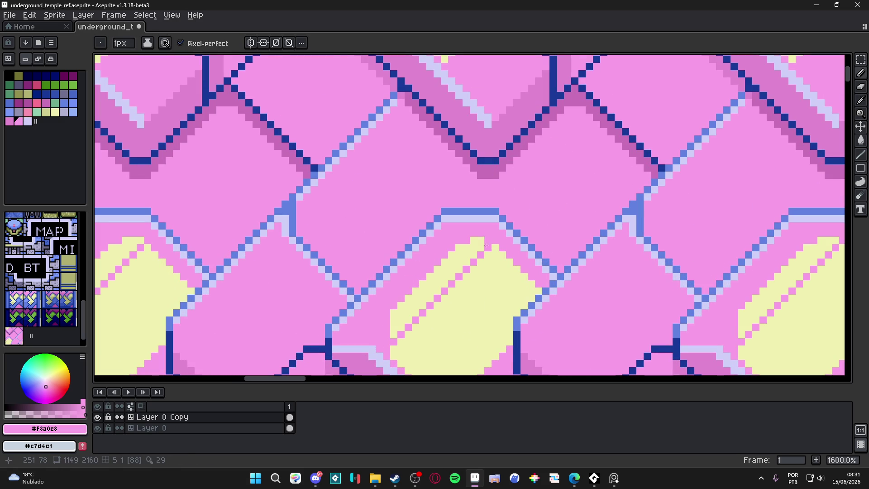
left_click(467, 252)
key("b")
Step: Outline and fill a lavender highlight band along the gem's upper-left side
left_click(382, 347, "alt")
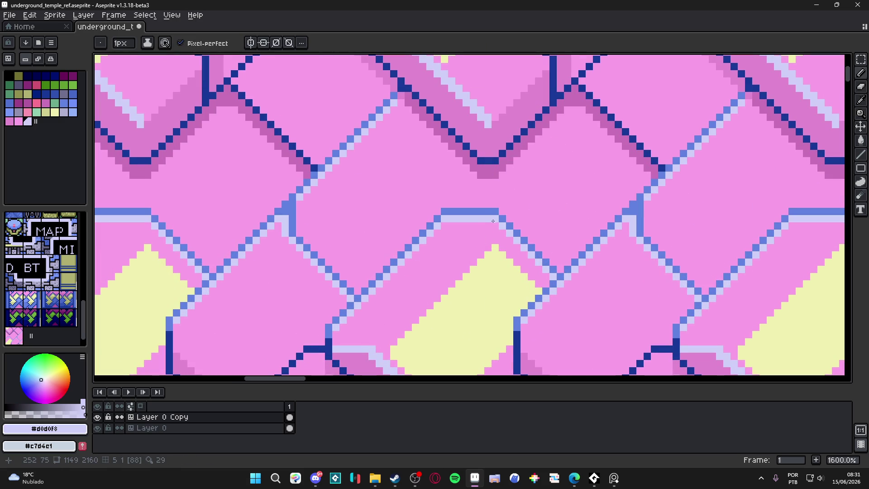
left_click_drag(409, 295, 363, 342)
key("g")
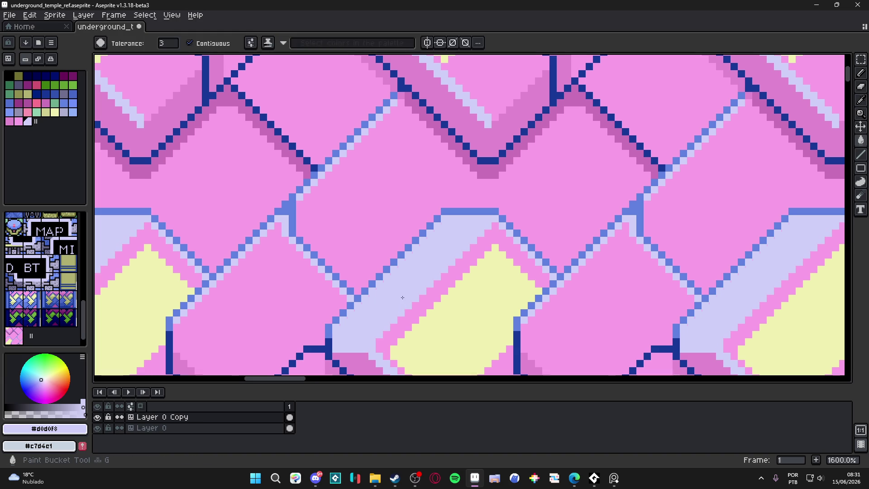
left_click(401, 298)
scroll(402, 298, "down", 3)
left_click_drag(403, 297, 426, 250)
key("b")
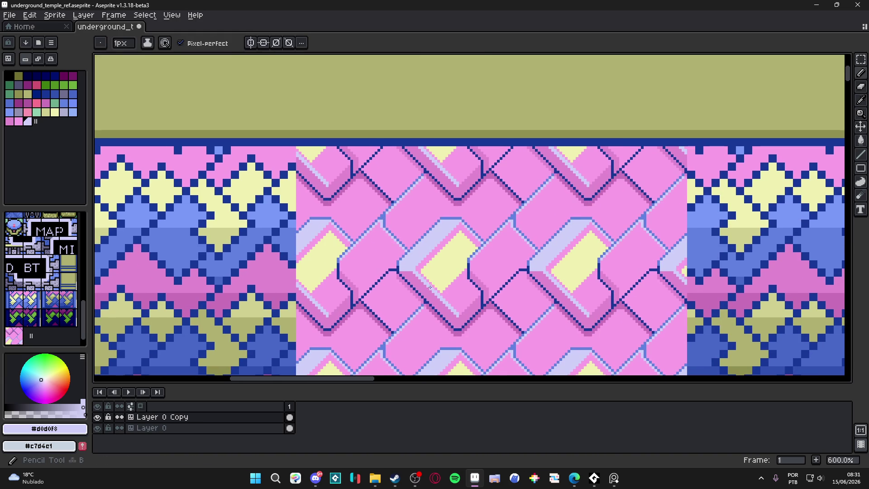
scroll(426, 271, "down", 1)
scroll(424, 284, "down", 1)
scroll(411, 276, "down", 1)
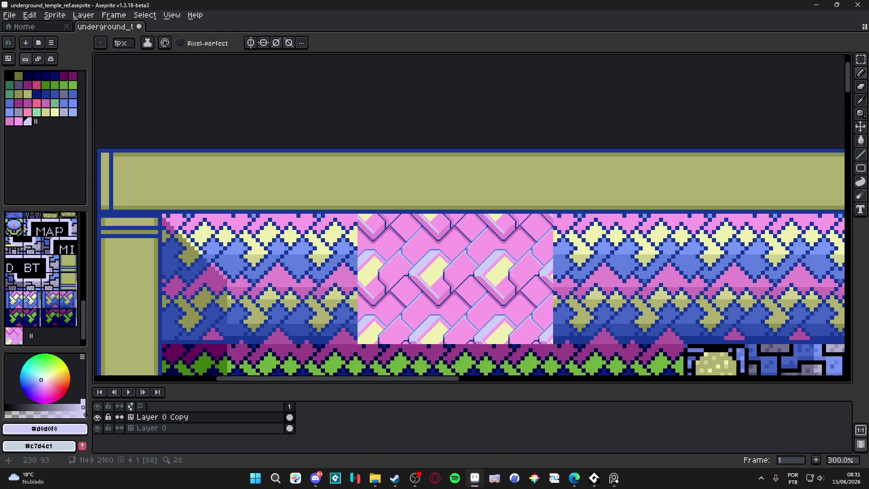
scroll(409, 274, "up", 2)
scroll(442, 272, "up", 2)
scroll(476, 268, "down", 2)
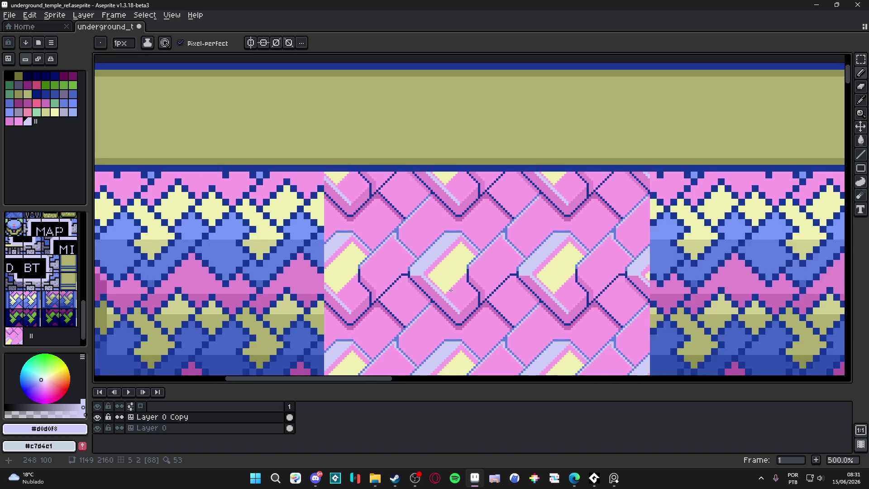
scroll(479, 239, "up", 1)
scroll(486, 251, "up", 1)
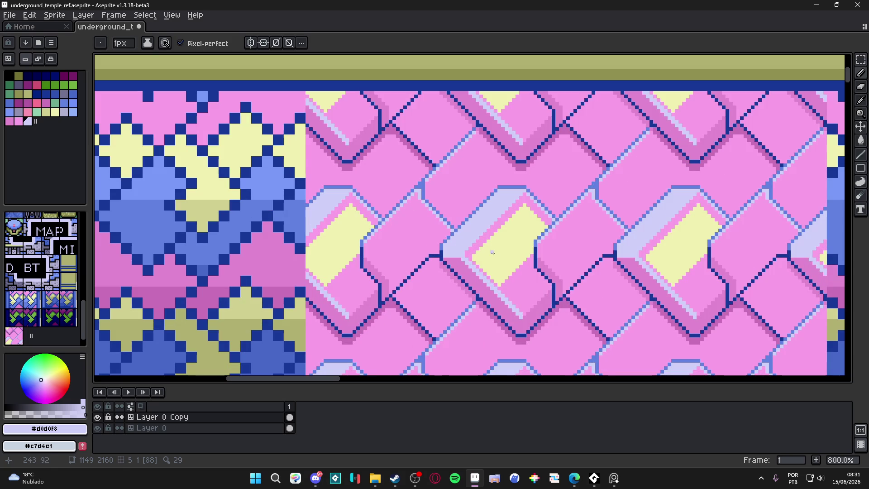
Step: Cut a pink diagonal across the yellow diamond and fill its lower-left part pink
left_click(500, 272, "alt")
scroll(512, 291, "up", 3)
left_click(450, 236, "alt")
left_click_drag(451, 218, 509, 262)
key("g")
left_click(491, 245)
key("b")
Step: Turn the yellow strip above the diamonds pink and refill the enclosed gem area yellow
left_click_drag(575, 171, 536, 138)
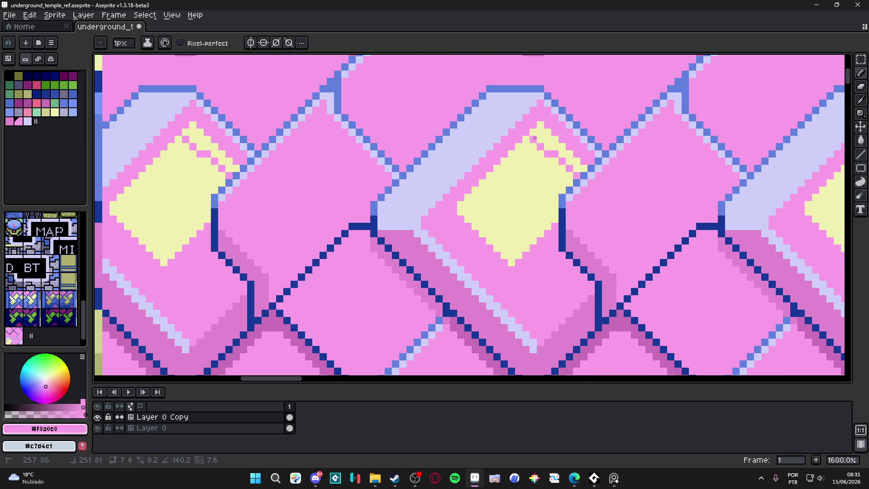
left_click(546, 139)
key("g")
key("b")
scroll(536, 149, "down", 1)
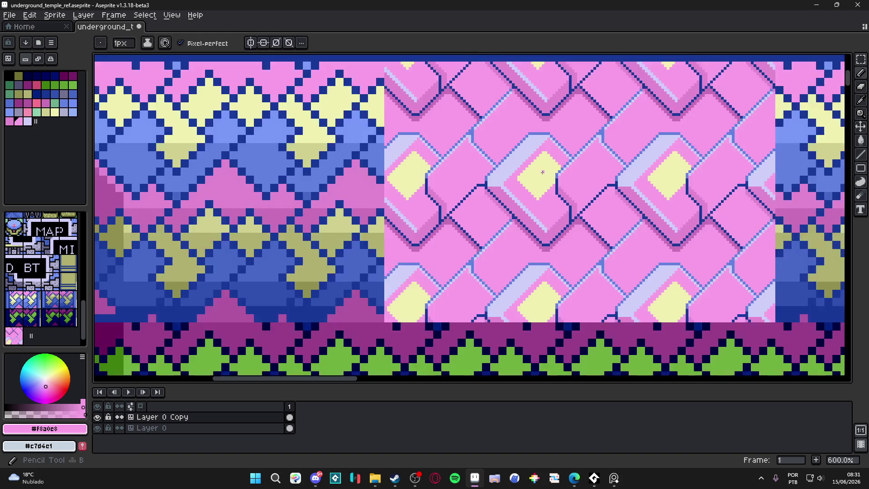
left_click(530, 181, "alt")
scroll(529, 181, "up", 3)
mouse_move(481, 197)
left_mouse_down()
mouse_move(481, 207)
mouse_move(471, 197)
mouse_move(614, 340)
mouse_move(655, 294)
mouse_move(604, 234)
left_mouse_up()
key("ctrl+z")
key("g")
left_click(580, 271)
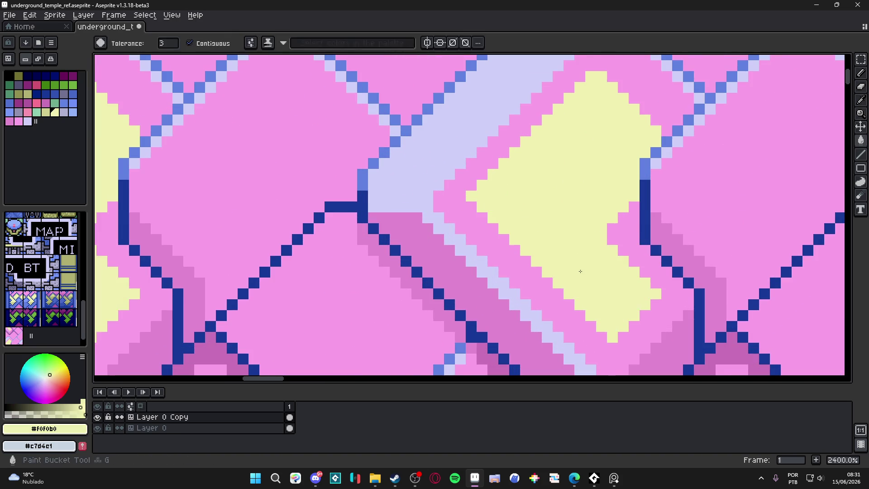
key("b")
scroll(580, 271, "down", 5)
scroll(583, 275, "up", 2)
scroll(583, 275, "up", 2)
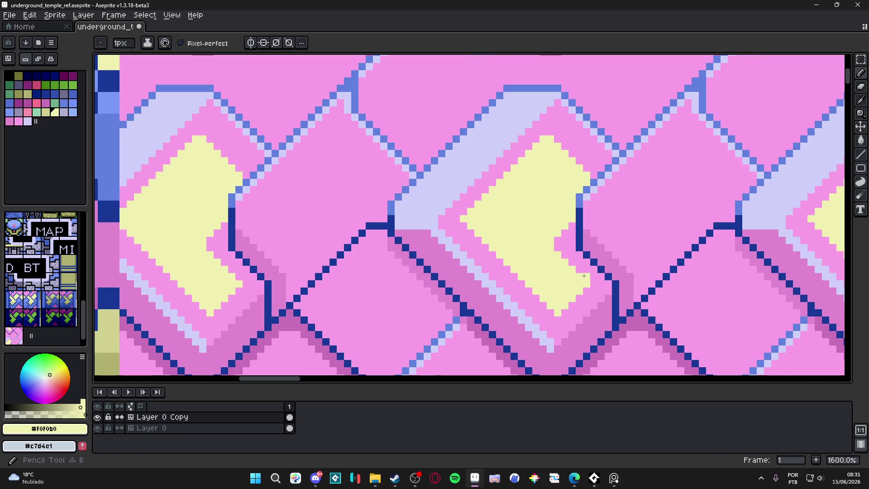
scroll(554, 242, "down", 2)
scroll(563, 237, "up", 2)
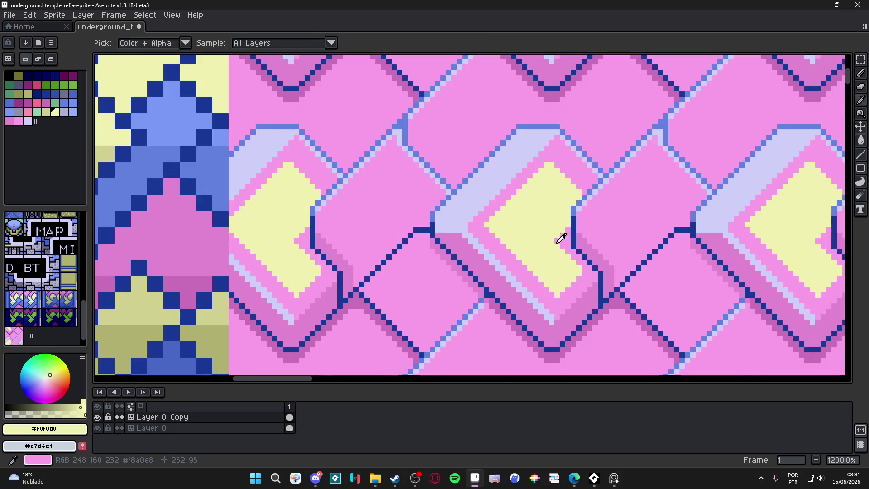
Step: Carve a pink notch into the right side of the yellow gem, making it a chevron
left_click(562, 237, "alt")
scroll(568, 217, "up", 1)
mouse_move(567, 218)
left_mouse_down()
mouse_move(531, 253)
mouse_move(566, 222)
left_mouse_up()
key("b")
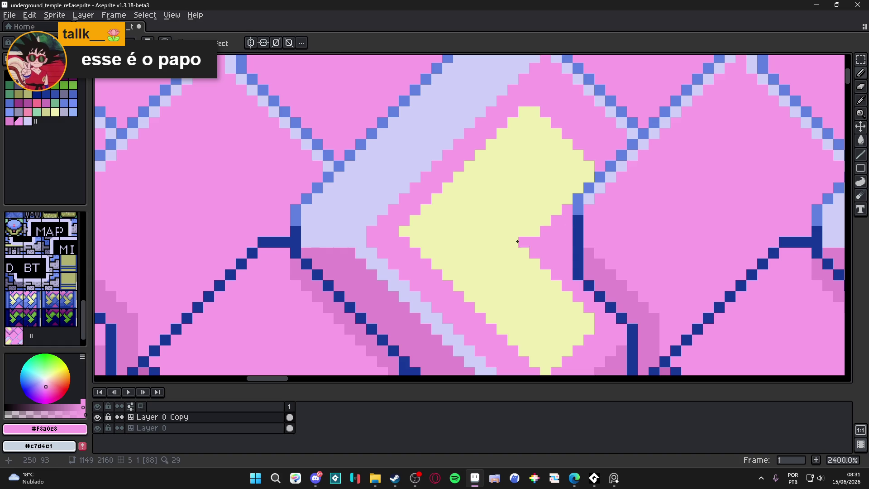
scroll(513, 241, "down", 4)
scroll(513, 240, "down", 1)
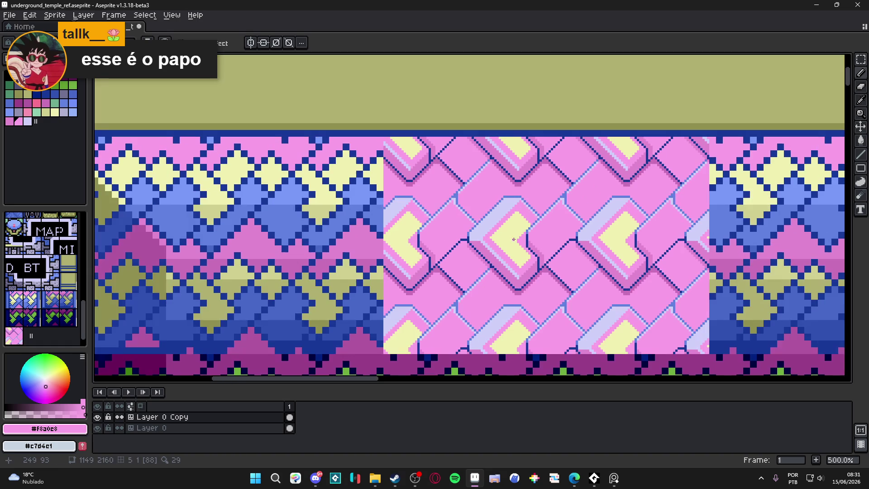
scroll(526, 267, "down", 1)
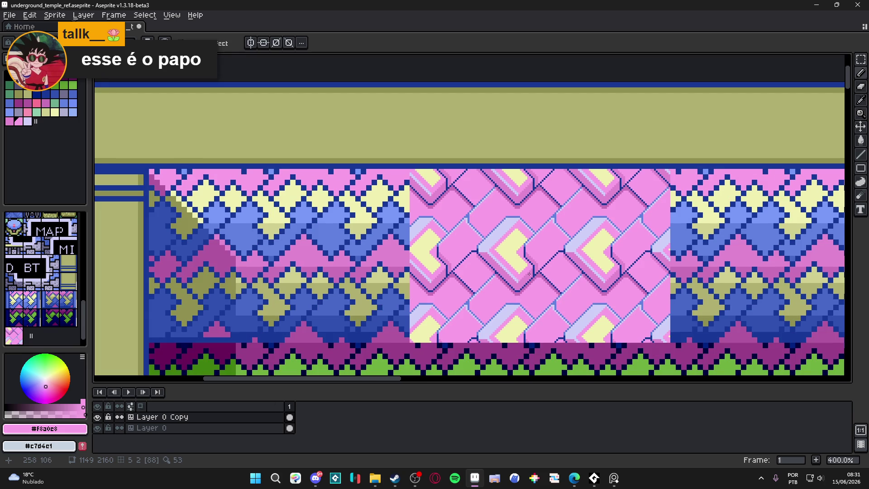
scroll(529, 273, "down", 1)
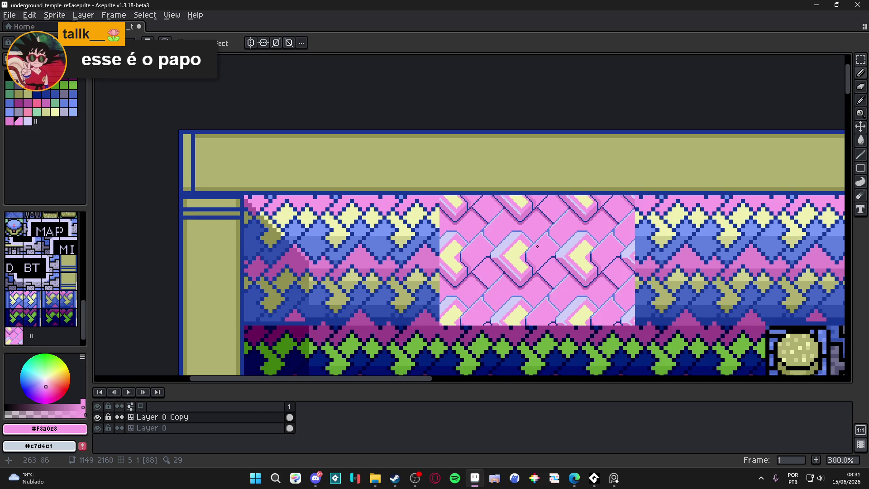
scroll(526, 265, "up", 2)
scroll(529, 275, "up", 5)
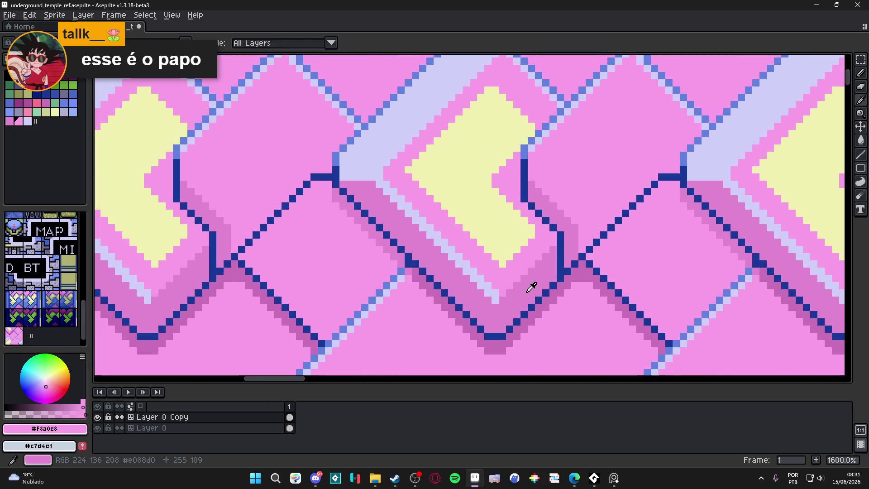
Step: Fill a band below the gem with the dark pink shadow colour
left_click(45, 103)
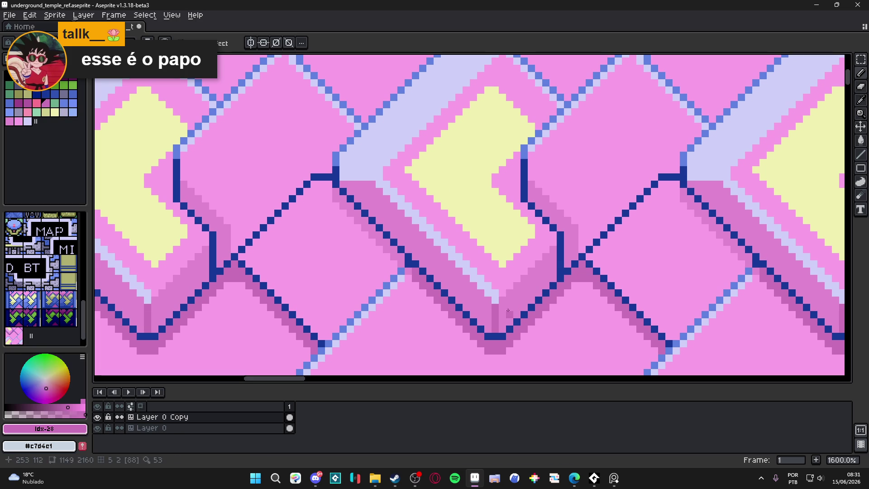
key("g")
left_click(509, 303)
scroll(512, 303, "down", 4)
scroll(512, 303, "down", 2)
scroll(506, 285, "down", 1)
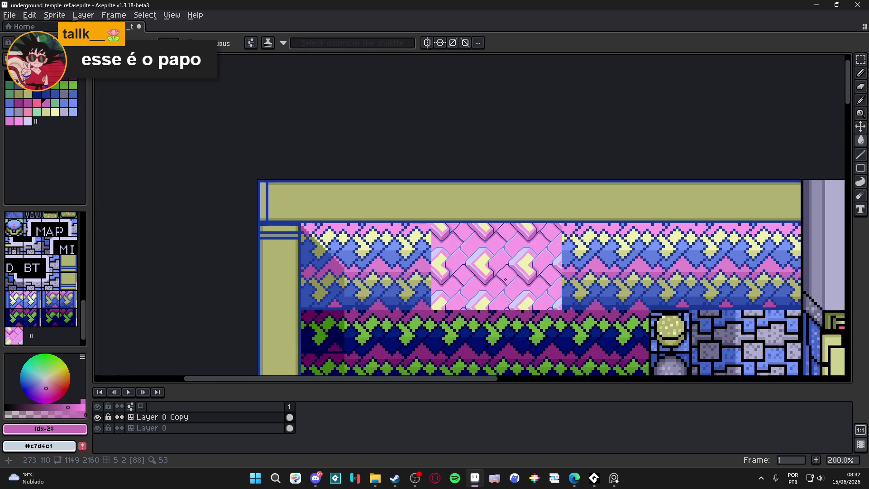
scroll(483, 248, "up", 7)
left_click(483, 248, "alt")
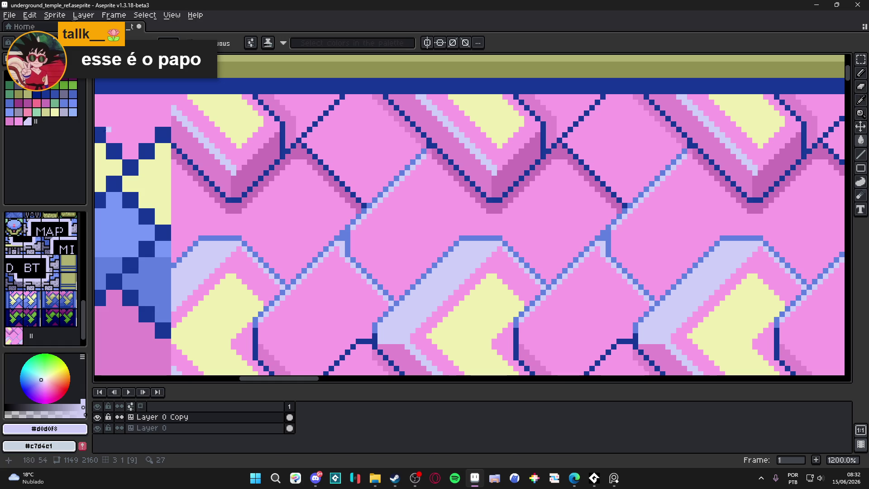
scroll(476, 245, "down", 3)
left_click_drag(477, 245, 486, 232)
scroll(485, 232, "up", 1)
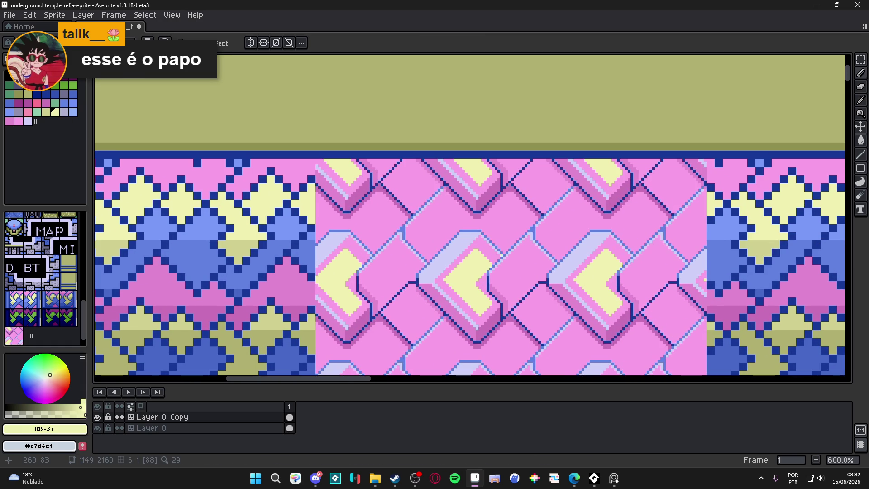
scroll(501, 255, "up", 3)
Step: Shade along the diagonal blue edge in mid and dark pink, undoing a stray stroke
left_click(501, 267, "alt")
left_click_drag(490, 250, 534, 319)
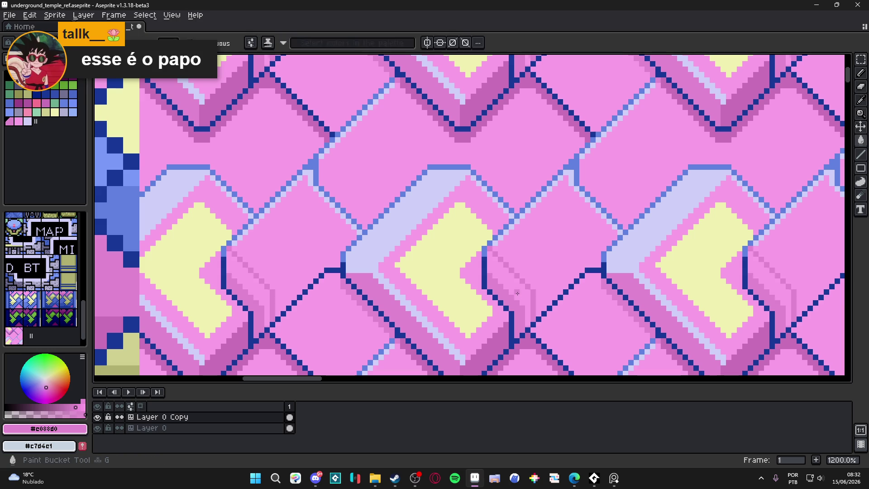
left_click(497, 333)
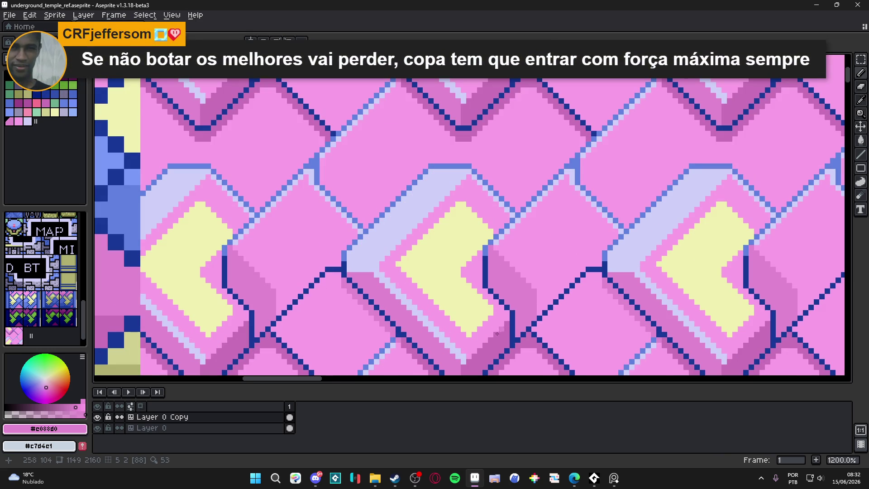
left_click(497, 334, "alt")
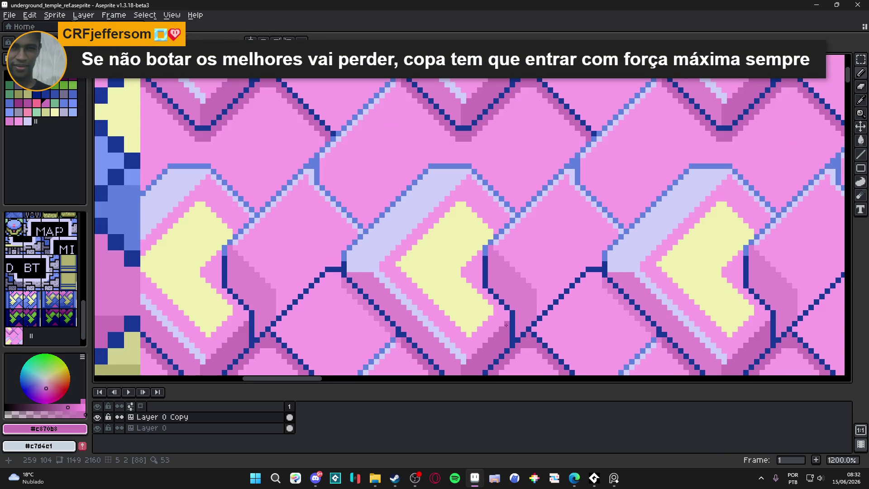
scroll(510, 326, "down", 4)
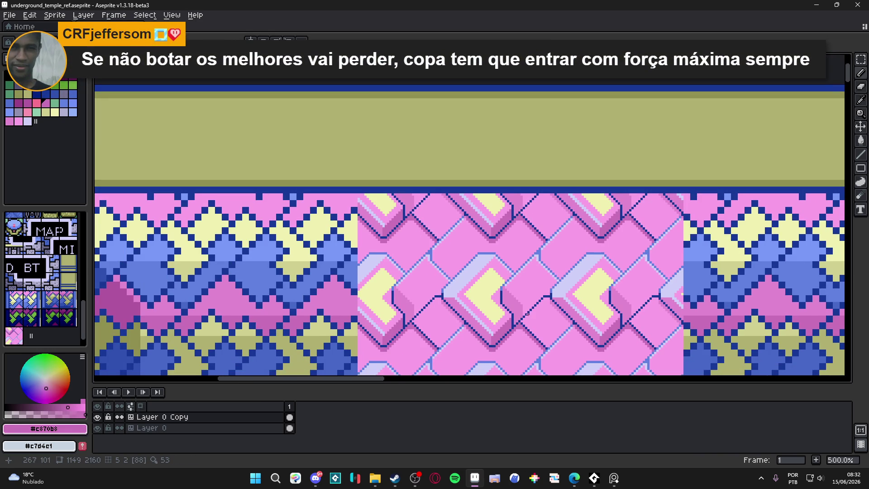
scroll(526, 309, "up", 2)
scroll(522, 301, "up", 3)
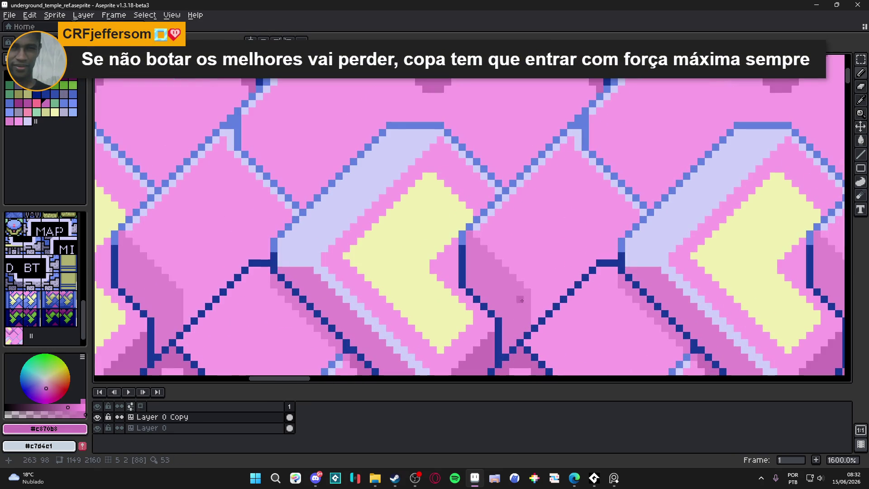
left_click(522, 320)
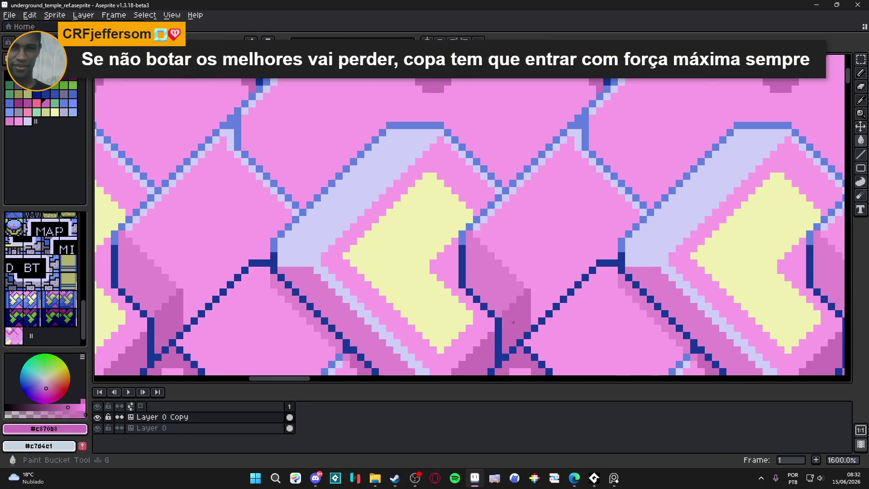
scroll(526, 323, "down", 3)
key("ctrl+z")
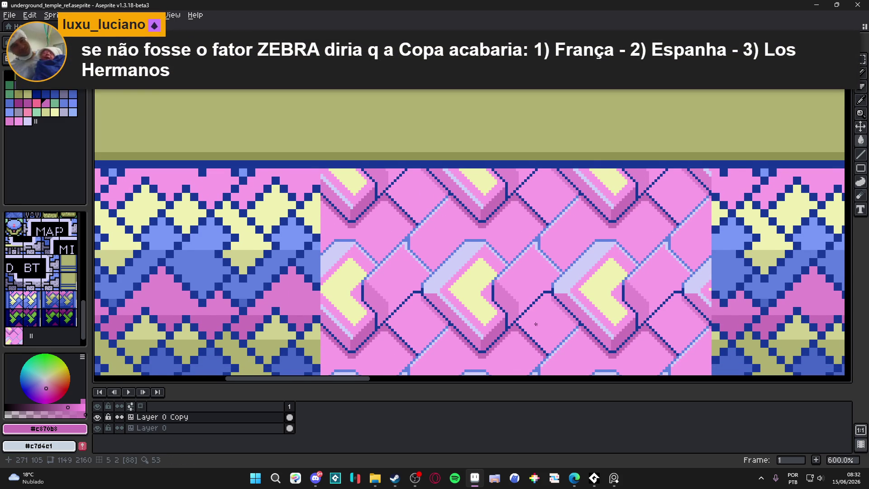
scroll(528, 310, "right", 1)
scroll(508, 293, "up", 1)
scroll(495, 286, "up", 1)
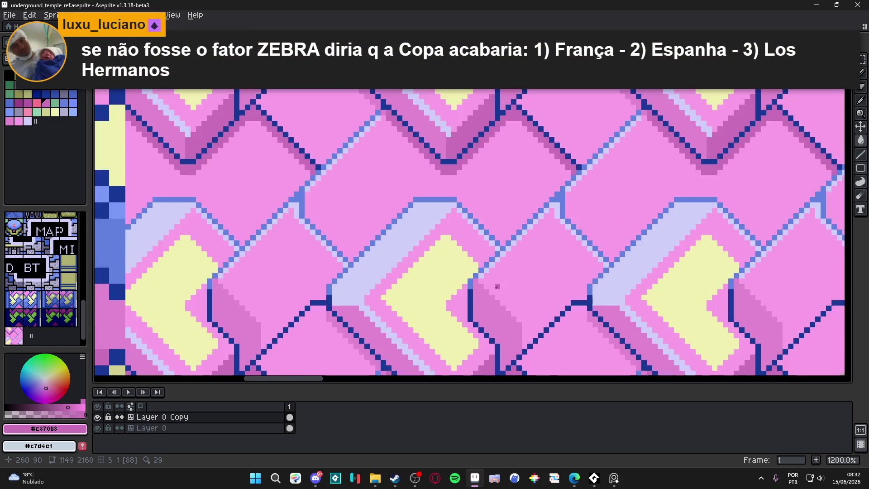
Step: Extend the lavender highlight downward along the lattice diagonal
left_click(498, 288, "alt")
key("ctrl+z")
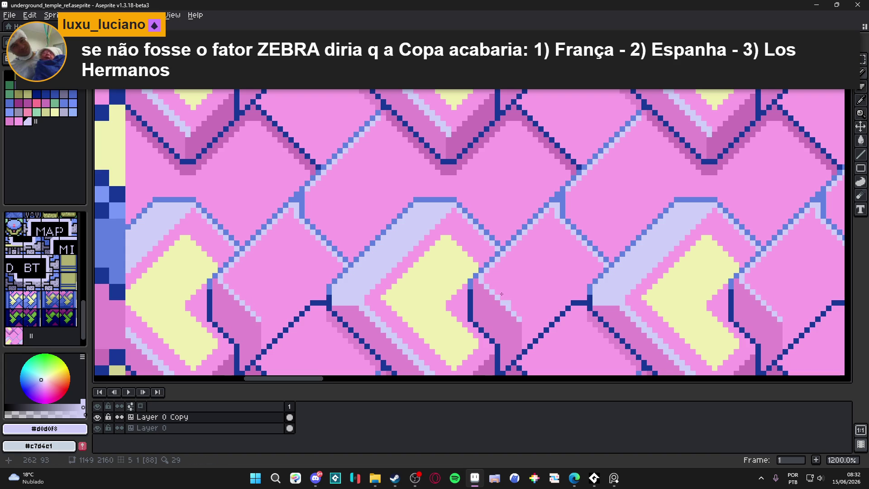
left_click_drag(500, 298, 514, 310)
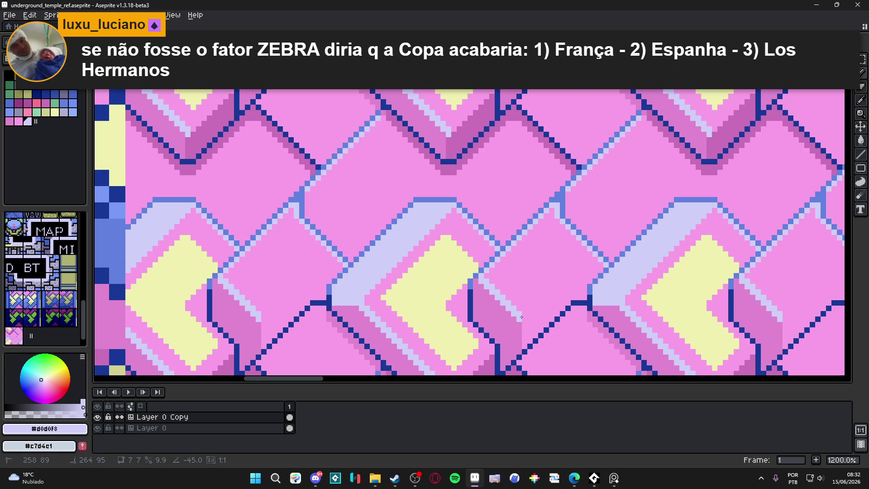
left_click(523, 322)
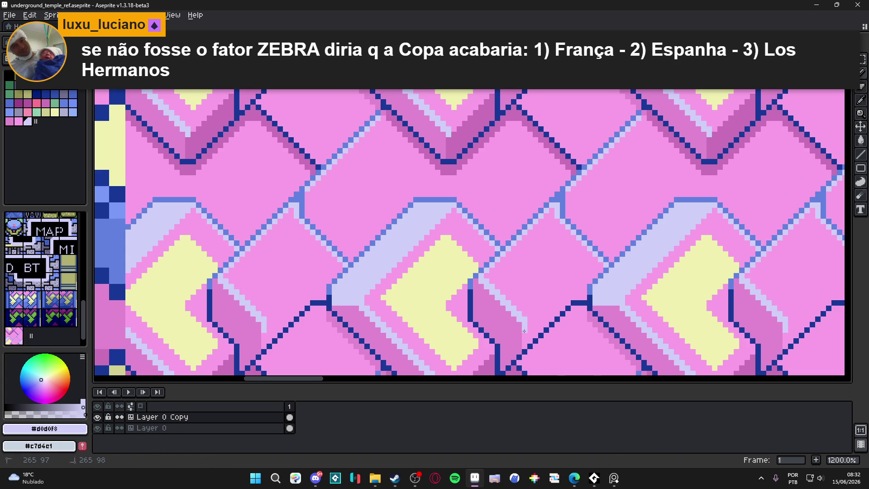
scroll(523, 322, "down", 5)
scroll(514, 294, "up", 1)
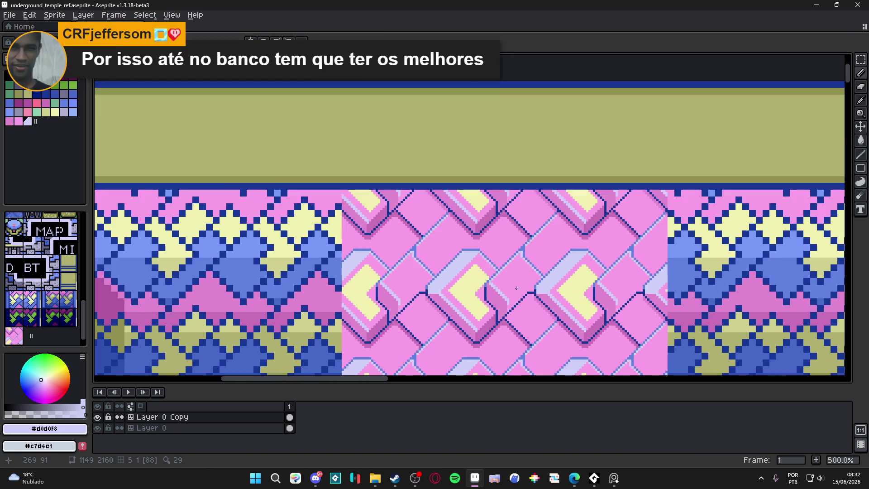
scroll(520, 284, "up", 1)
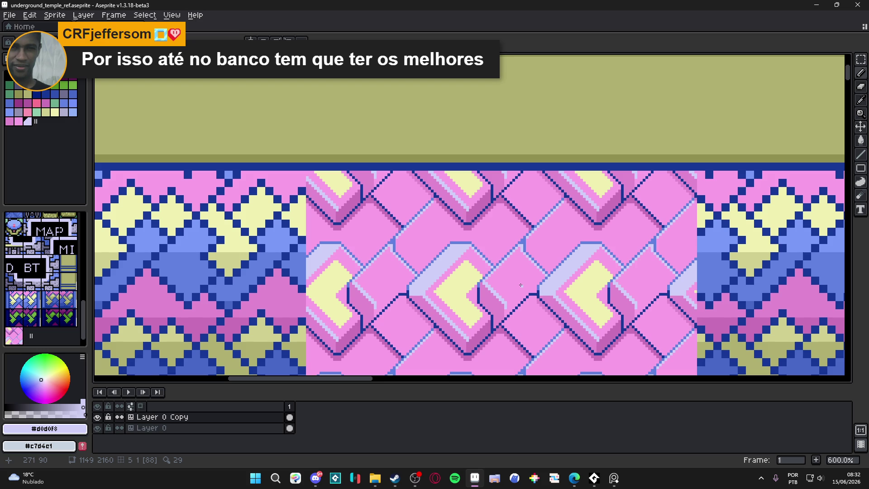
scroll(516, 298, "up", 1)
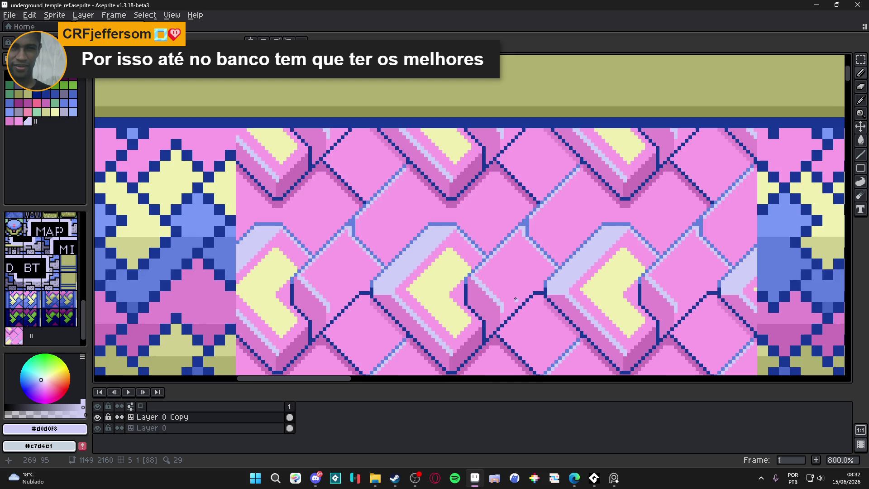
scroll(538, 262, "up", 3)
Step: Paint the stray light-blue pixels back to wall pink
left_click(538, 262, "alt")
left_click_drag(558, 259, 513, 209)
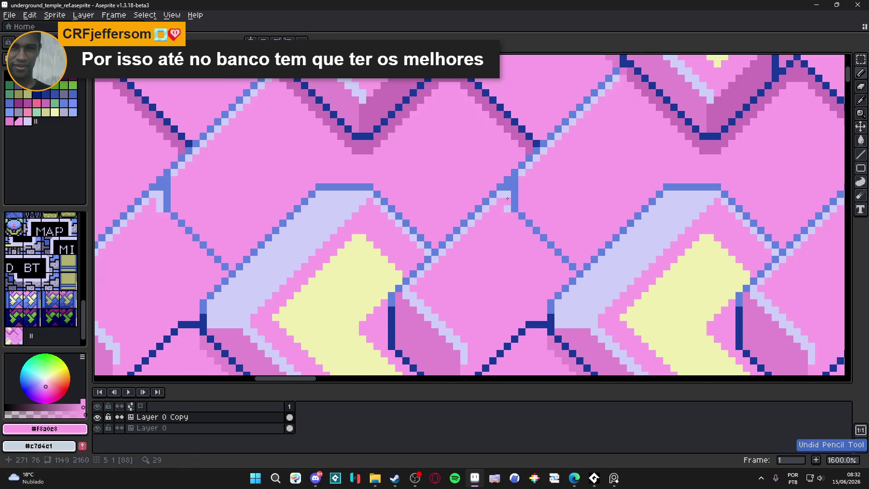
left_click(507, 209)
scroll(508, 195, "down", 4)
scroll(510, 227, "down", 1)
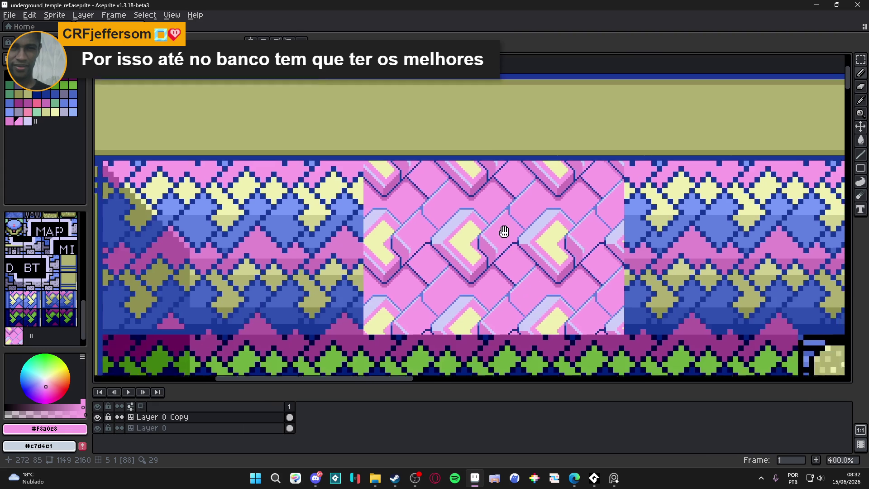
scroll(510, 227, "down", 1)
scroll(473, 238, "down", 1)
Step: Pan across the tiled temple scene to review it, then save the tileset file
left_click_drag(473, 237, 451, 238)
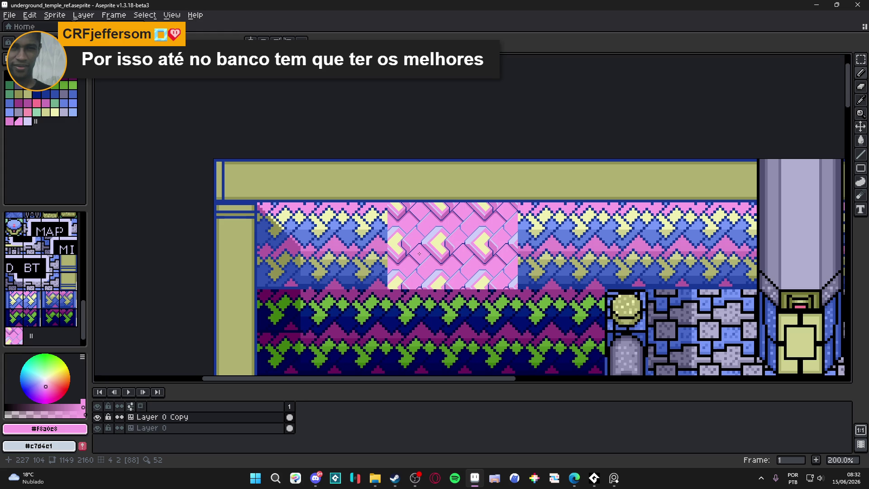
left_click_drag(419, 253, 429, 250)
key("ctrl+s")
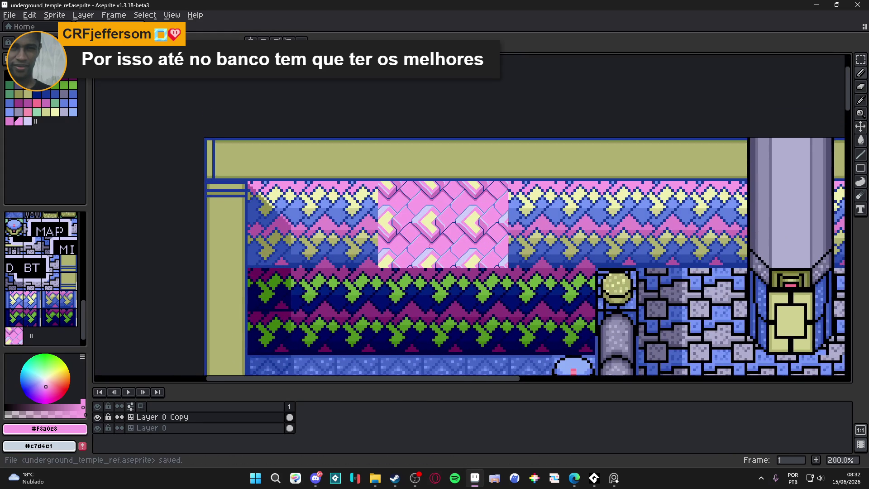
scroll(433, 220, "up", 3)
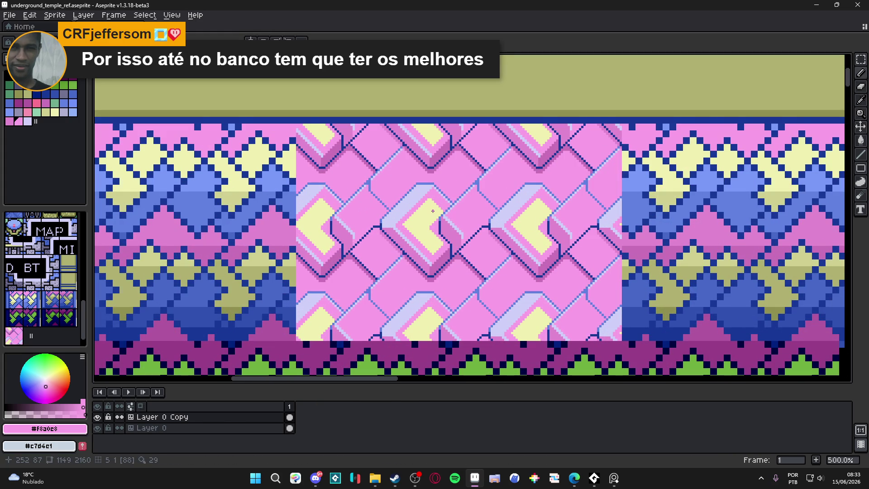
scroll(430, 208, "up", 3)
scroll(435, 203, "up", 2)
Step: Touch up the yellow chevron and cut a pink diagonal notch into it
left_click(442, 192, "alt")
left_click(451, 189)
left_click(461, 219, "alt")
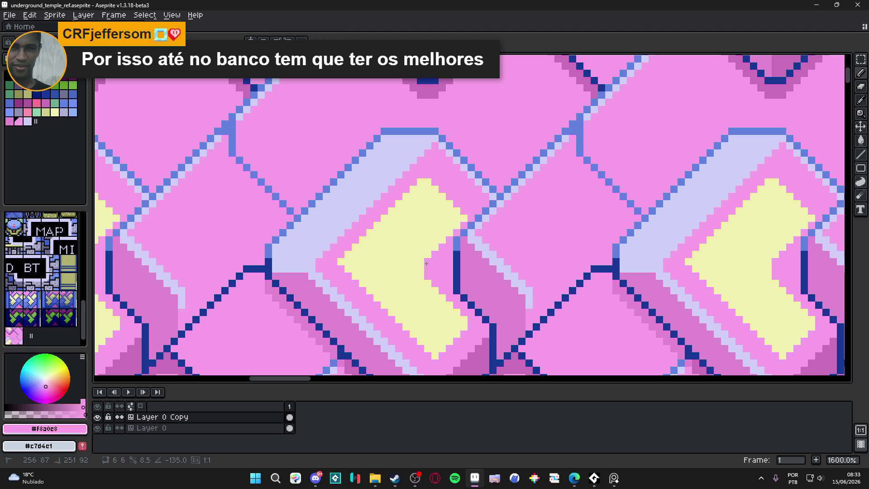
mouse_move(464, 222)
left_mouse_down()
mouse_move(417, 270)
mouse_move(444, 310)
left_mouse_up()
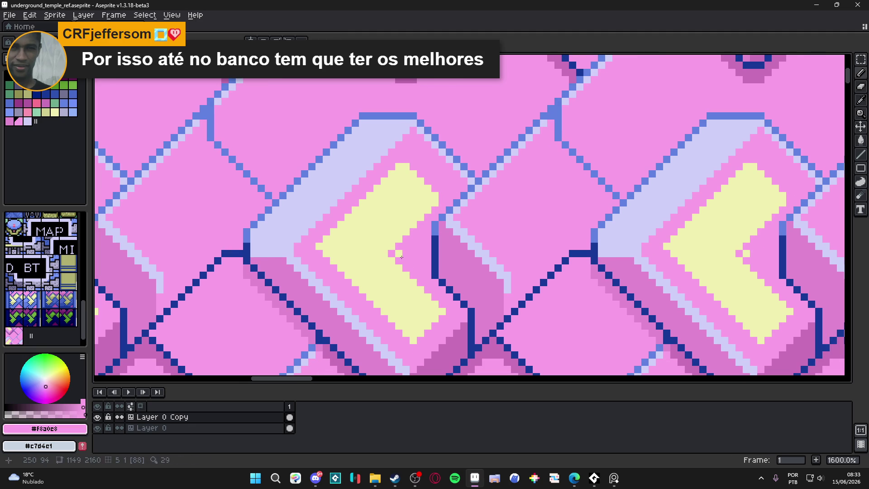
scroll(403, 250, "down", 3)
scroll(404, 250, "up", 3)
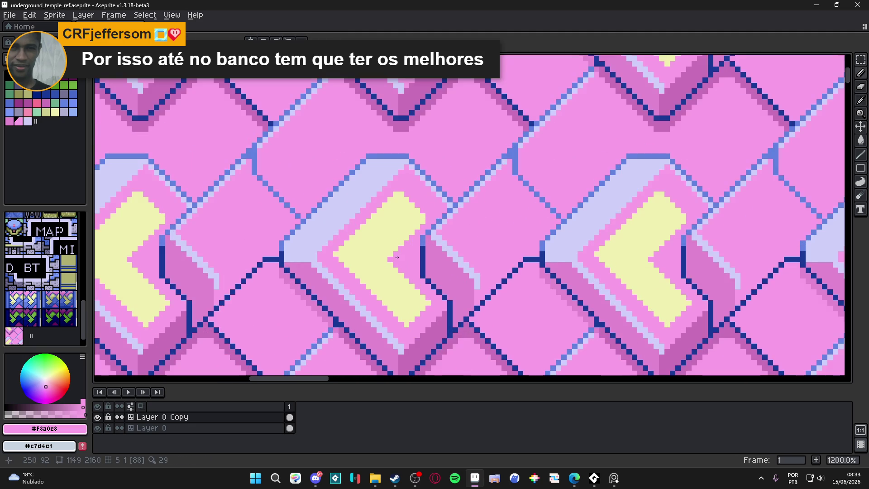
Step: Bridge the two yellow blocks into one bar, trim it with pink, and save the file
left_click(392, 277)
left_click_drag(393, 274, 405, 266)
left_click(383, 282)
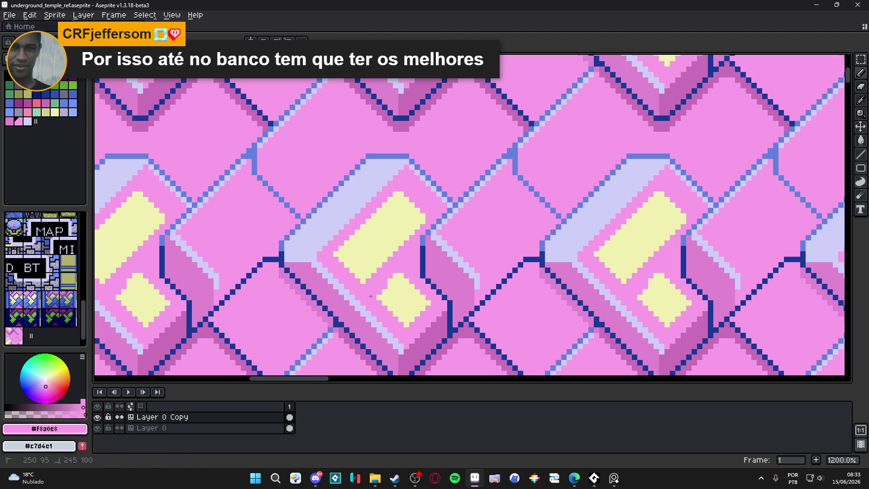
left_click(388, 303)
key("ctrl+s")
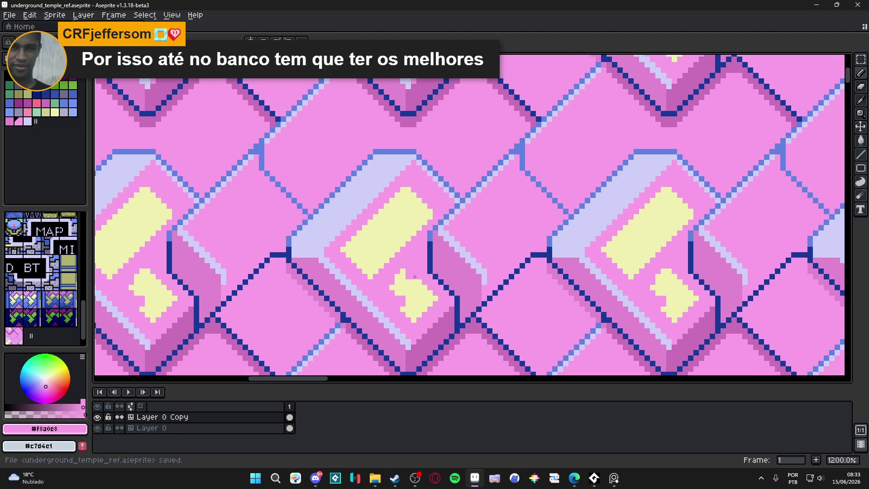
Step: Flood-fill the small leftover yellow blob beneath the bar with pink
key("g")
left_click(416, 275)
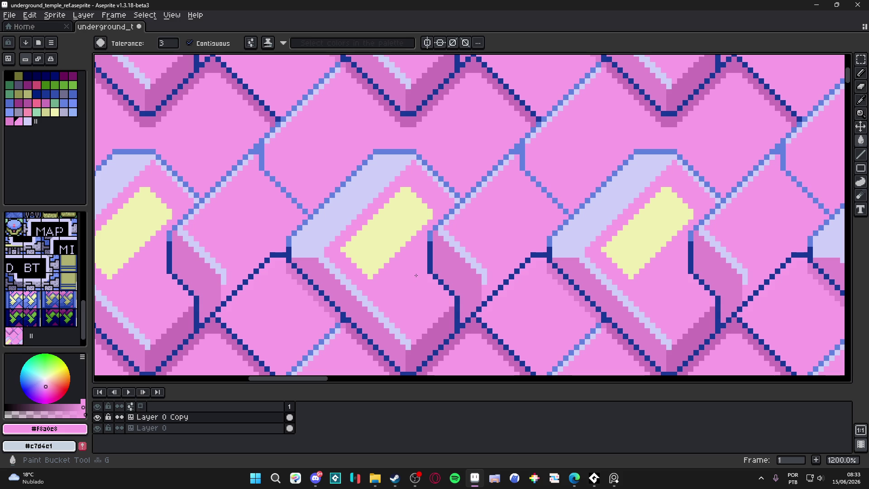
key("b")
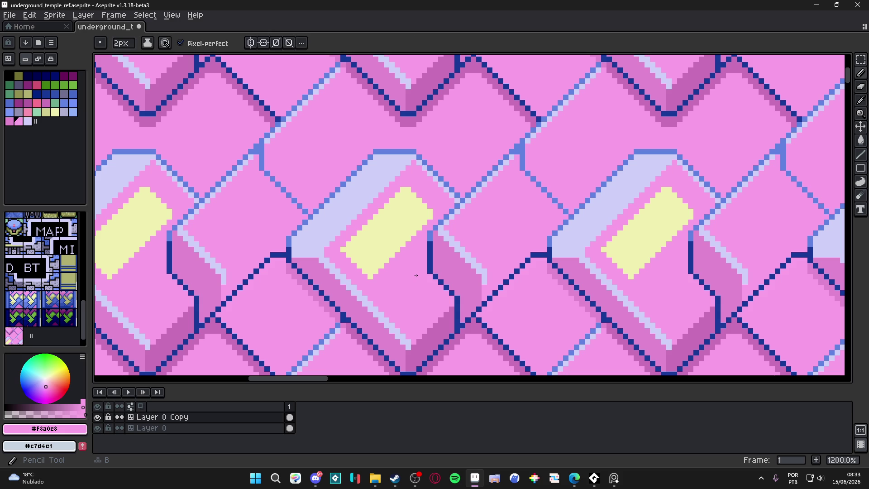
Step: Thicken the yellow bar with a diagonal row, then carve it into a diamond with pink
left_click(403, 200, "alt")
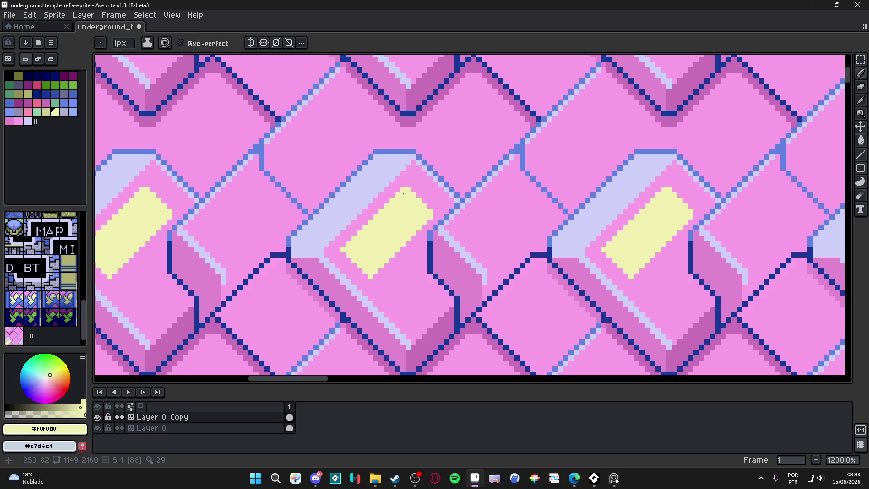
left_click_drag(409, 186, 435, 209)
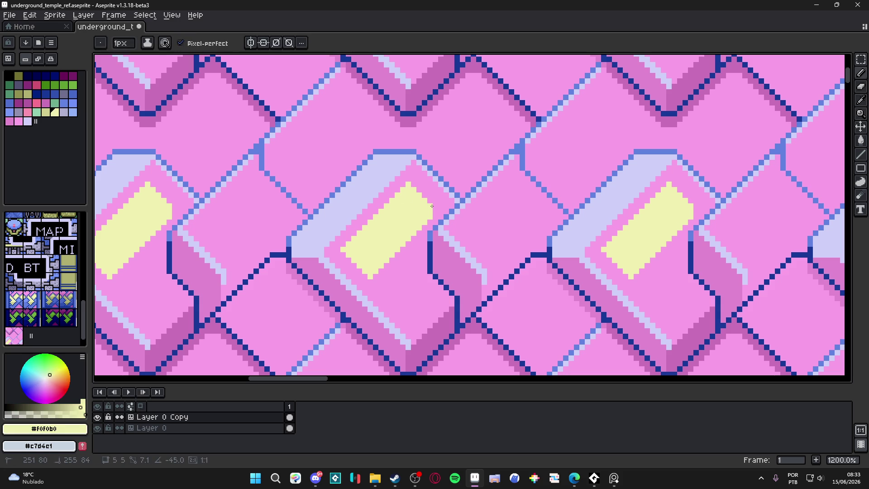
scroll(437, 210, "down", 3)
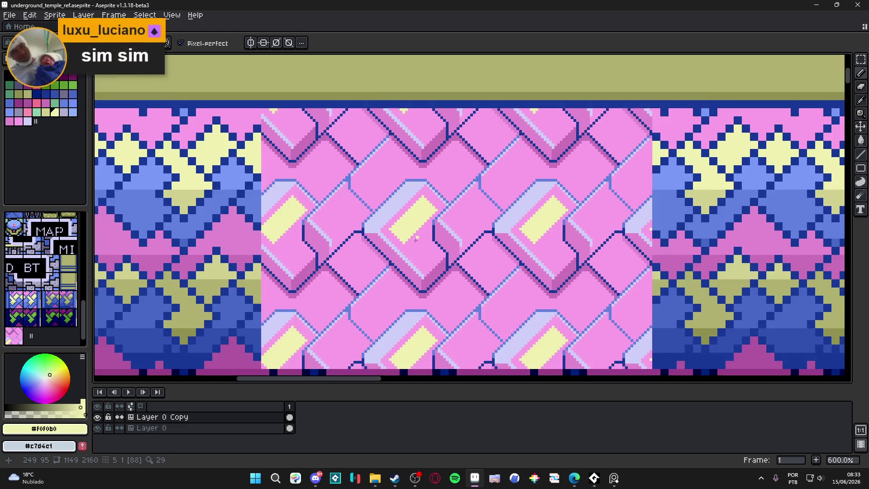
scroll(413, 211, "up", 3)
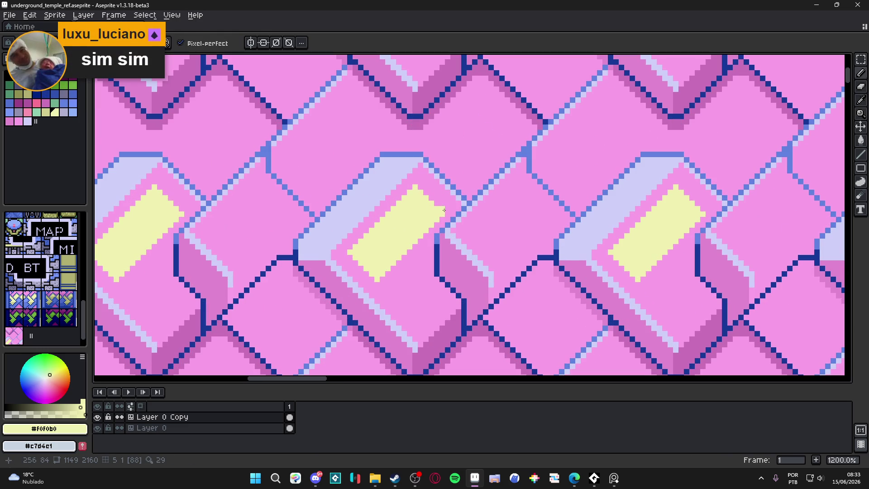
left_click(437, 214, "alt")
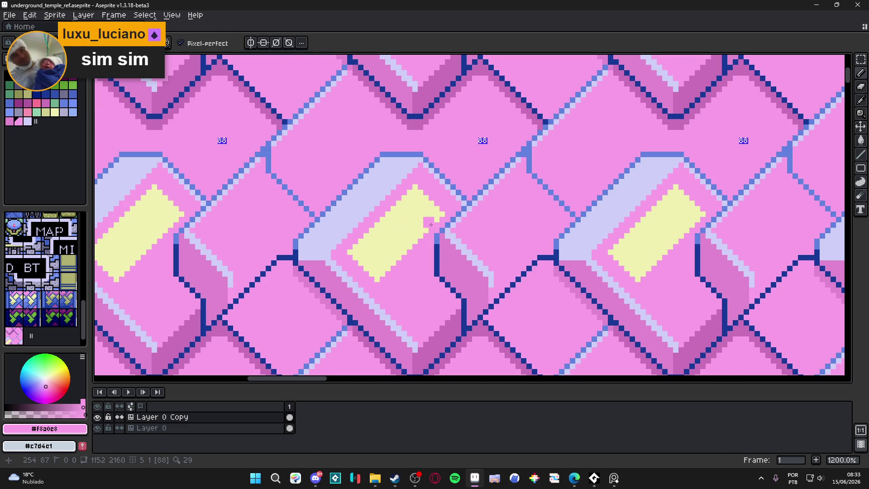
mouse_move(420, 245)
left_mouse_down()
mouse_move(396, 228)
mouse_move(401, 207)
mouse_move(407, 231)
left_mouse_up()
Step: Trim the diamonds' right sides and tops with pink into rounded yellow gems
left_click(377, 273, "alt")
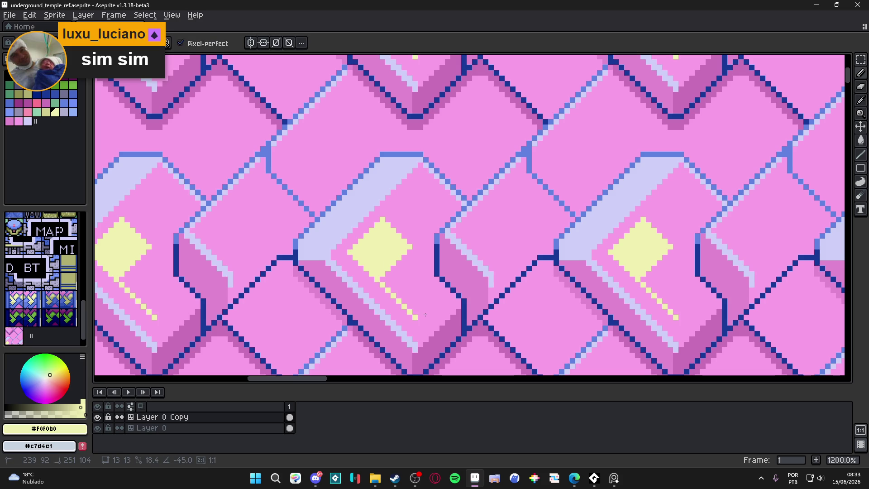
left_click(422, 217, "alt")
left_click_drag(408, 246, 380, 234)
left_click(374, 262, "alt")
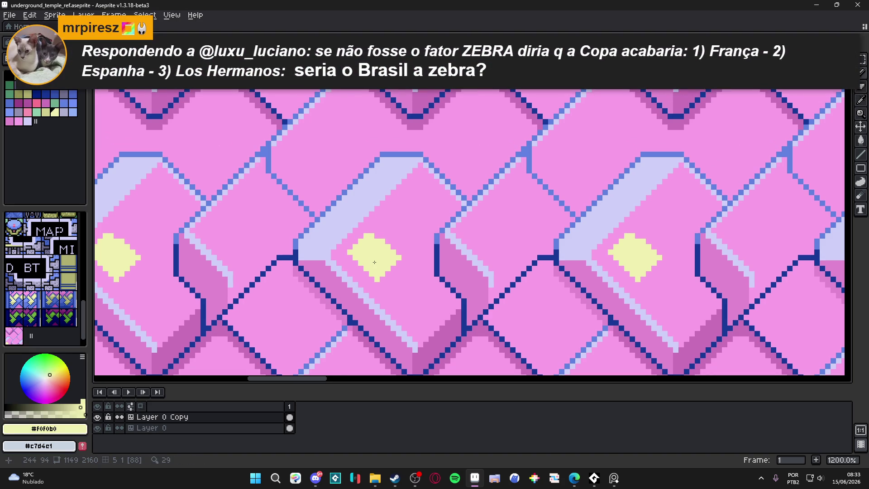
scroll(360, 268, "up", 1)
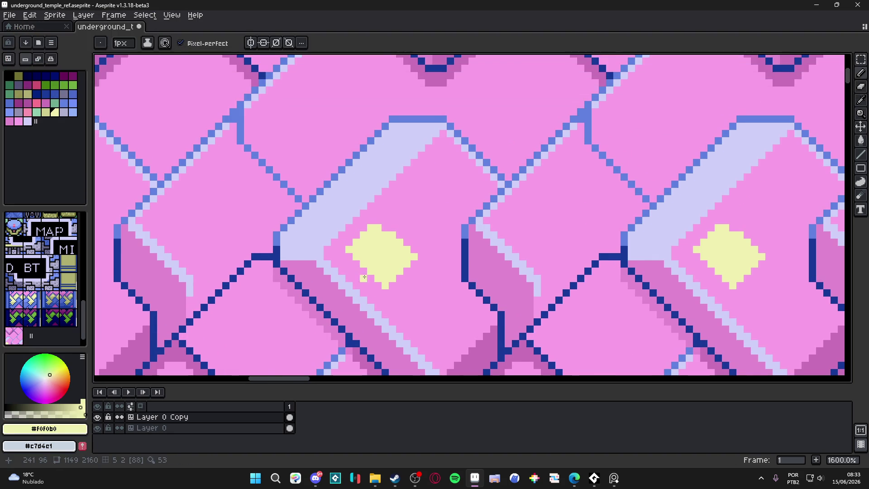
scroll(384, 237, "down", 2)
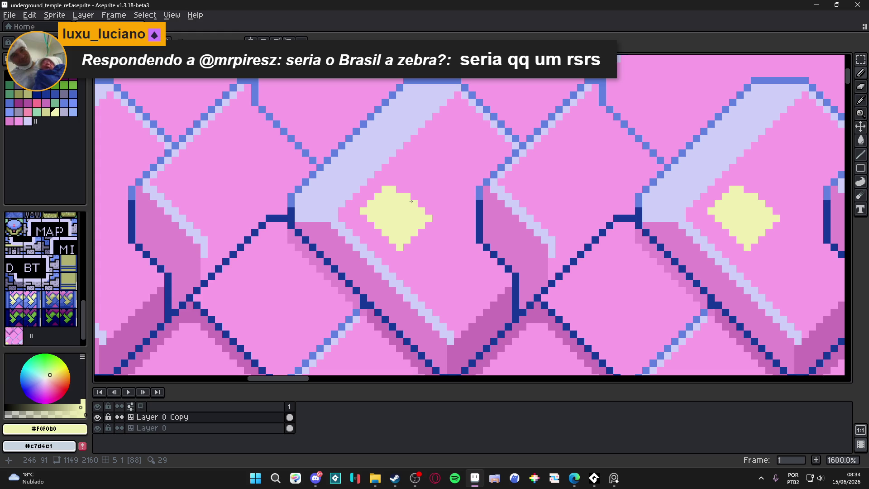
Step: Place a pale blue-grey highlight pixel on the yellow diamond gem
right_click(411, 201)
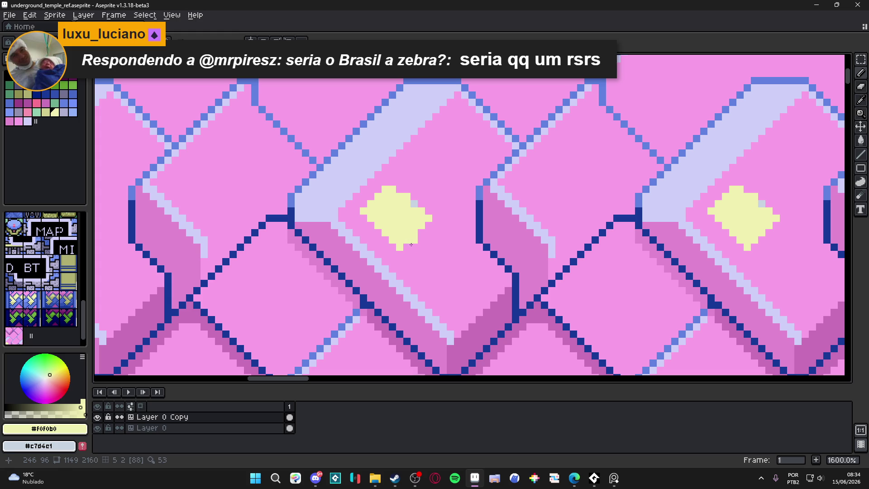
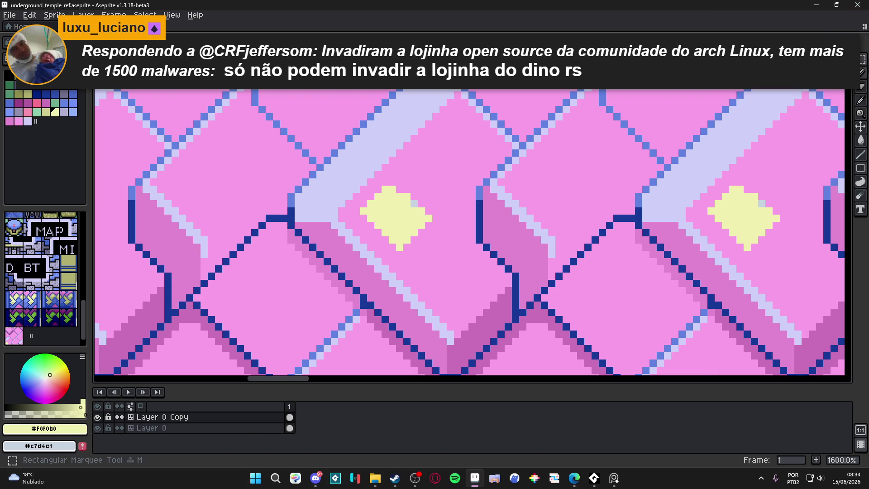
Step: Outline a diagonal pale-yellow bar down from the blob on the brick face and fill it solid yellow
left_click_drag(395, 222, 375, 177)
left_click(432, 206, "alt")
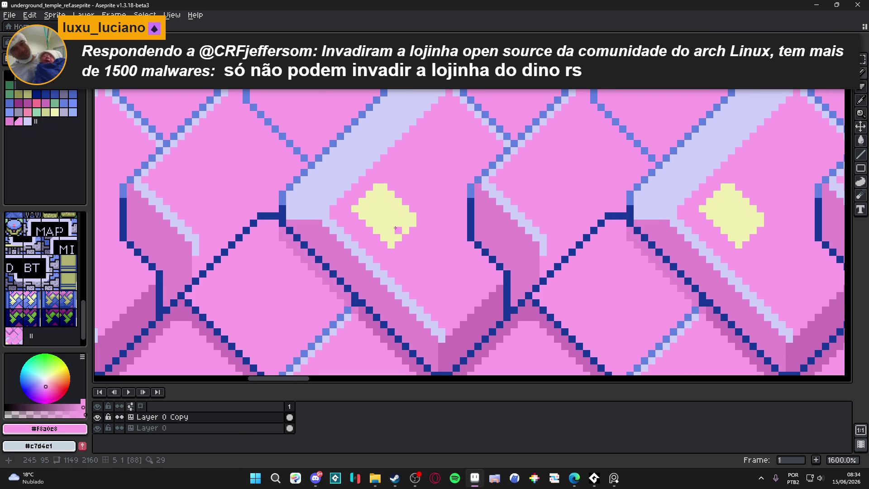
left_click(359, 212, "alt")
left_click_drag(348, 215, 449, 311)
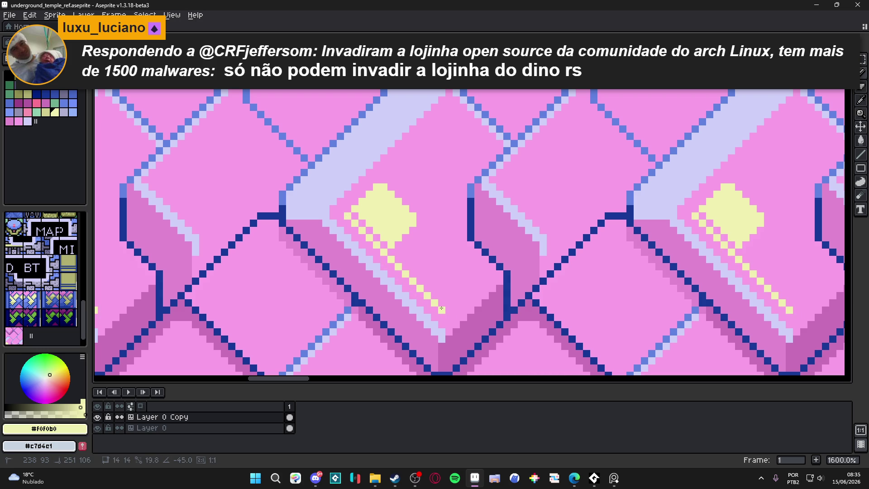
left_click(476, 273, "shift")
left_click(415, 213, "shift")
key("g")
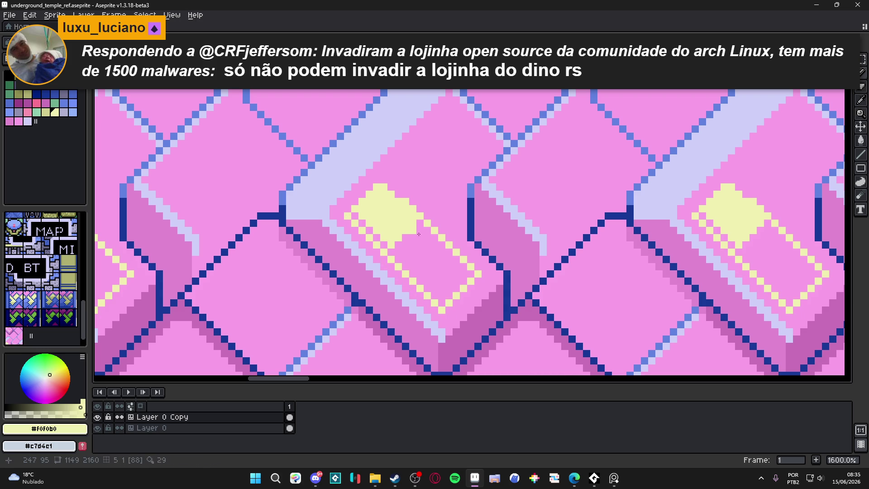
left_click(441, 265)
key("b")
Step: Trim the bar's upper-right edge with pink, neaten its upper-left end in yellow, and add a pink line along it
left_click(491, 262, "alt")
left_click(473, 275)
left_click(377, 189, "shift")
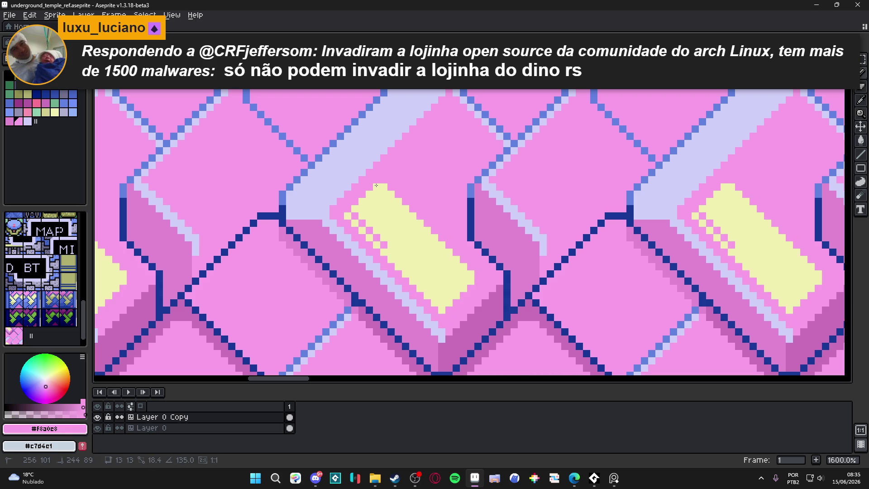
left_click(369, 233, "alt")
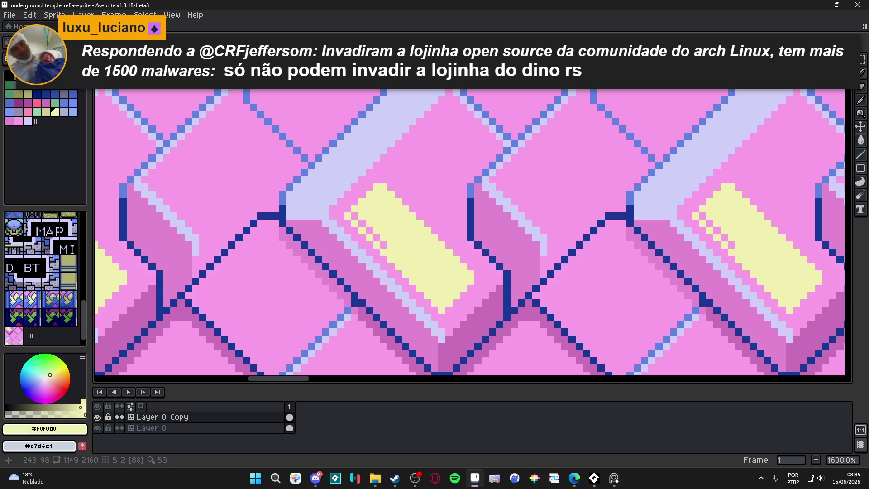
left_click_drag(383, 244, 354, 217)
left_click(354, 218)
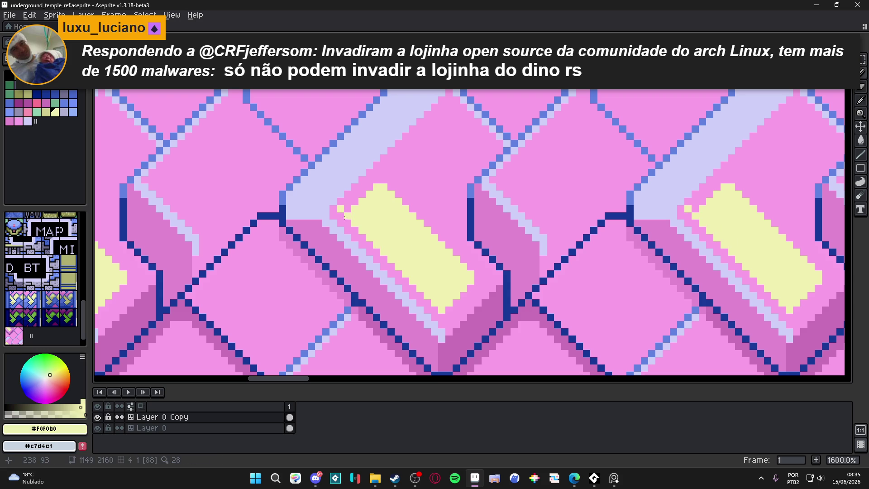
left_click(339, 207, "alt")
left_click(445, 307, "shift")
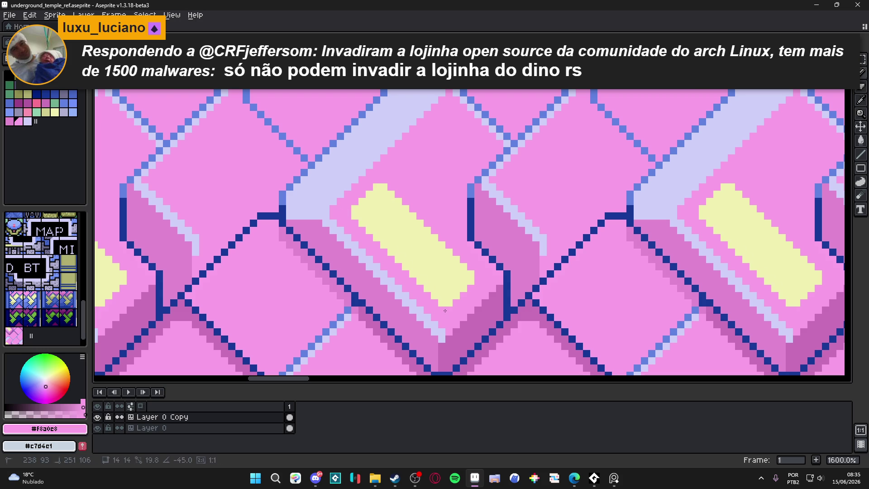
scroll(444, 307, "down", 4)
scroll(409, 277, "down", 1)
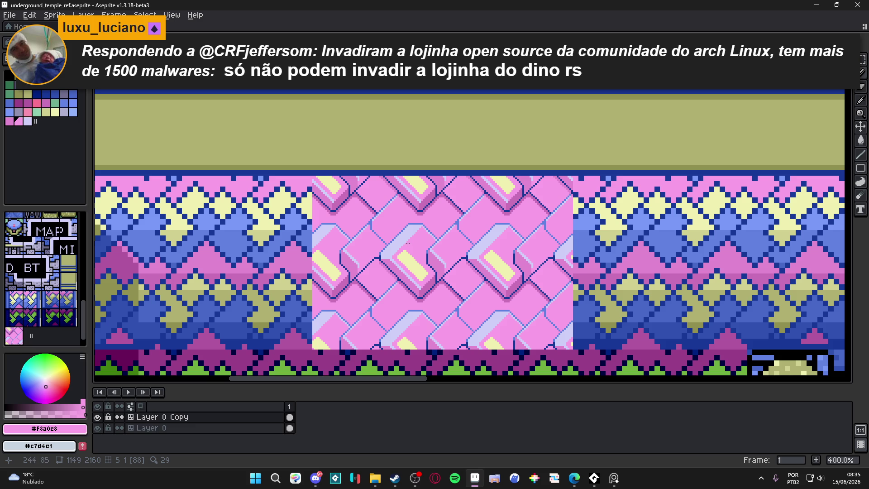
scroll(408, 242, "down", 1)
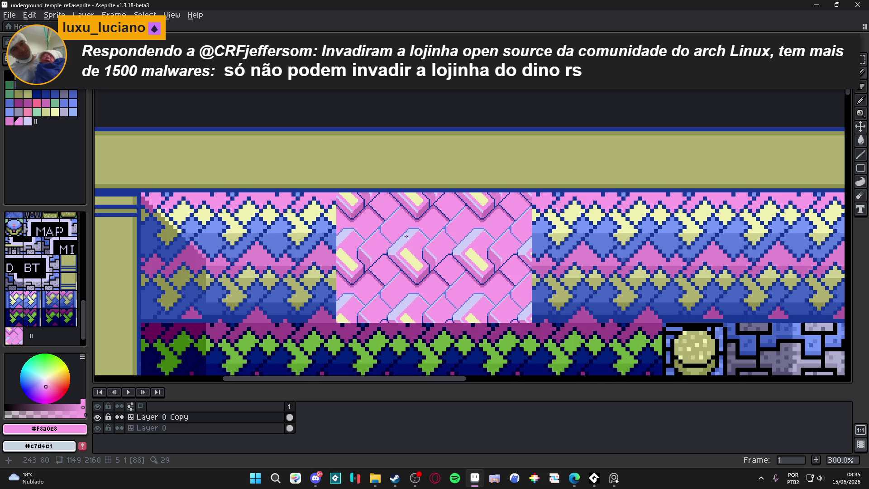
scroll(421, 268, "down", 1)
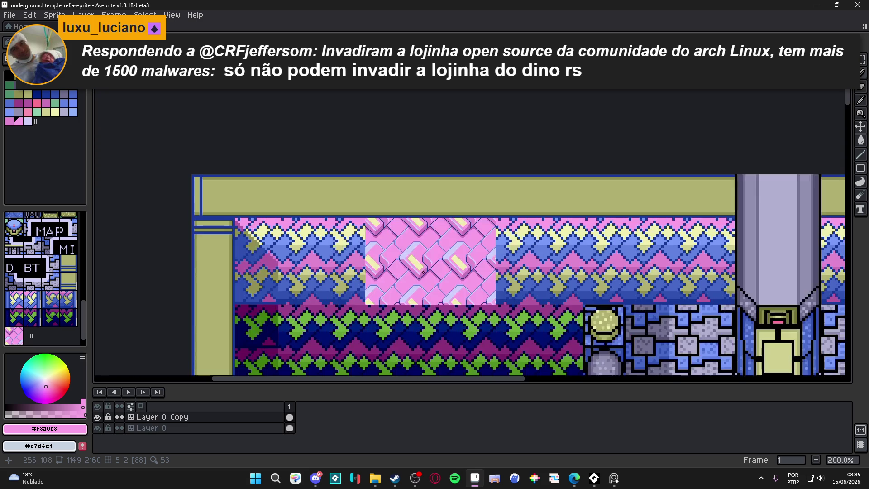
scroll(415, 255, "up", 1)
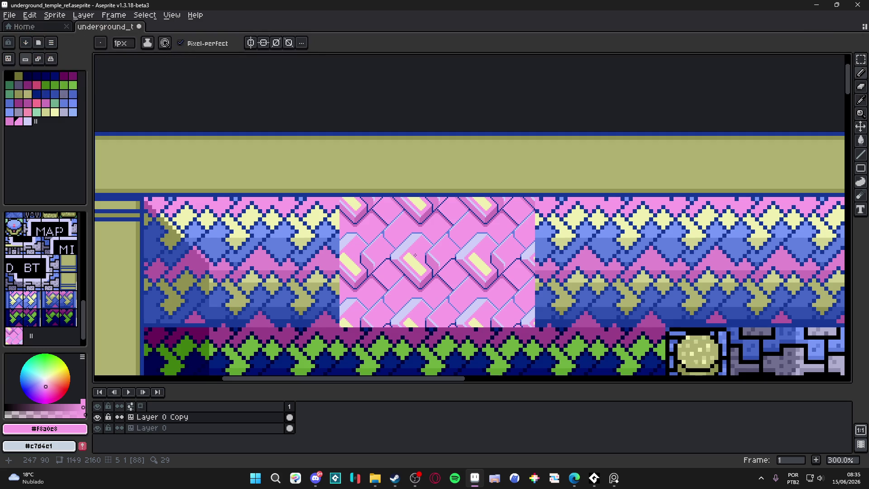
scroll(414, 255, "up", 3)
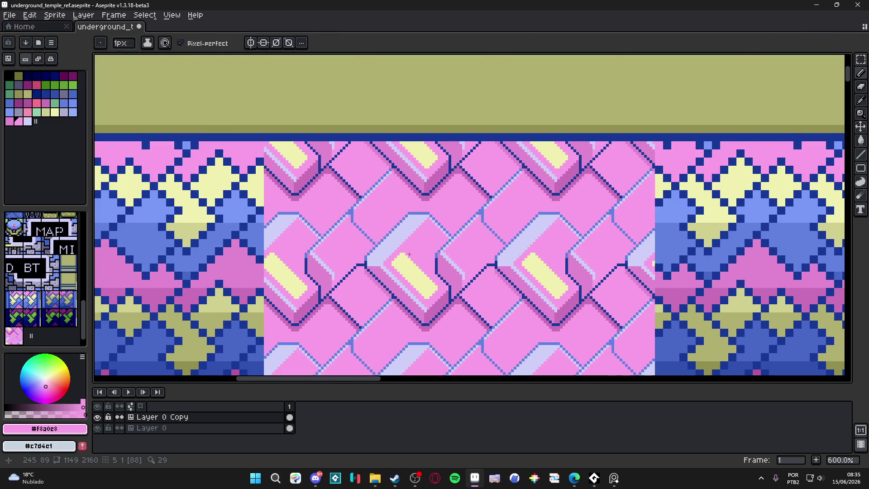
scroll(409, 249, "up", 3)
scroll(418, 238, "down", 3)
scroll(423, 221, "down", 1)
scroll(423, 221, "up", 2)
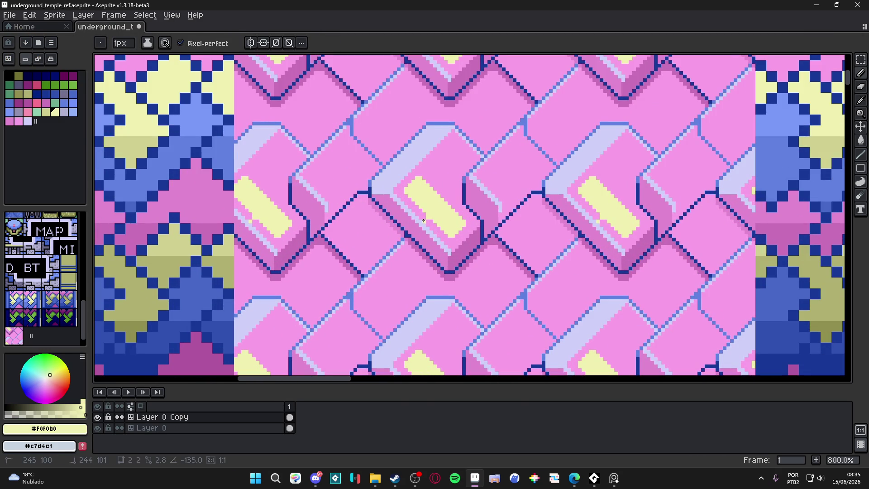
Step: Draw a small yellow tick beside the bar, undoing the vertical line and lavender trial strokes that didn't fit
left_click_drag(421, 228, 422, 243)
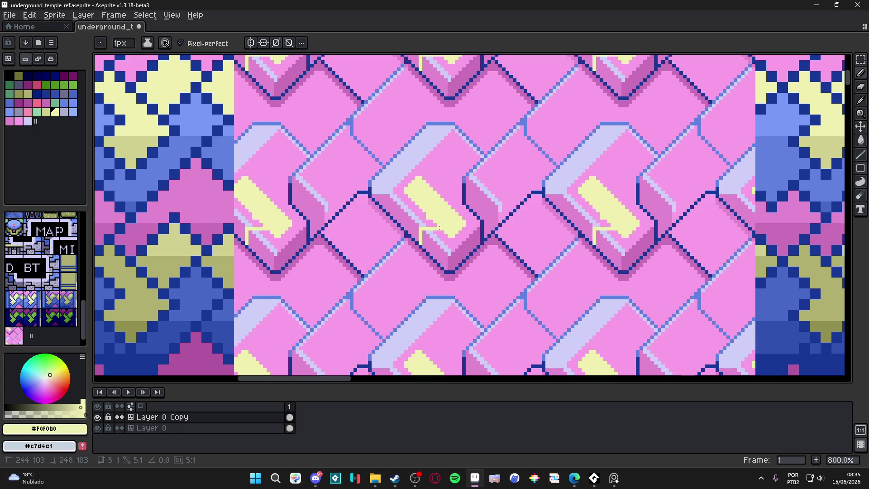
scroll(426, 227, "down", 2)
scroll(448, 248, "down", 2)
scroll(448, 248, "up", 3)
key("ctrl+z")
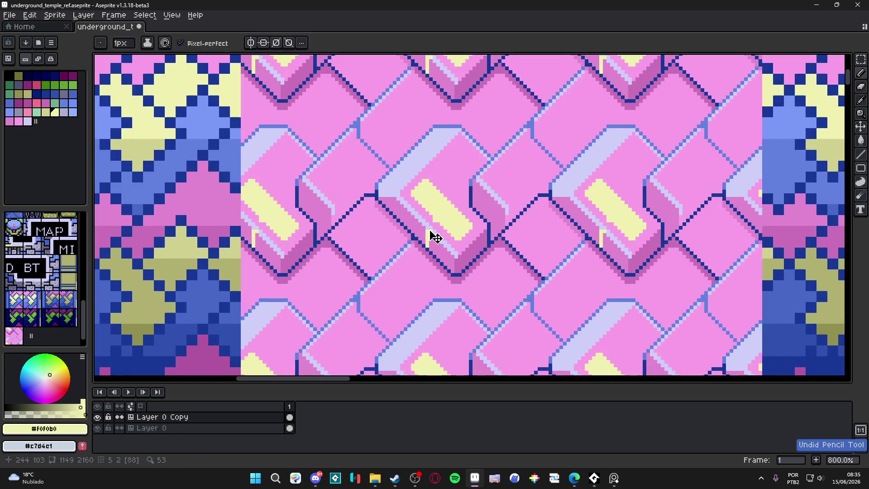
scroll(427, 231, "up", 2)
left_click_drag(427, 231, 446, 210)
scroll(447, 208, "down", 3)
scroll(447, 209, "up", 2)
left_click(448, 208, "alt")
scroll(447, 231, "down", 4)
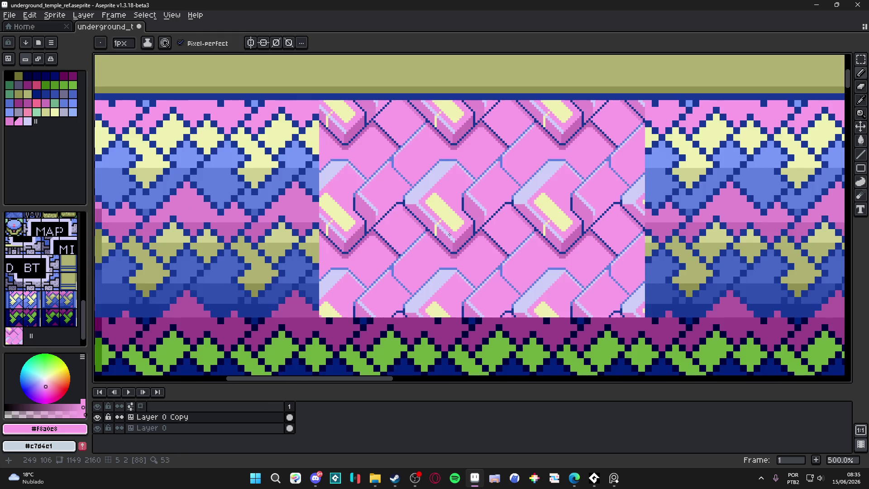
scroll(447, 231, "up", 4)
left_click(427, 221, "alt")
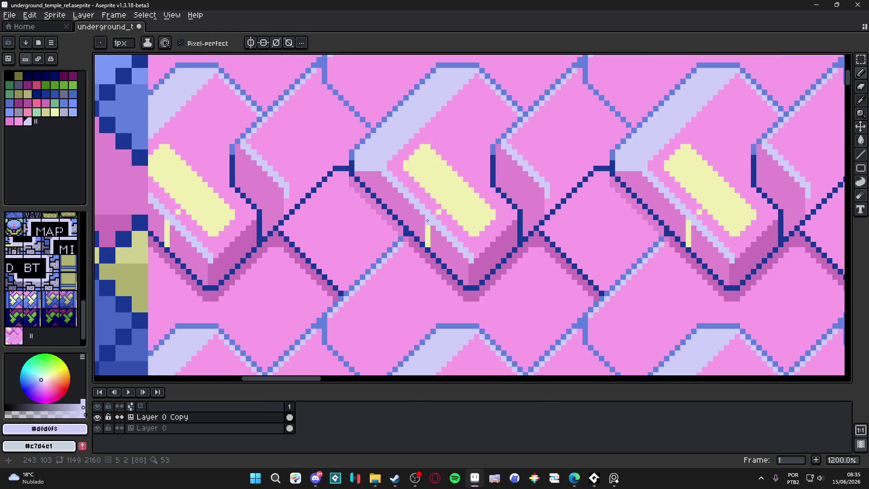
scroll(427, 221, "down", 5)
key("ctrl+z")
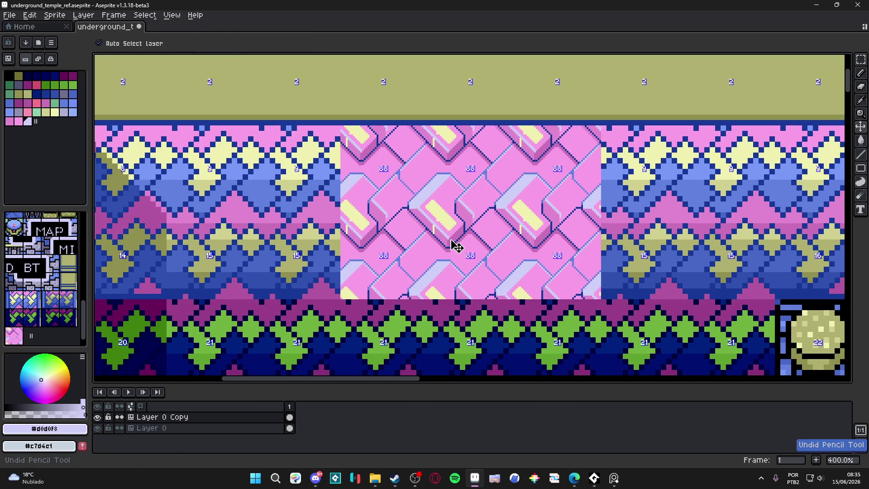
key("b")
left_click(438, 206, "alt")
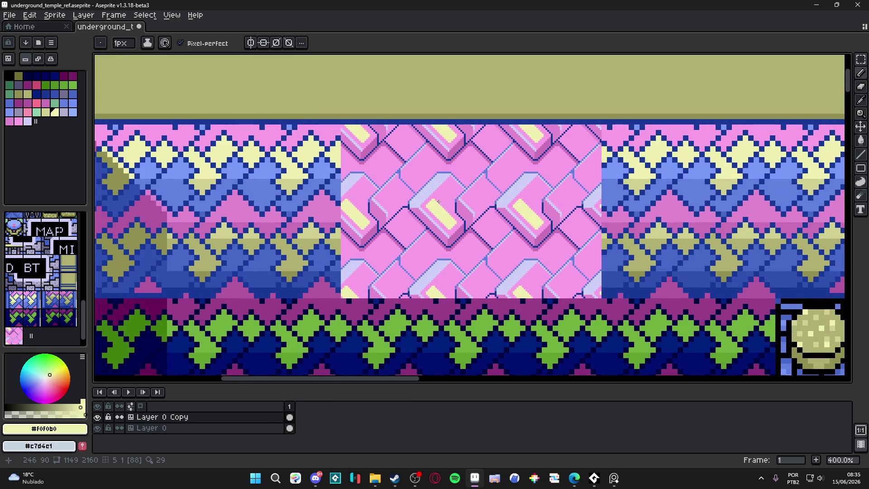
scroll(437, 202, "down", 1)
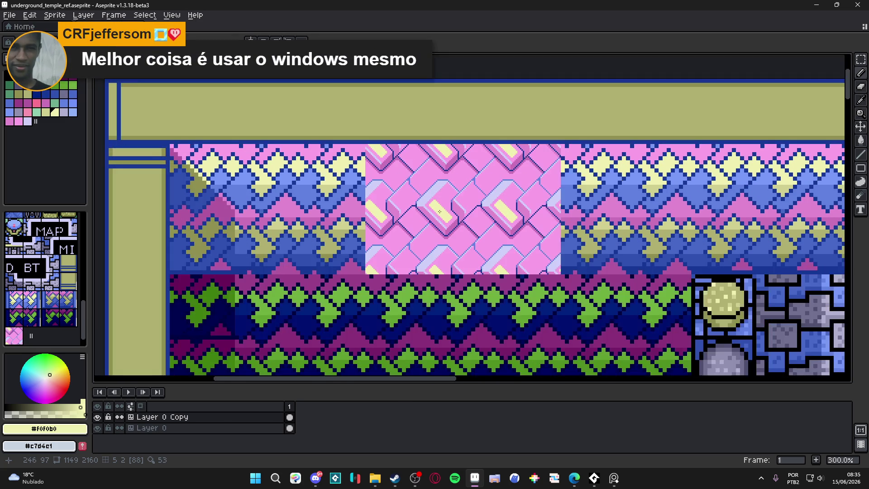
scroll(451, 190, "up", 1)
scroll(306, 243, "up", 1)
Step: Fill the diamond gaps blue, darken their edge pixels and one edge line with darker blue, and save the sheet
left_click(305, 243, "alt")
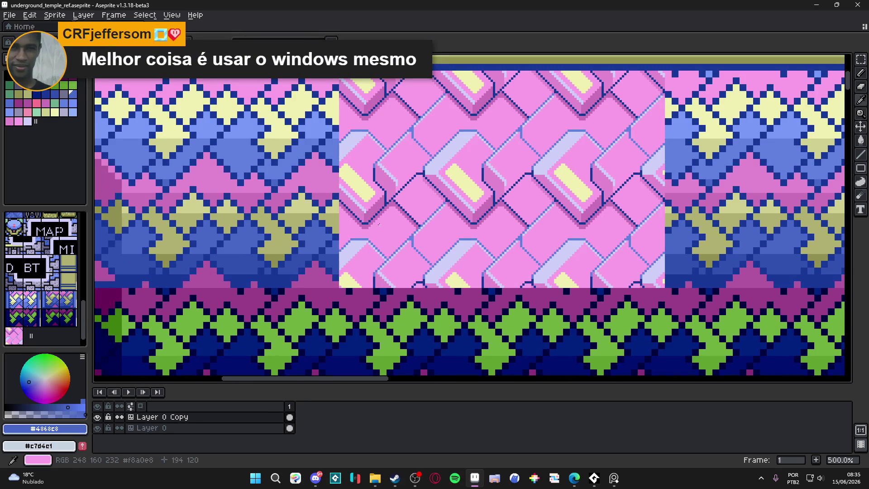
left_click(422, 197)
scroll(423, 197, "down", 2)
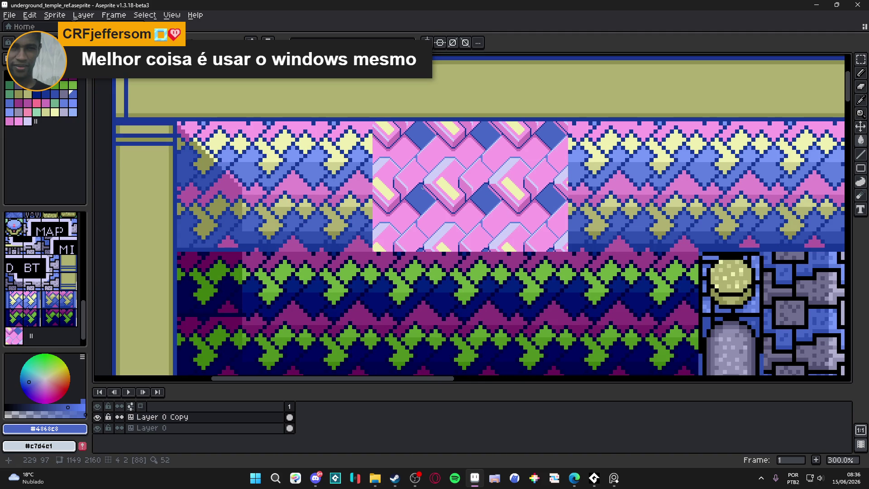
scroll(416, 186, "down", 1)
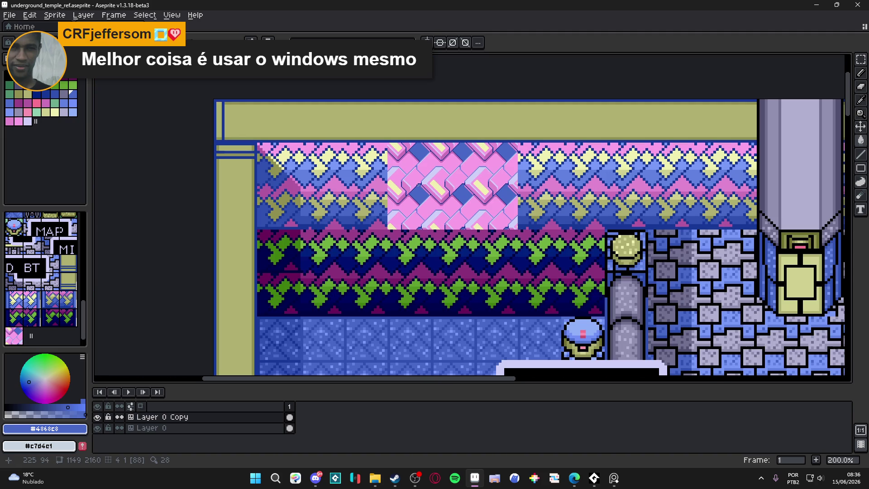
scroll(431, 224, "up", 6)
scroll(430, 224, "up", 1)
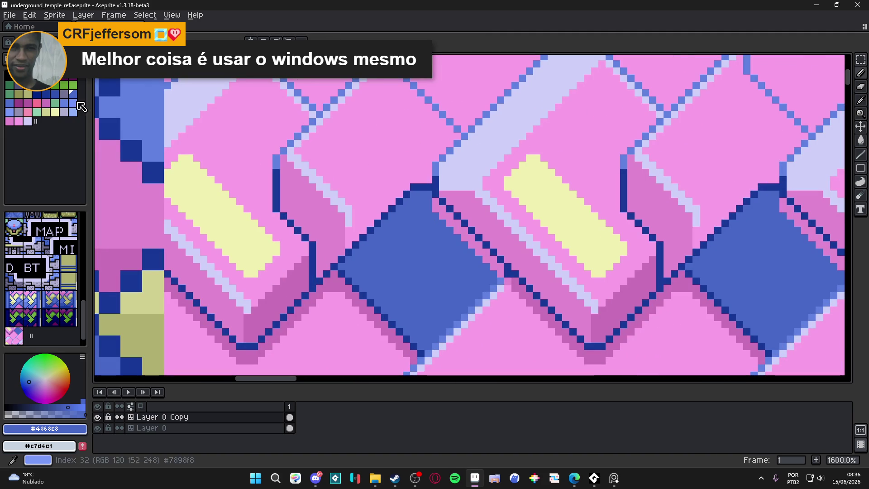
left_click(56, 100)
left_click(468, 250)
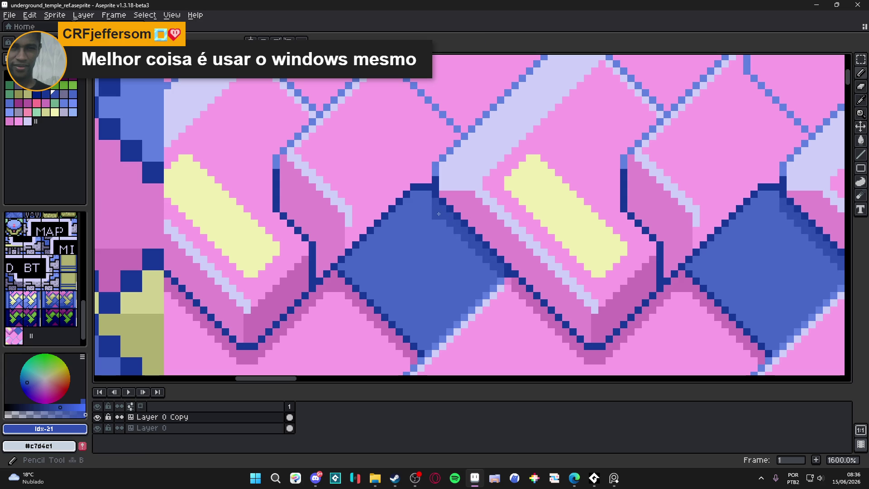
left_click_drag(467, 250, 426, 192)
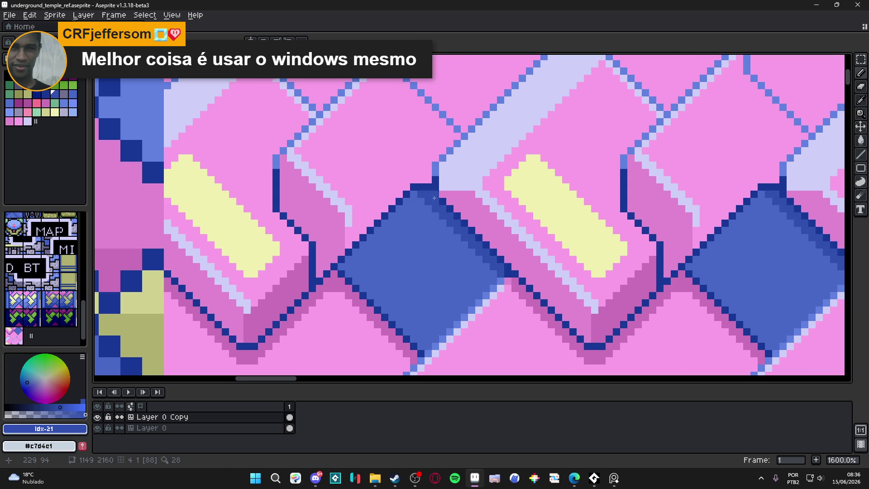
scroll(468, 231, "down", 5)
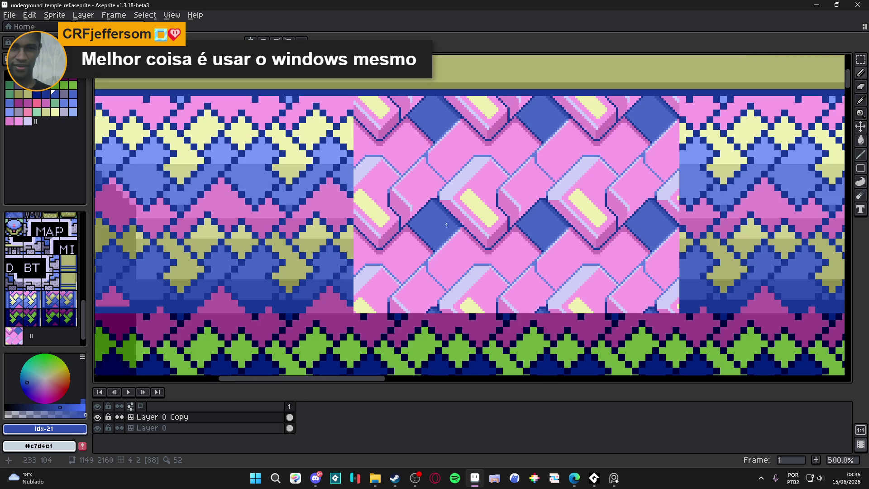
scroll(454, 217, "down", 3)
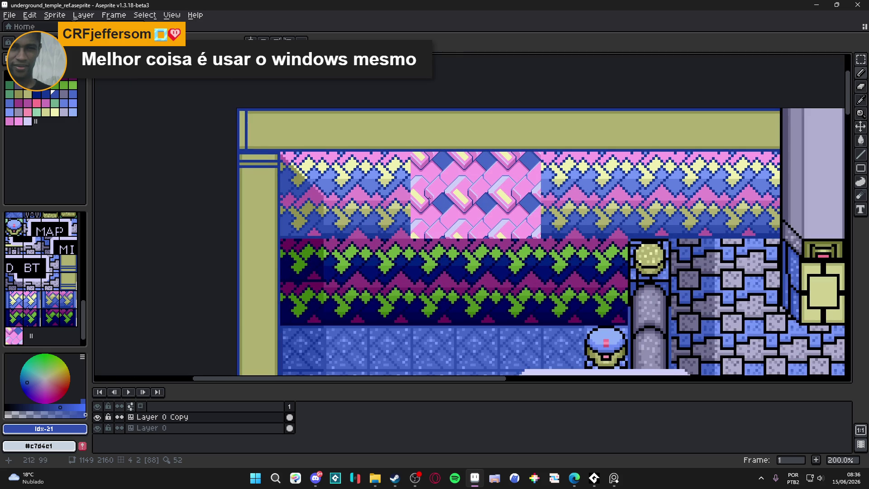
scroll(435, 204, "up", 3)
scroll(435, 204, "up", 2)
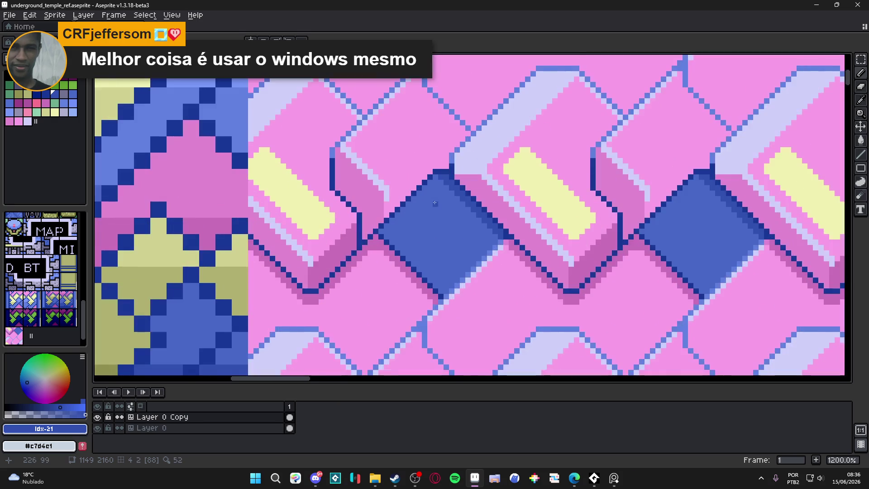
scroll(424, 211, "up", 2)
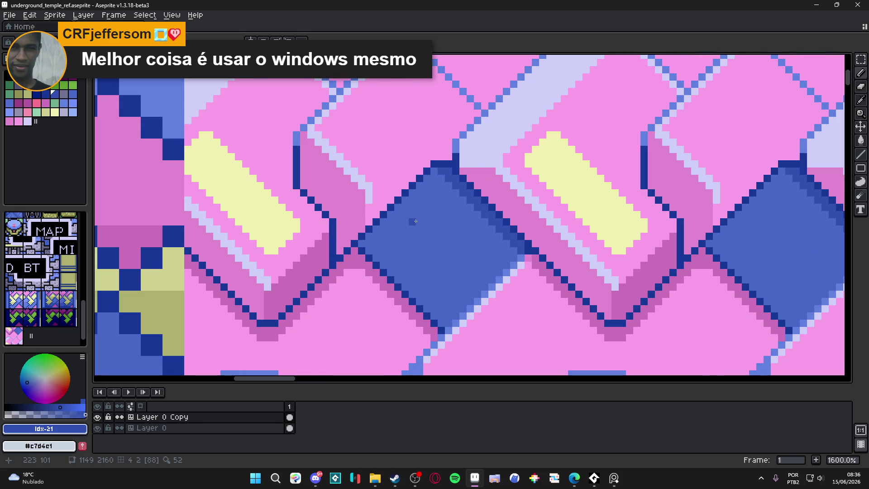
key("ctrl+s")
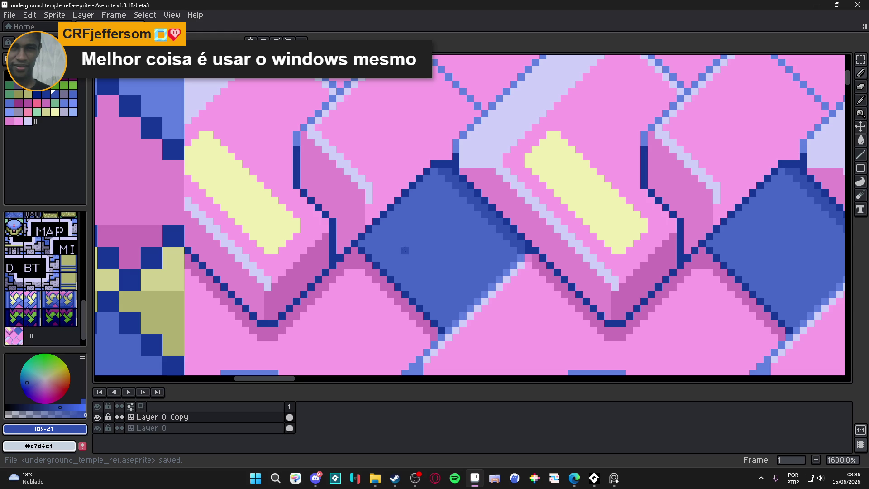
Step: Outline an inner diamond inside each blue gap and fill it darker blue with a darker diagonal edge
left_click_drag(397, 241, 429, 209)
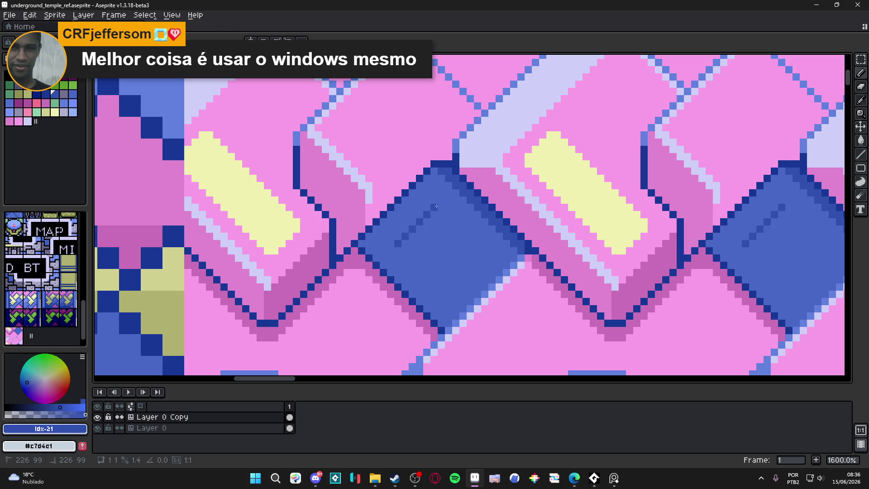
mouse_move(434, 205)
left_mouse_down()
mouse_move(477, 249)
mouse_move(447, 280)
mouse_move(404, 238)
left_mouse_up()
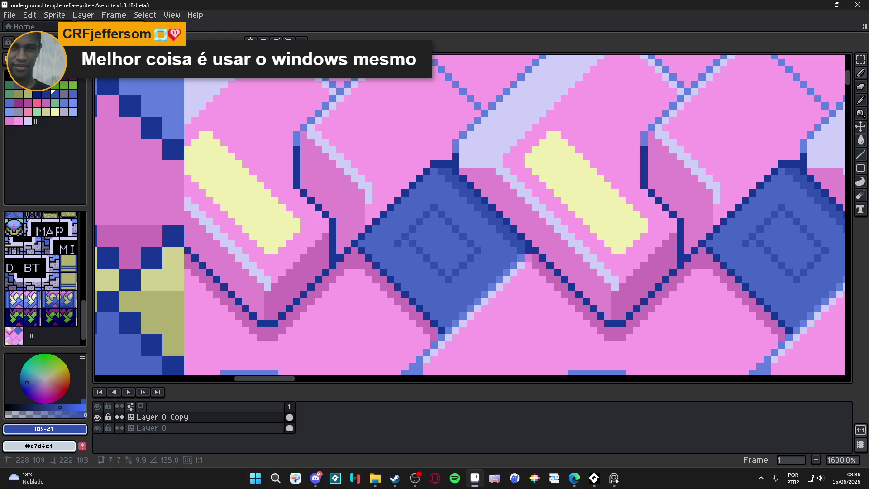
left_click(427, 243)
mouse_move(402, 250)
left_mouse_down()
mouse_move(420, 270)
mouse_move(398, 238)
left_mouse_up()
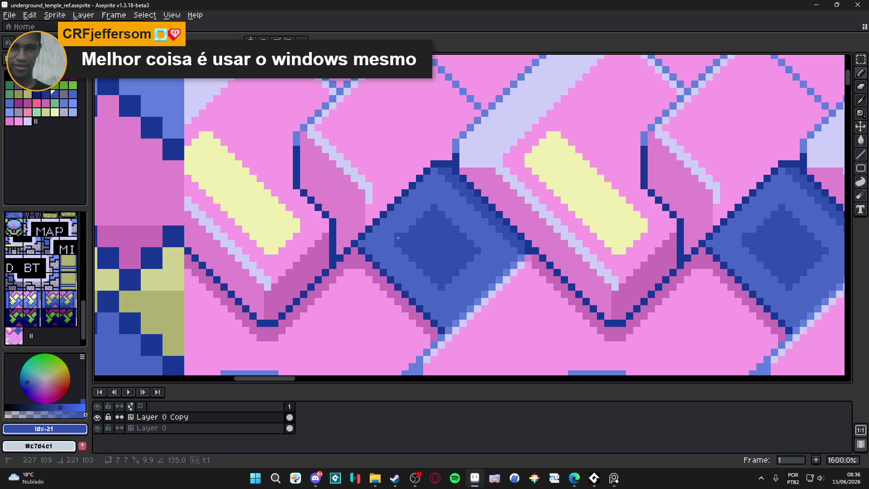
scroll(403, 240, "down", 2)
scroll(440, 269, "down", 2)
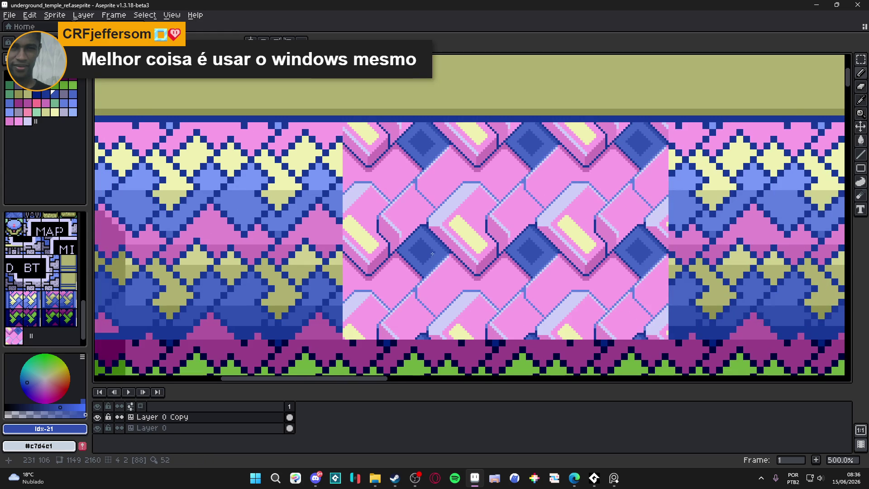
scroll(433, 254, "up", 4)
left_click_drag(416, 277, 439, 251)
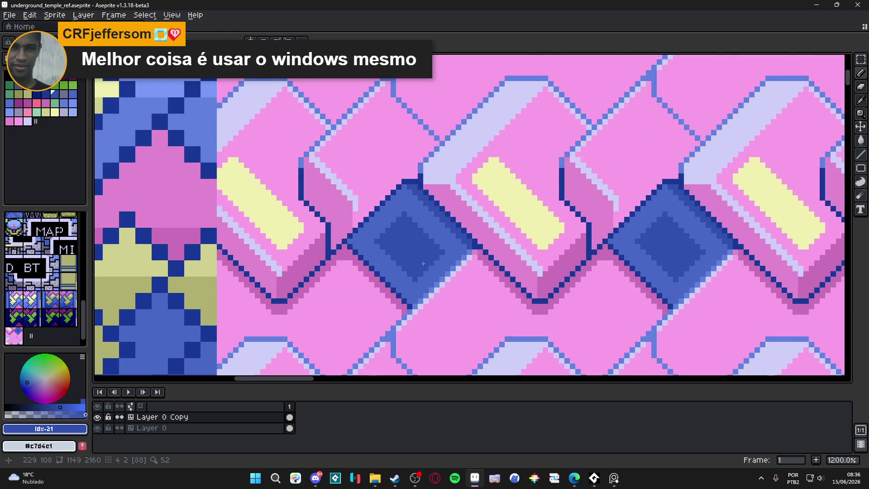
scroll(426, 262, "down", 3)
scroll(426, 242, "up", 4)
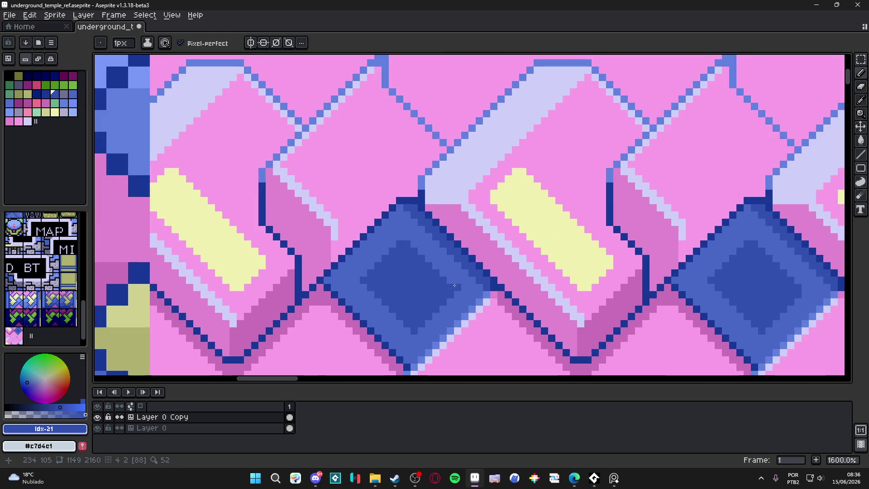
scroll(453, 284, "down", 3)
scroll(448, 277, "down", 1)
scroll(449, 265, "up", 4)
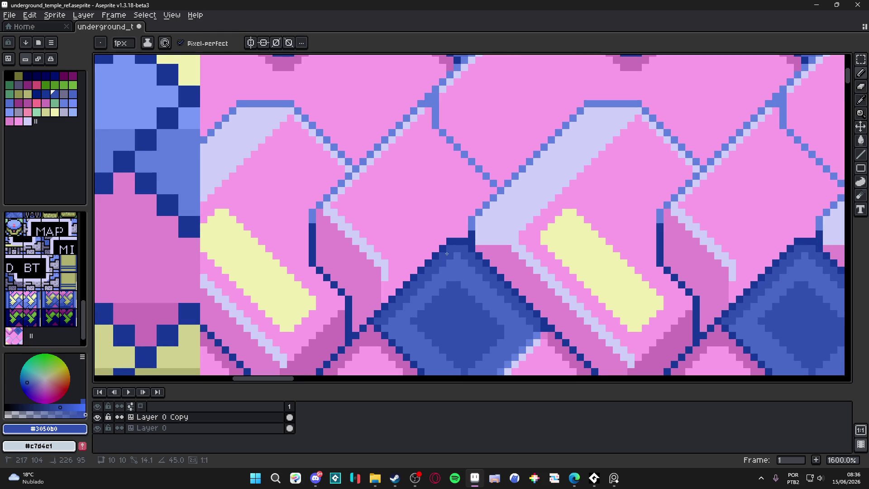
scroll(466, 265, "down", 5)
scroll(465, 285, "down", 2)
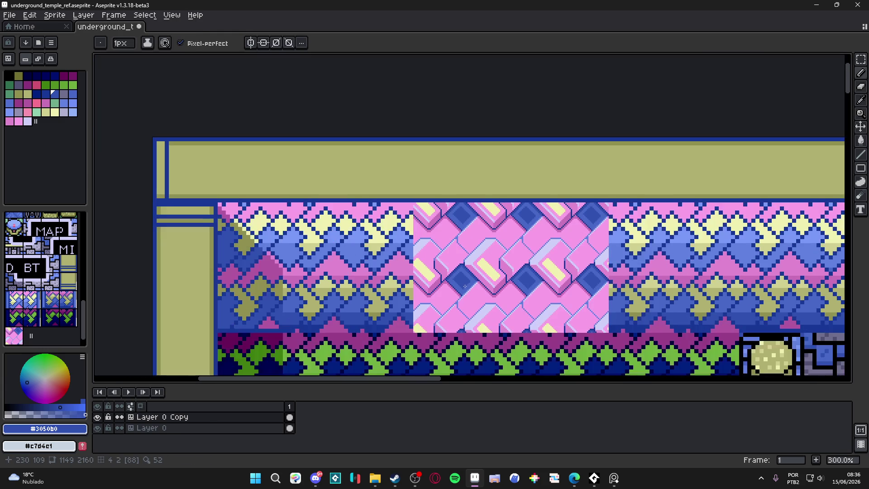
scroll(459, 278, "up", 4)
scroll(459, 279, "up", 3)
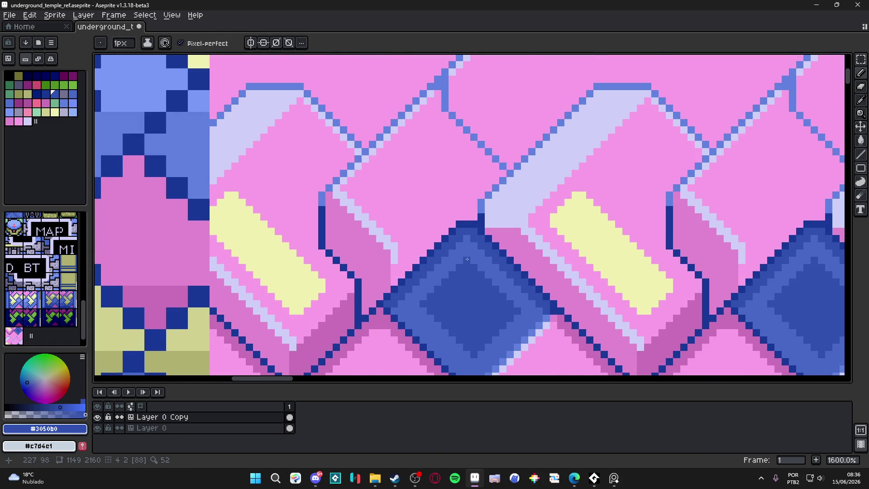
scroll(467, 259, "down", 5)
scroll(473, 298, "up", 4)
scroll(473, 299, "up", 3)
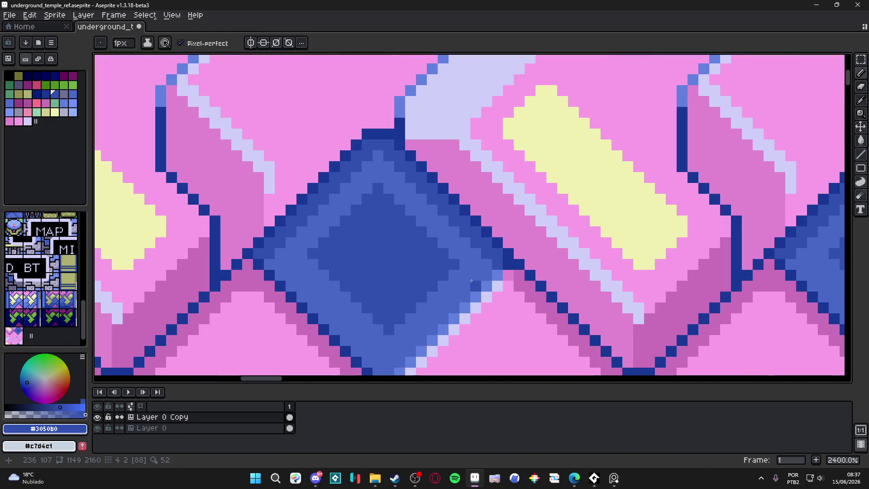
Step: Eyedrop the diamond's lighter blue #4868c8 as the drawing colour
left_click(459, 272, "alt")
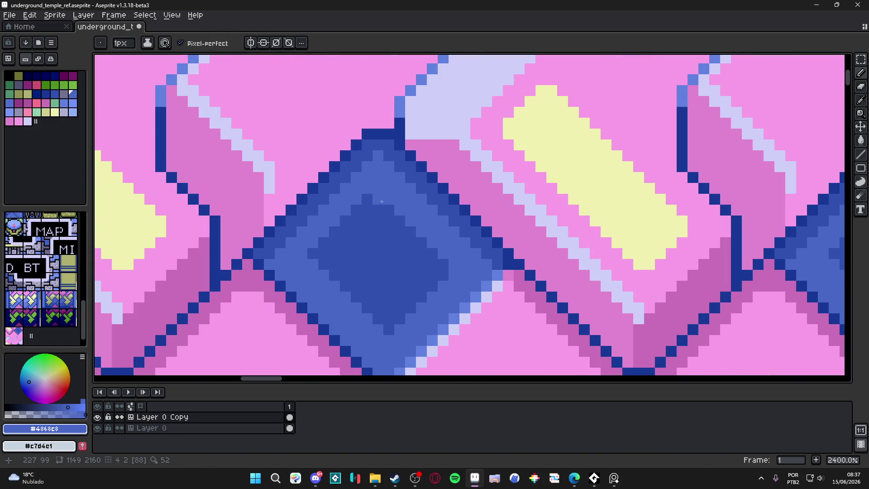
scroll(422, 256, "down", 7)
scroll(434, 243, "up", 1)
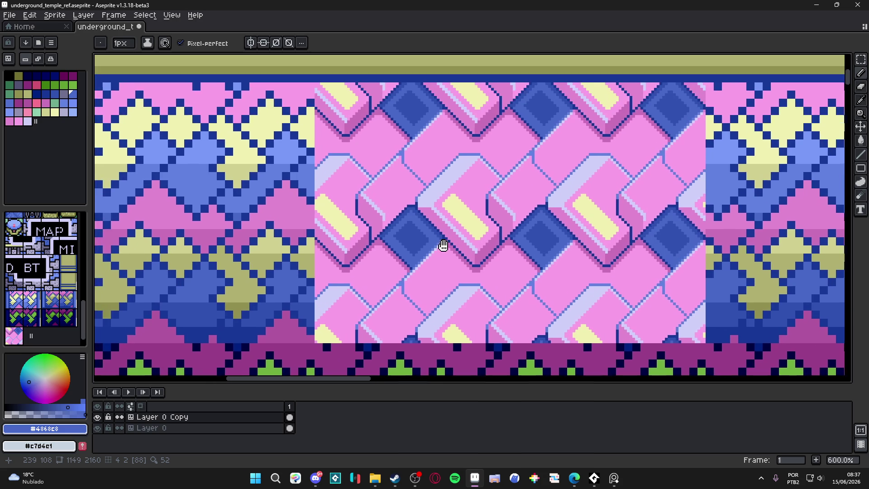
scroll(444, 245, "down", 1)
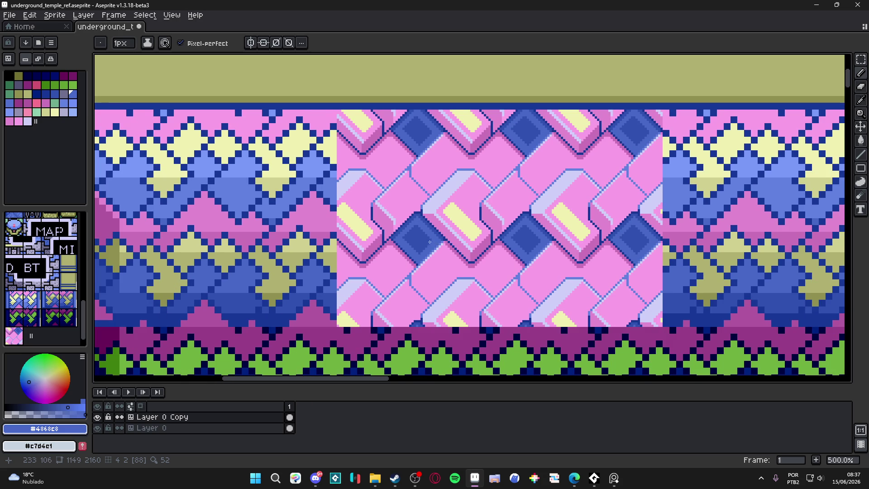
scroll(426, 239, "down", 1)
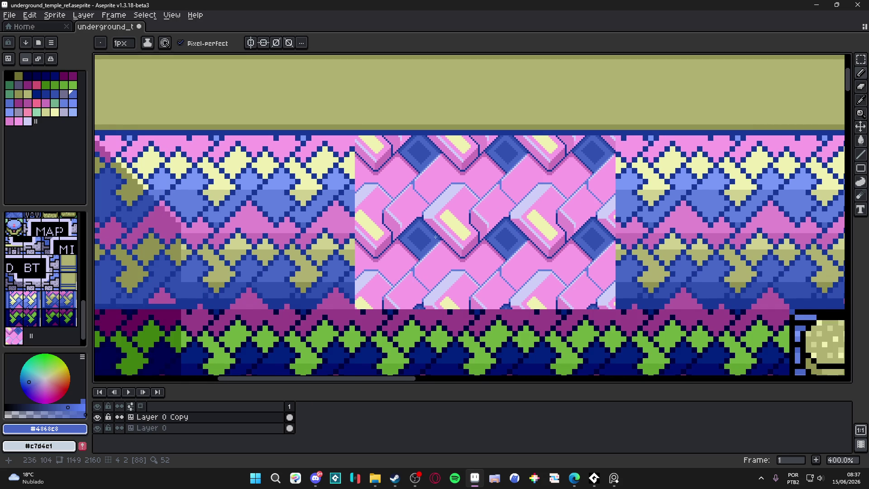
scroll(435, 237, "down", 1)
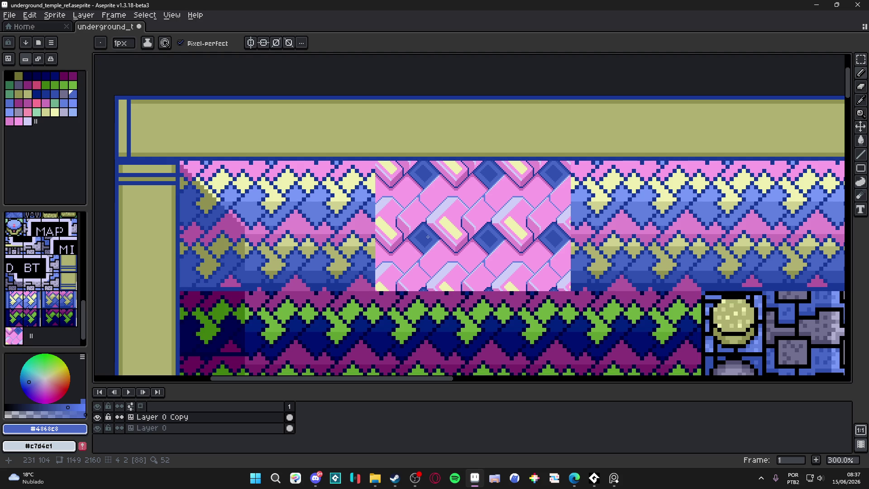
scroll(427, 237, "up", 2)
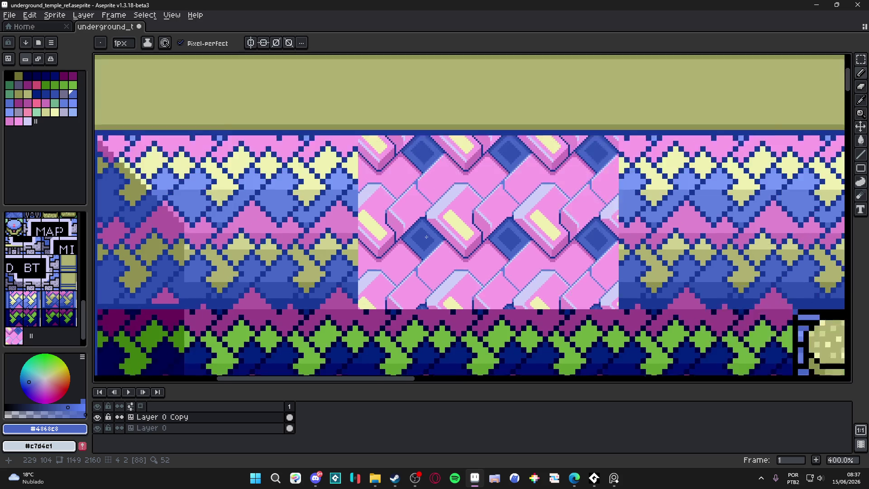
scroll(428, 244, "up", 4)
scroll(429, 258, "up", 1)
Step: Try two dark-blue pixels inside the diamond, undo them, and switch to the lighter blue
left_click(430, 272, "alt")
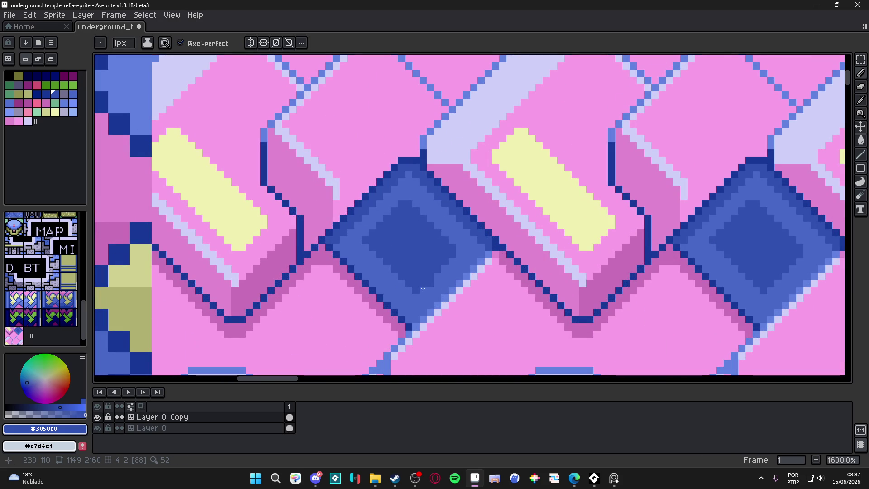
left_click(399, 288)
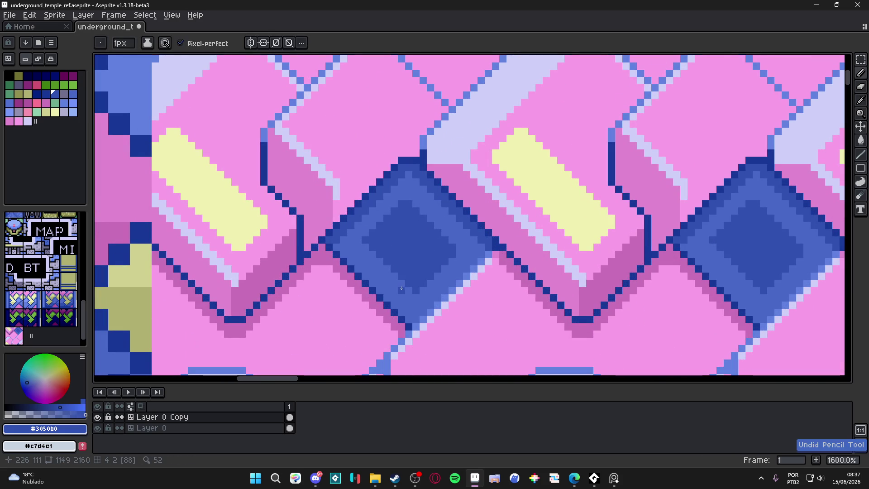
left_click(388, 296)
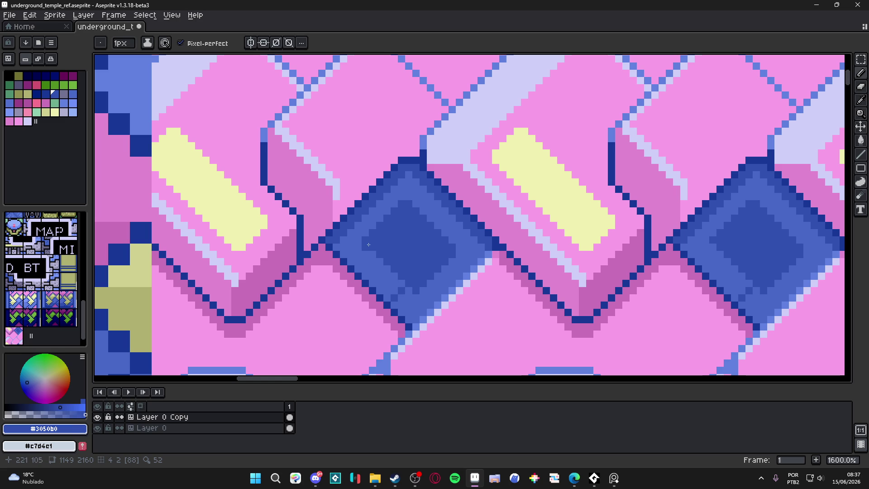
key("ctrl+z")
key("ctrl+z")
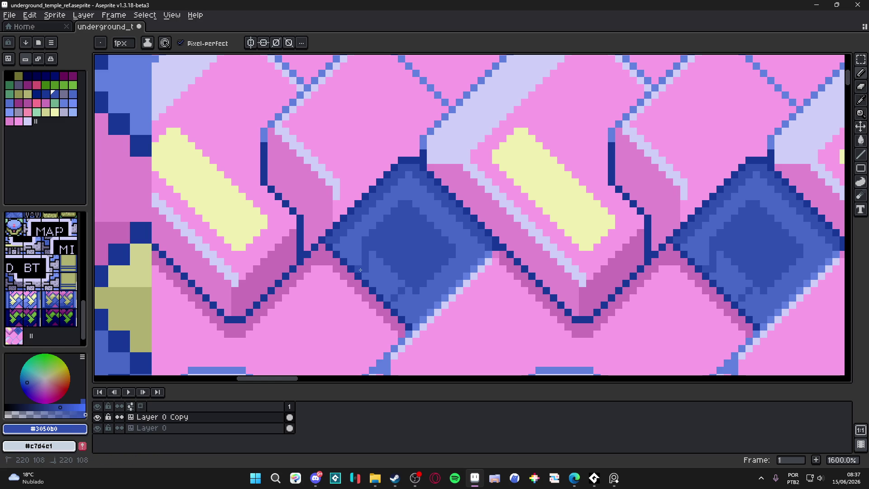
scroll(401, 286, "down", 4)
key("b")
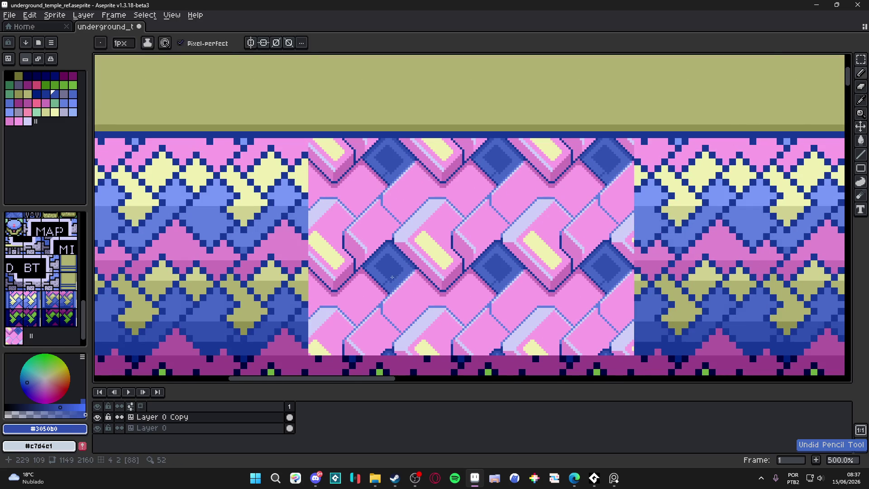
scroll(401, 286, "up", 3)
left_click(401, 286, "alt")
scroll(380, 258, "up", 2)
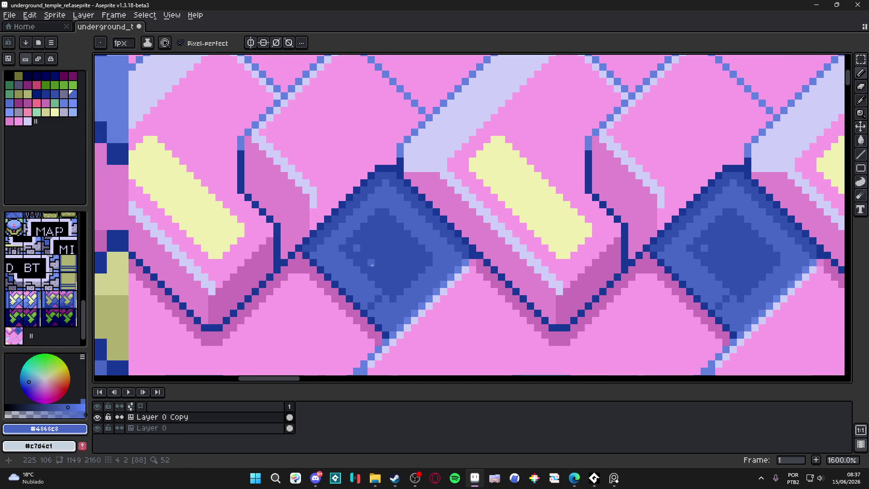
Step: Draw straight lighter-blue ring lines inside the dark panel, alternating the two blues and undoing misplaced strokes
left_click(393, 283, "shift")
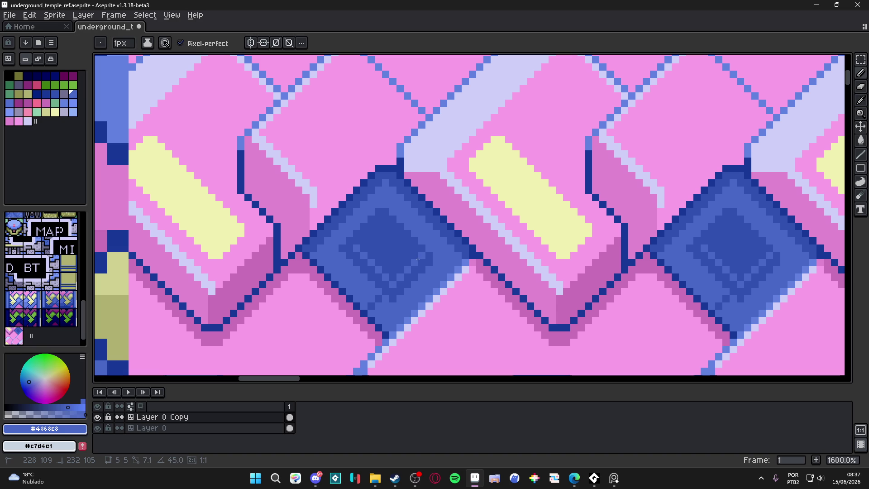
left_click(417, 260, "shift")
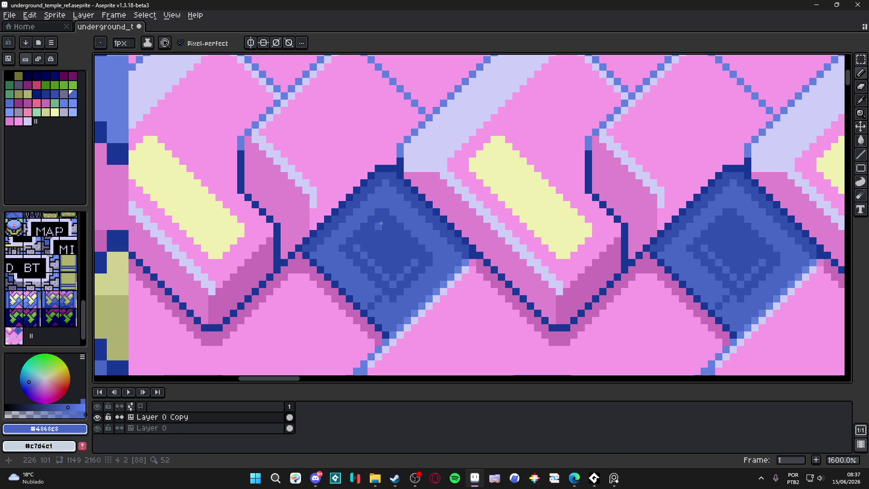
key("ctrl+z")
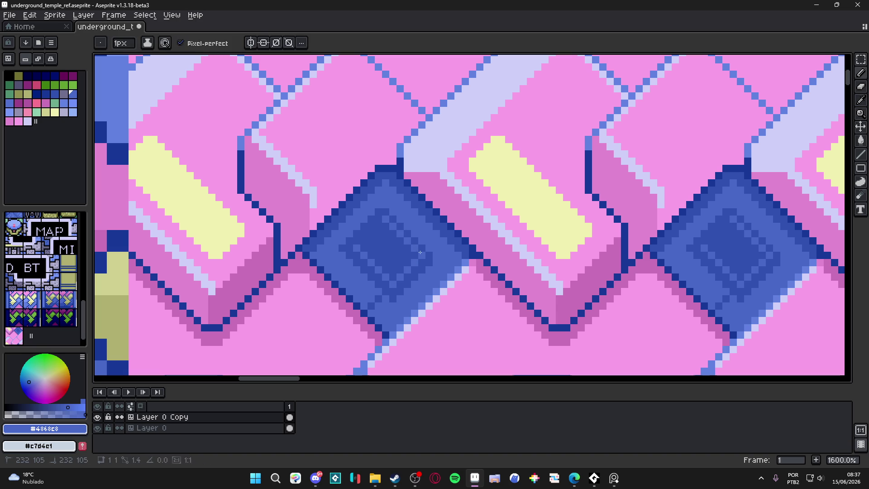
scroll(384, 268, "down", 3)
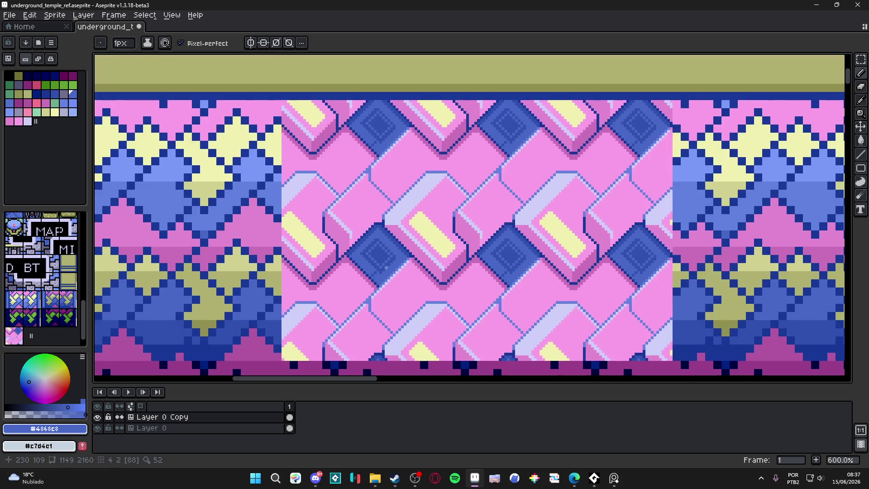
scroll(387, 267, "up", 3)
scroll(387, 267, "up", 3)
left_click(360, 236, "alt")
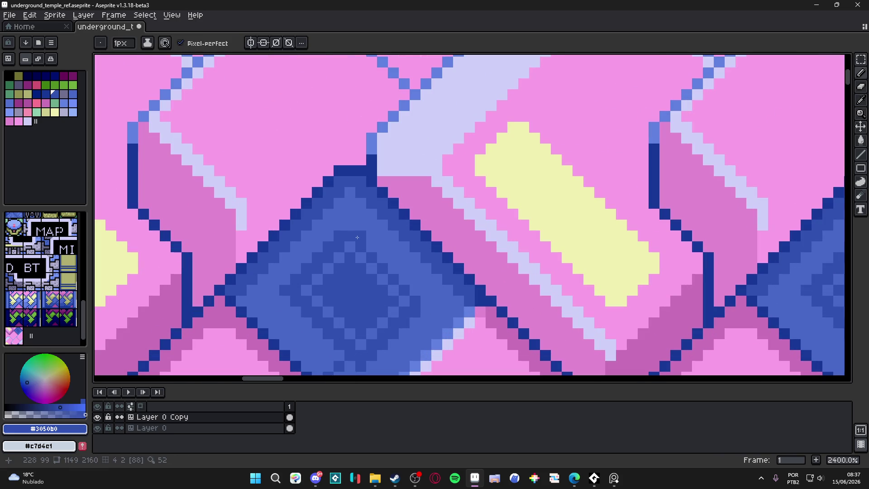
scroll(406, 283, "down", 4)
scroll(401, 288, "down", 1)
scroll(383, 307, "up", 3)
left_click(384, 307, "alt")
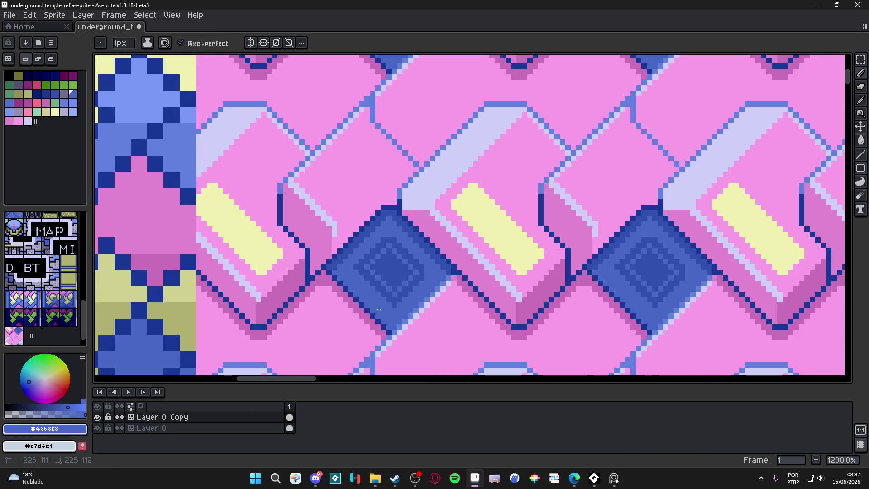
left_click(380, 286, "alt")
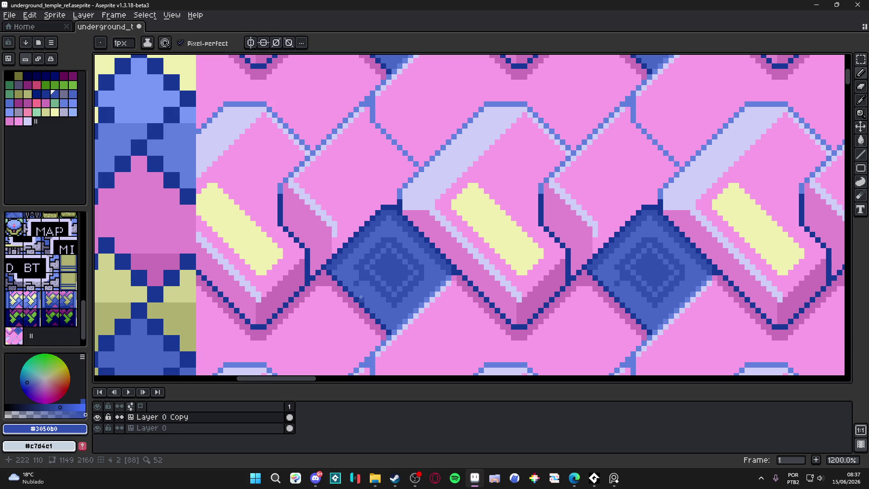
scroll(351, 288, "down", 2)
scroll(352, 288, "down", 1)
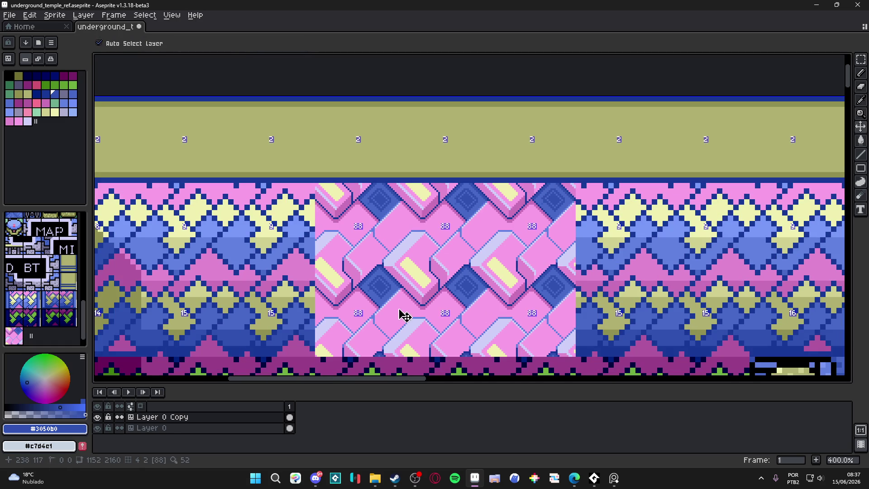
key("ctrl+z")
scroll(395, 304, "down", 1)
scroll(395, 303, "down", 1)
scroll(395, 302, "up", 1)
scroll(396, 298, "up", 2)
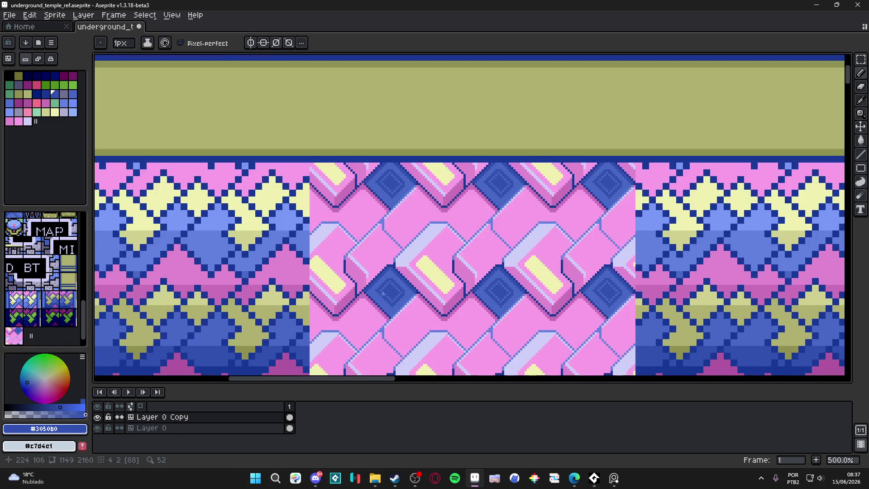
Step: Eyedrop the pale yellow and draw a yellow 45° segment running up-right across each brick
left_click_drag(396, 297, 400, 264)
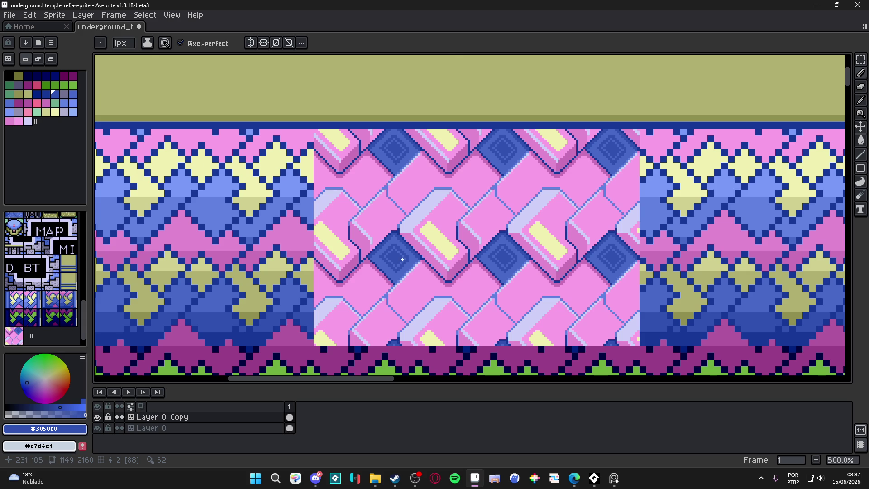
scroll(403, 259, "up", 2)
left_click(360, 281, "alt")
left_click_drag(359, 281, 387, 264)
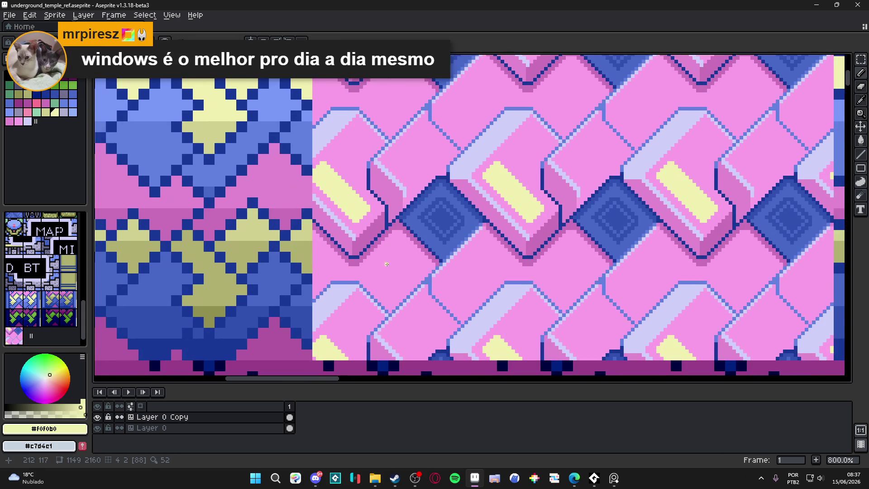
left_click_drag(401, 299, 380, 278)
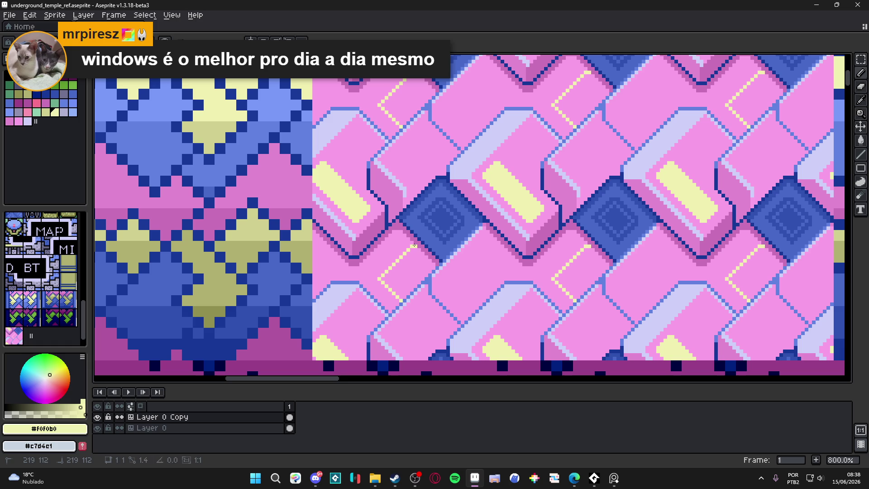
left_click(417, 245, "shift")
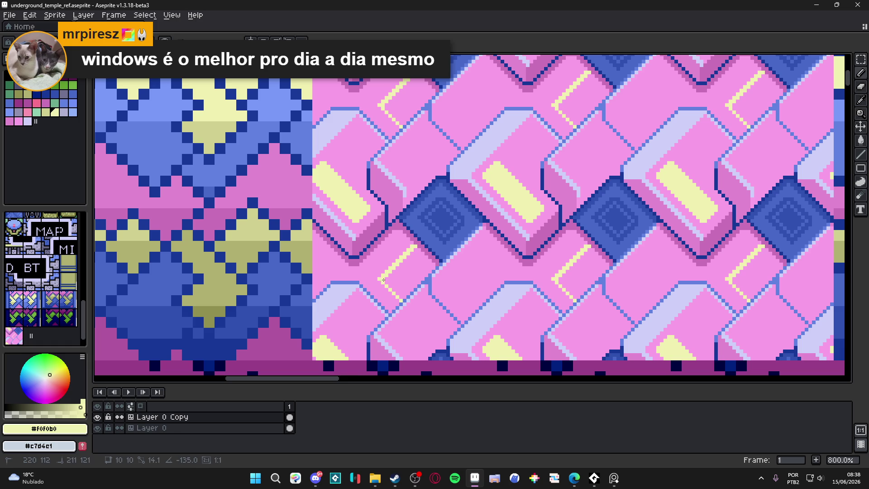
scroll(400, 298, "down", 2)
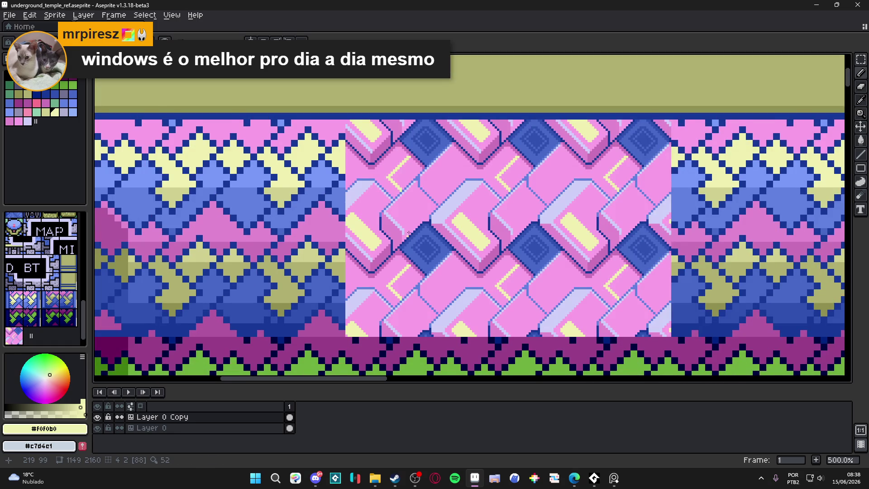
scroll(408, 239, "up", 2)
scroll(407, 240, "up", 2)
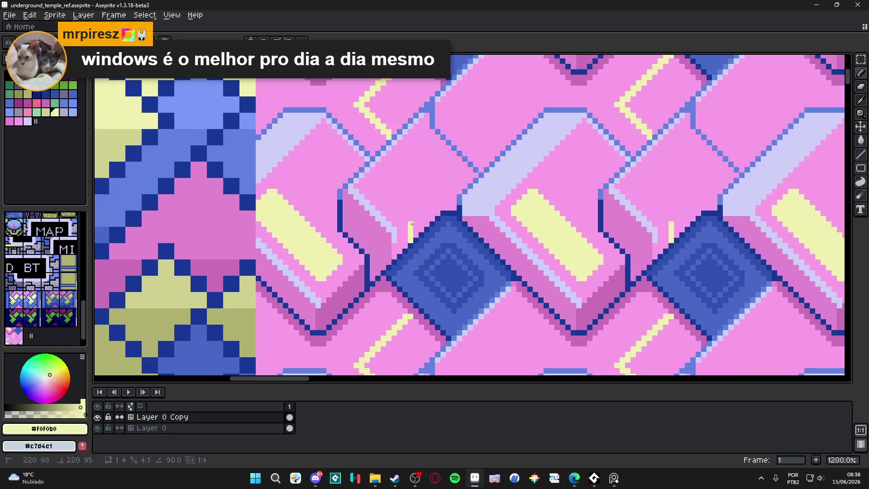
Step: Continue the yellow line as zigzag diagonals down-left and down-right, then pick the darker pink
left_click(411, 223, "shift")
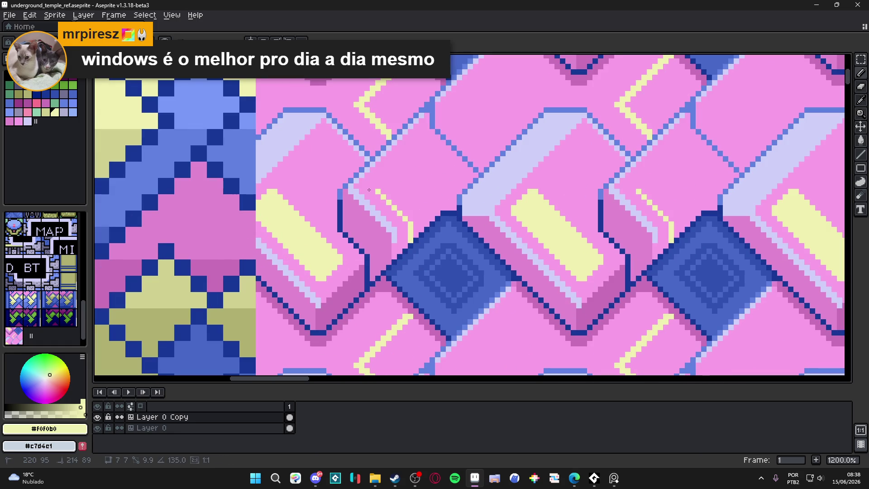
left_click(436, 138, "shift")
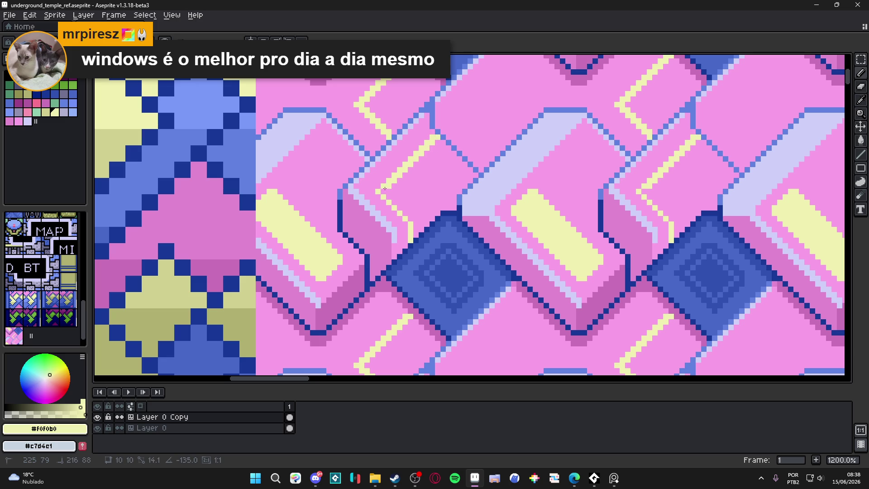
left_click(414, 226, "shift")
scroll(418, 235, "down", 4)
scroll(413, 237, "up", 1)
left_click(412, 235, "alt")
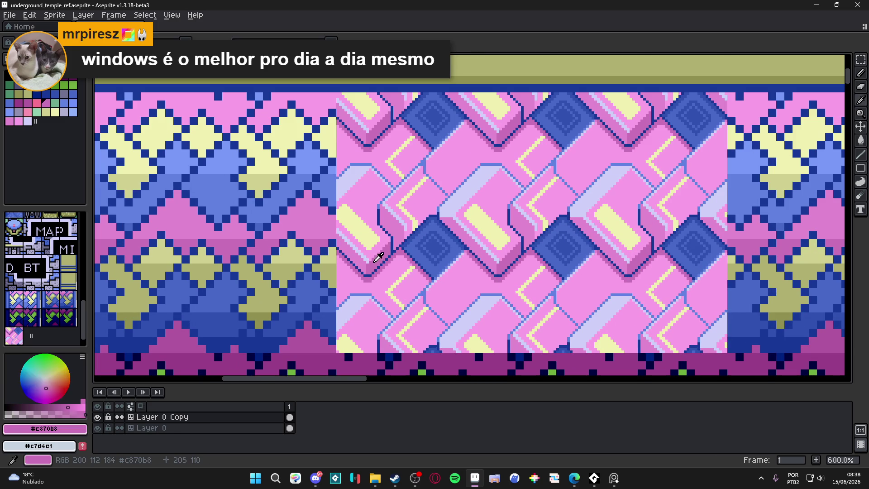
scroll(410, 227, "up", 3)
Step: Draw a darker pink diagonal up the brick and fill the small yellow block beside the diamond with green
left_click_drag(407, 218, 480, 156)
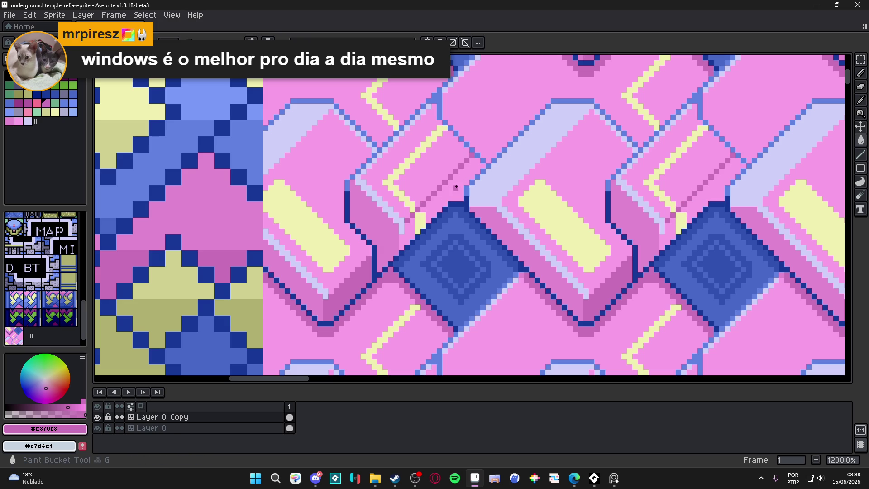
scroll(412, 229, "down", 1)
scroll(412, 229, "up", 1)
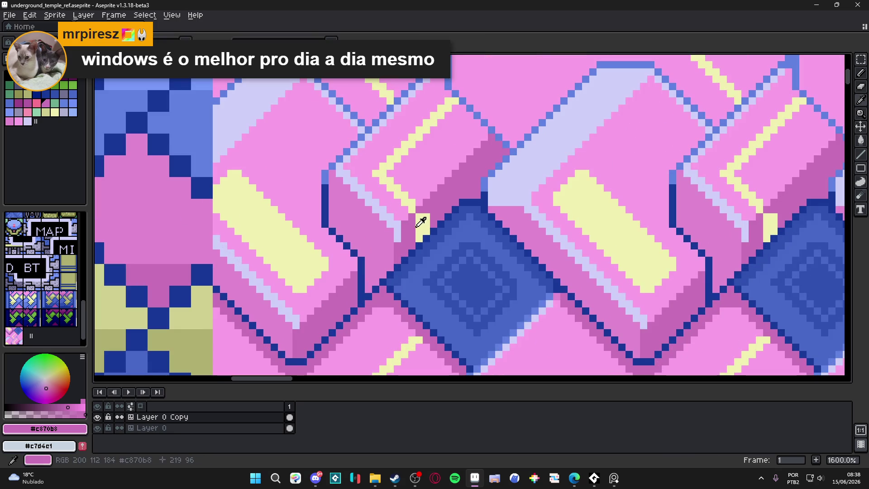
left_click(416, 225, "alt")
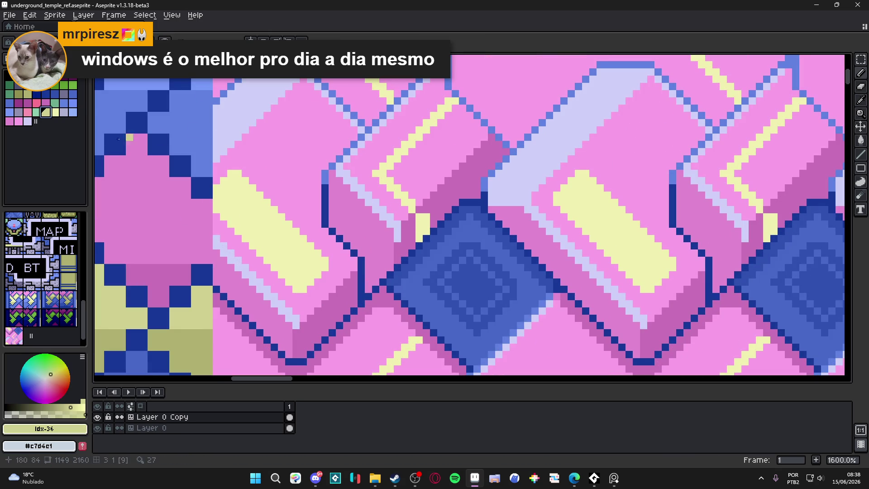
left_click(55, 103)
key("g")
left_click(430, 224)
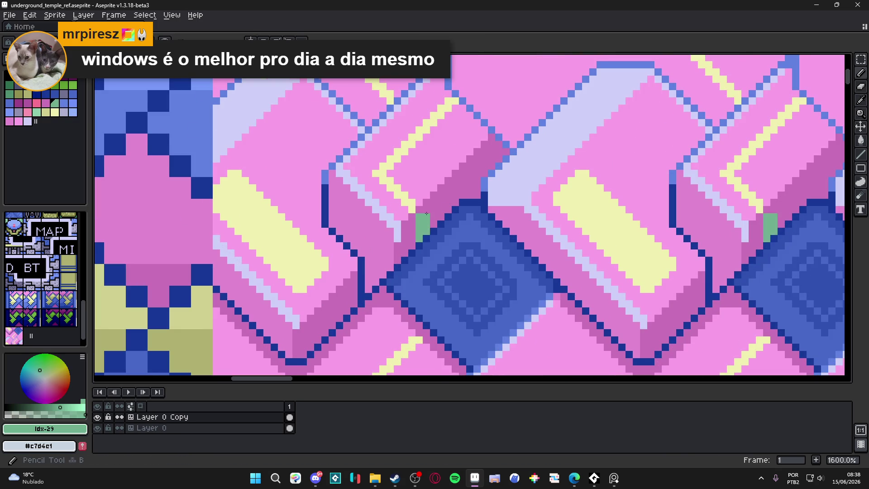
scroll(430, 225, "down", 3)
scroll(434, 217, "up", 2)
Step: Repaint the stray green column pink, extend the green strip downward, and pick the light pink
left_click(436, 213, "alt")
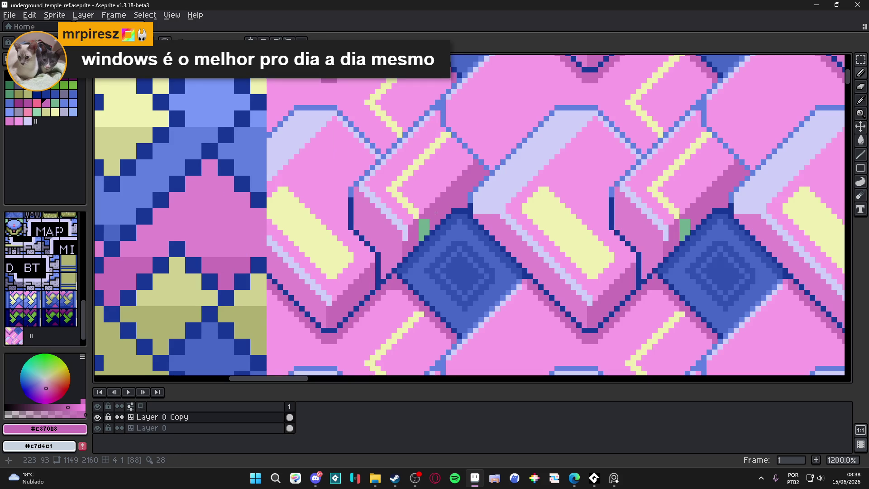
scroll(421, 222, "up", 2)
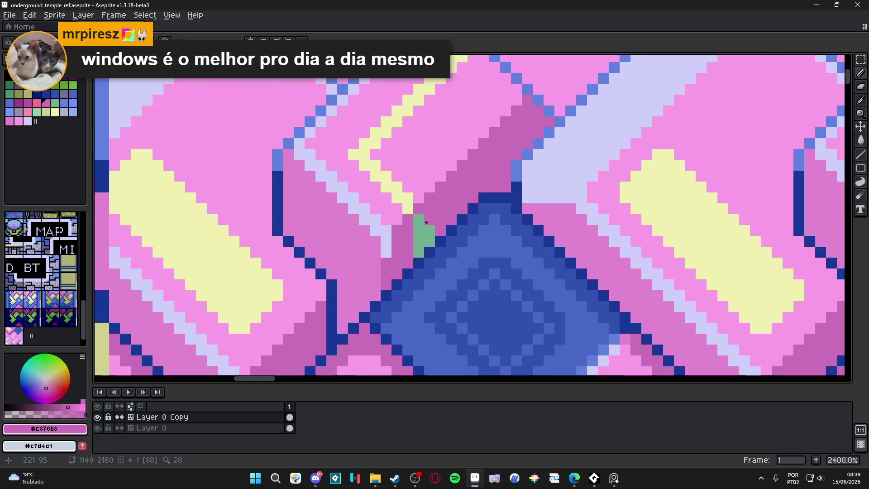
left_click(420, 217, "alt")
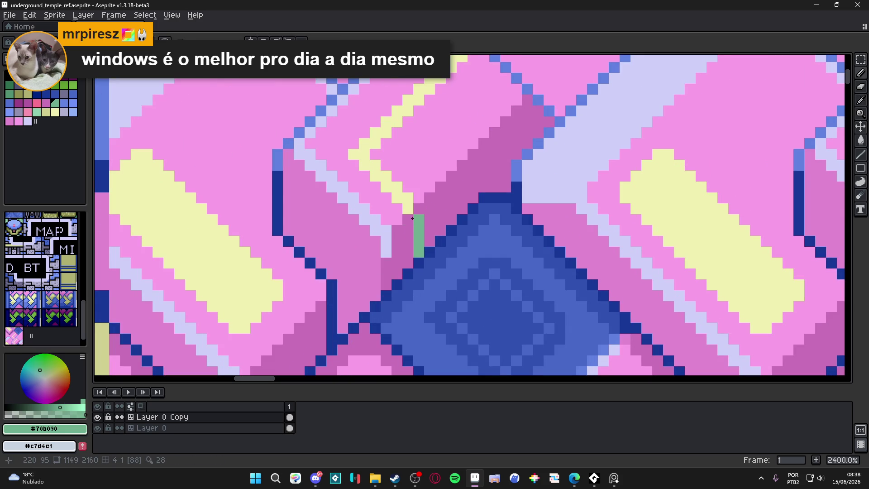
left_click(431, 204, "alt")
mouse_move(419, 220)
left_mouse_down()
mouse_move(418, 254)
mouse_move(408, 264)
left_mouse_up()
left_click(408, 219, "alt")
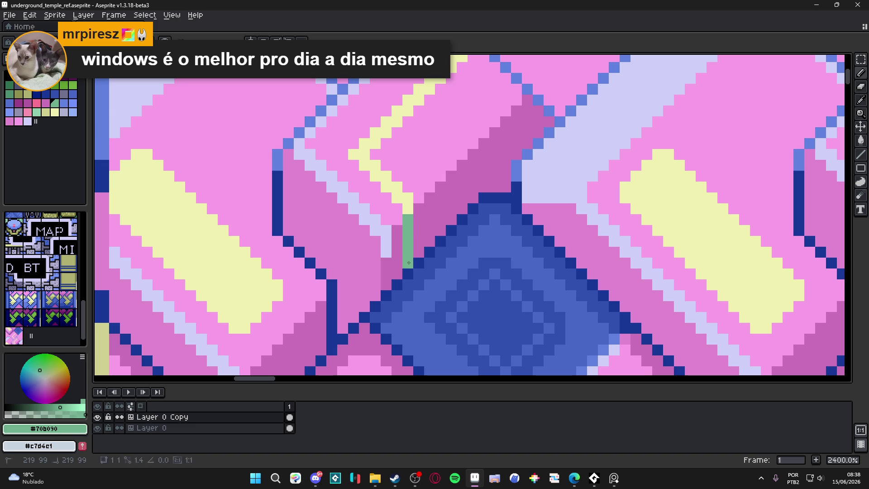
scroll(411, 253, "down", 3)
scroll(411, 253, "down", 1)
scroll(411, 248, "up", 2)
scroll(412, 241, "up", 2)
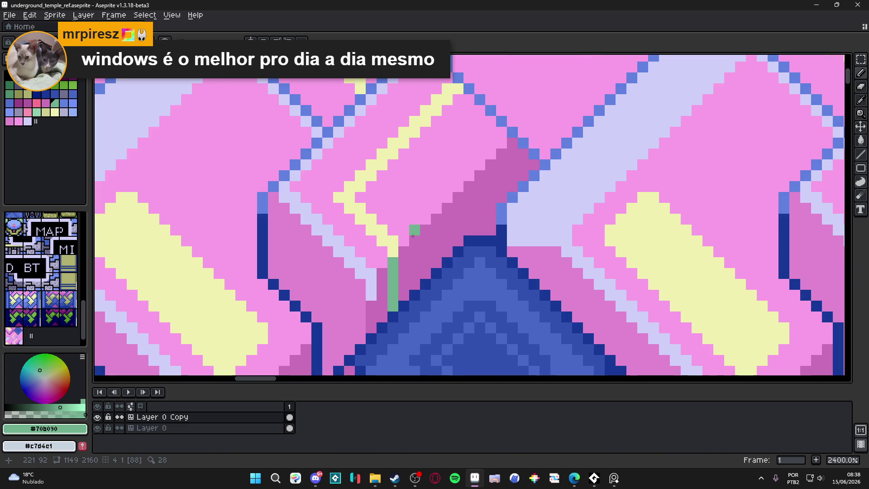
scroll(413, 235, "down", 3)
scroll(405, 124, "down", 2)
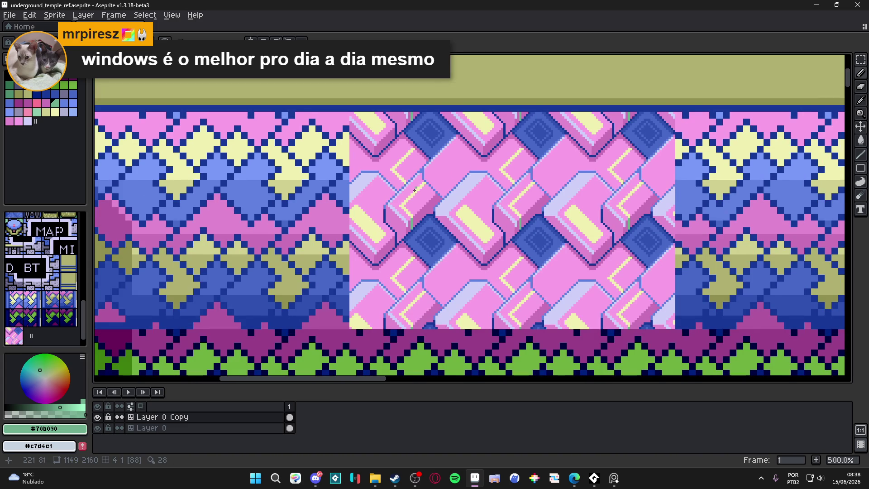
left_click_drag(409, 202, 402, 213)
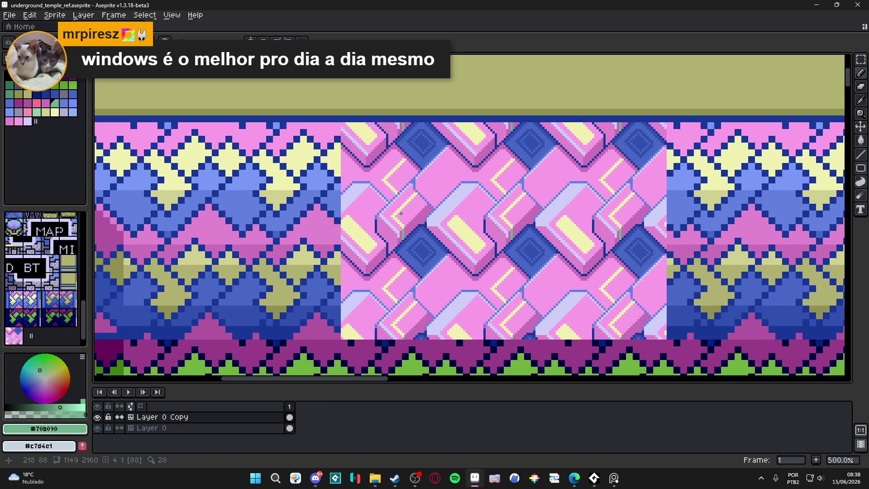
scroll(401, 213, "down", 1)
scroll(402, 209, "up", 4)
scroll(405, 201, "down", 2)
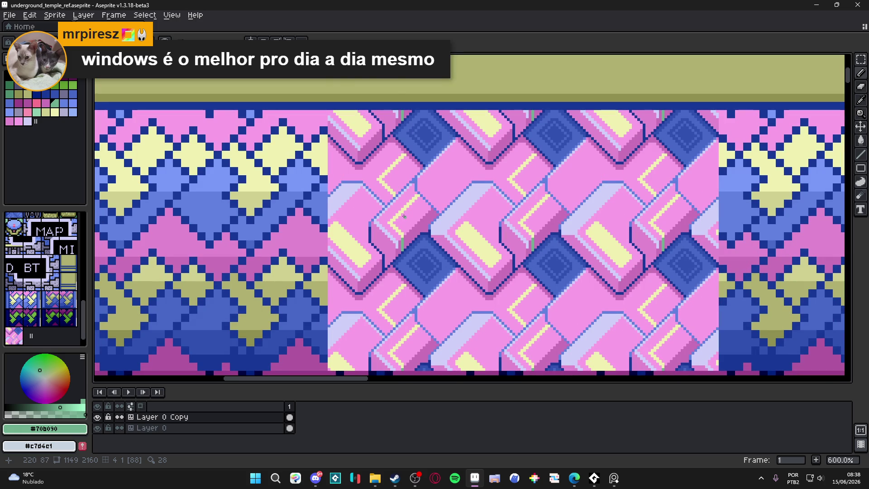
scroll(394, 204, "up", 4)
left_click(424, 165, "alt")
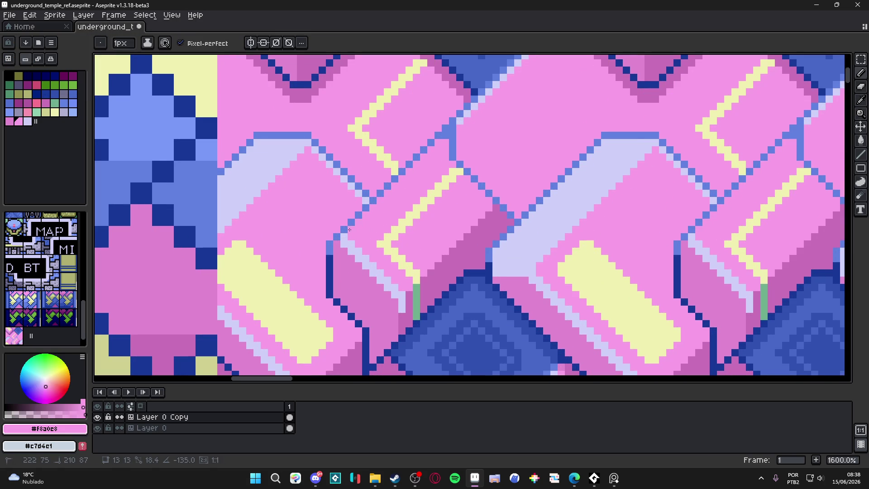
scroll(378, 240, "down", 4)
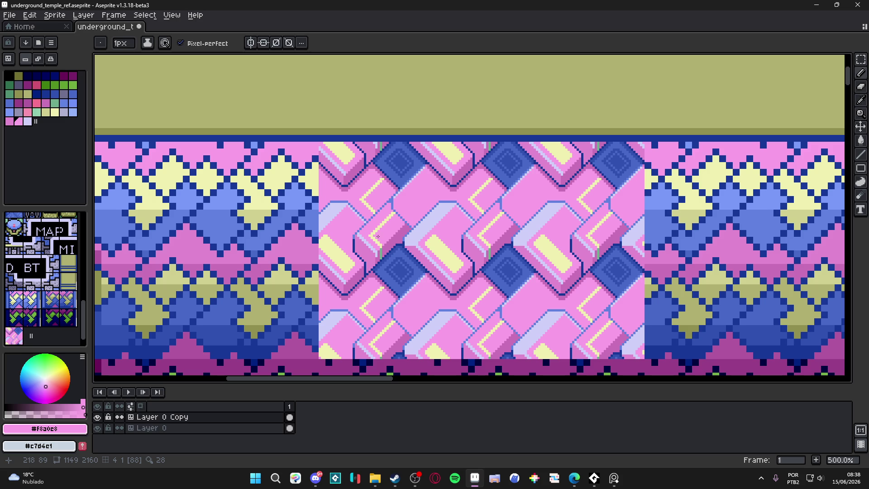
scroll(379, 236, "up", 2)
scroll(359, 232, "up", 3)
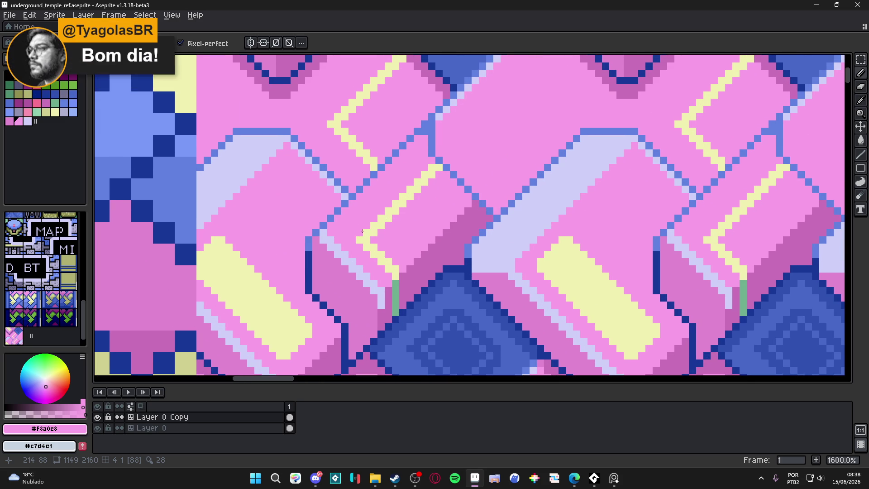
left_click(330, 235, "alt")
left_click(330, 223)
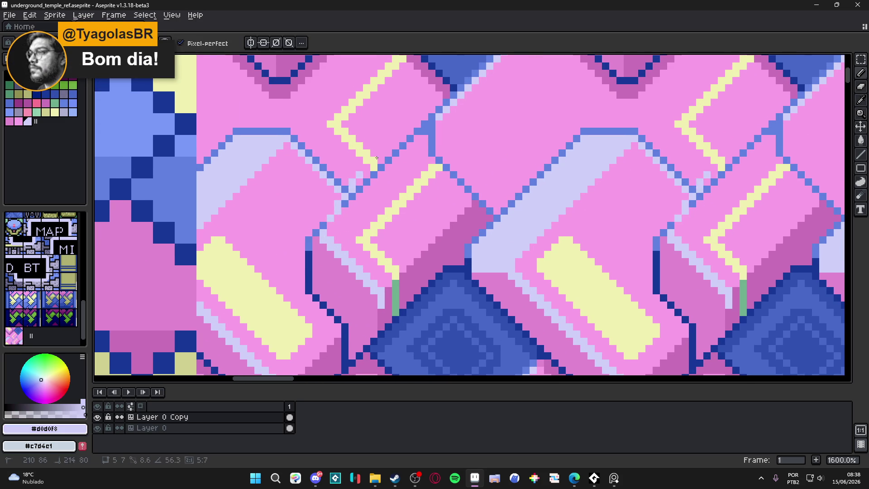
left_click(425, 126, "shift")
scroll(424, 177, "down", 4)
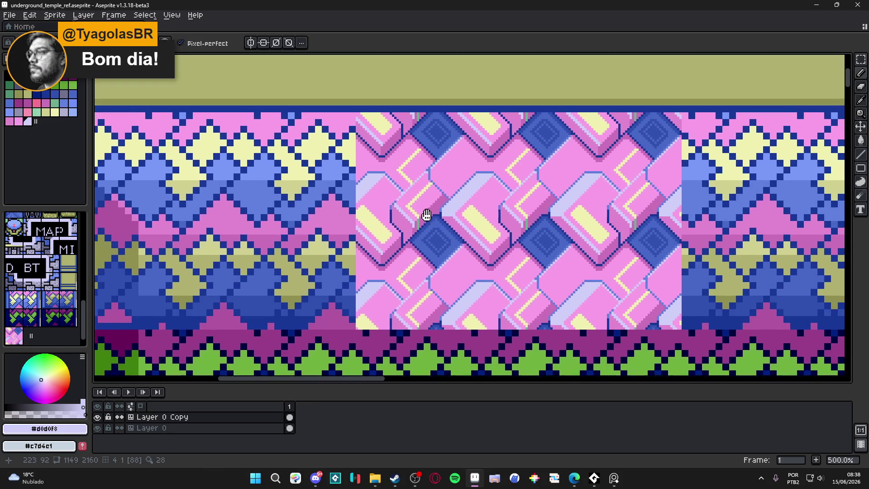
key("ctrl+z")
scroll(438, 224, "up", 8)
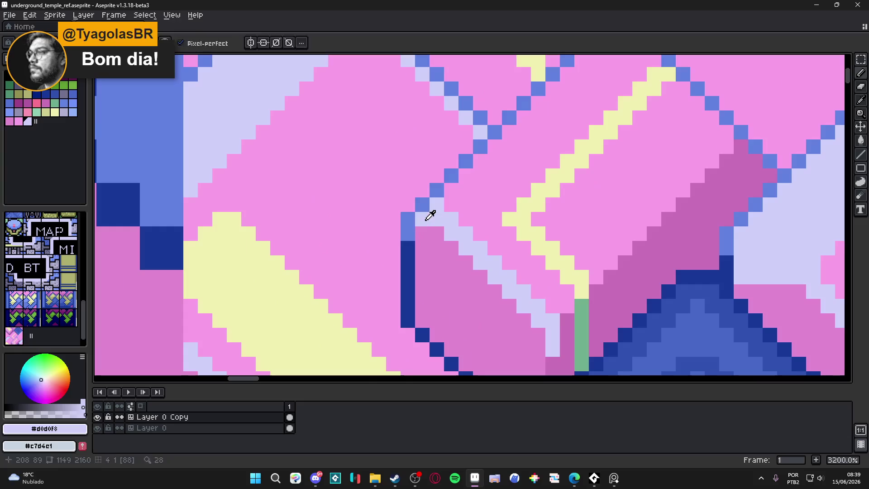
left_click_drag(451, 191, 588, 114)
Step: Add a lavender pixel on the brick edge and save the temple reference sprite
left_click(575, 113)
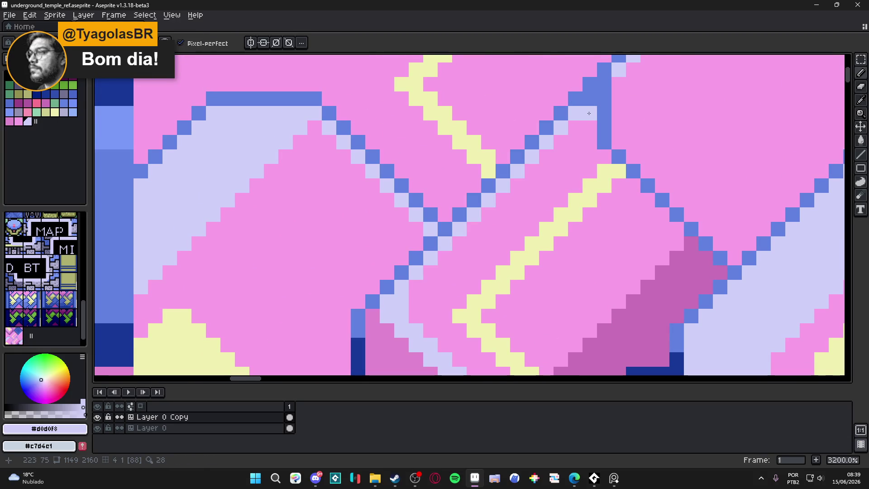
scroll(388, 306, "down", 2)
scroll(468, 222, "down", 2)
scroll(468, 222, "down", 2)
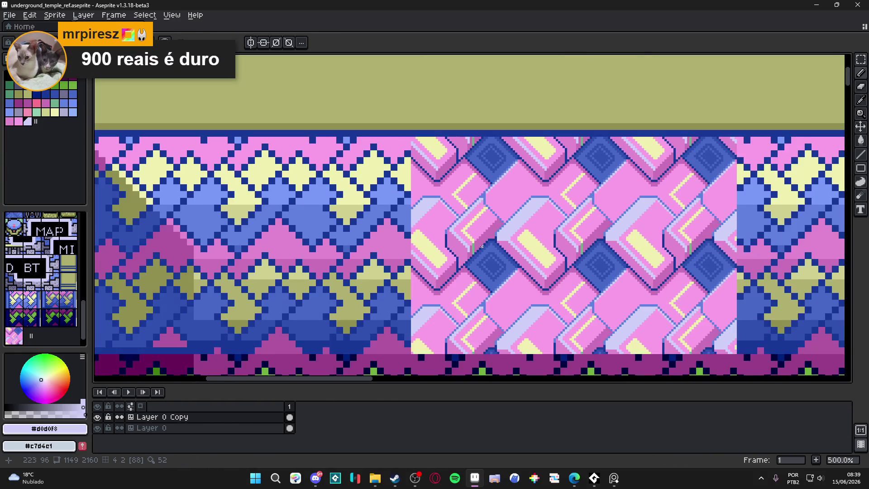
scroll(481, 247, "down", 1)
scroll(480, 239, "up", 1)
scroll(478, 235, "up", 1)
scroll(477, 232, "up", 1)
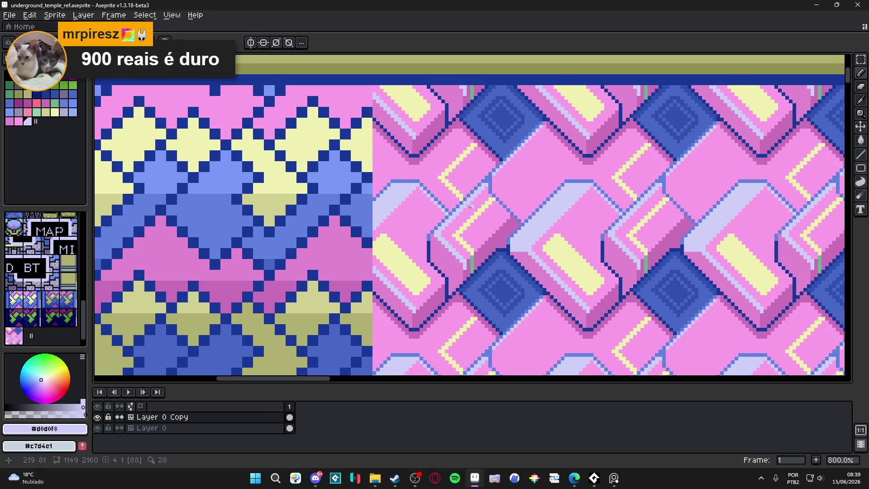
scroll(470, 209, "down", 1)
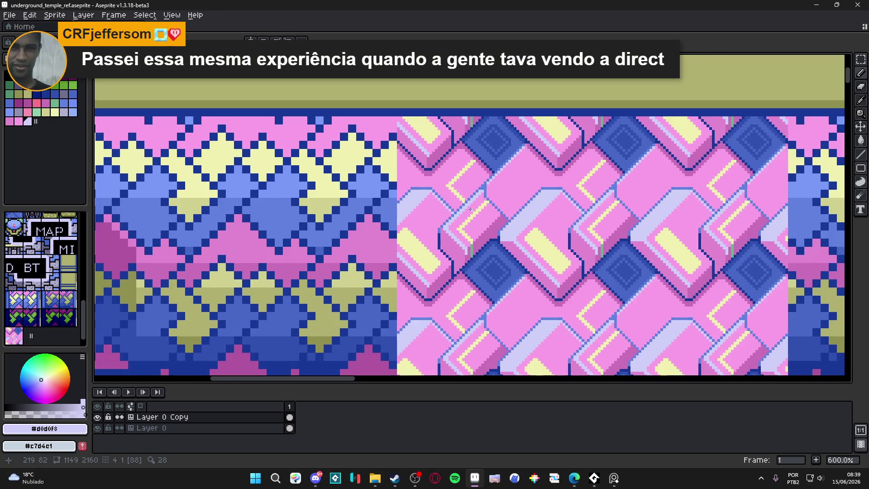
scroll(462, 209, "down", 1)
scroll(457, 208, "down", 1)
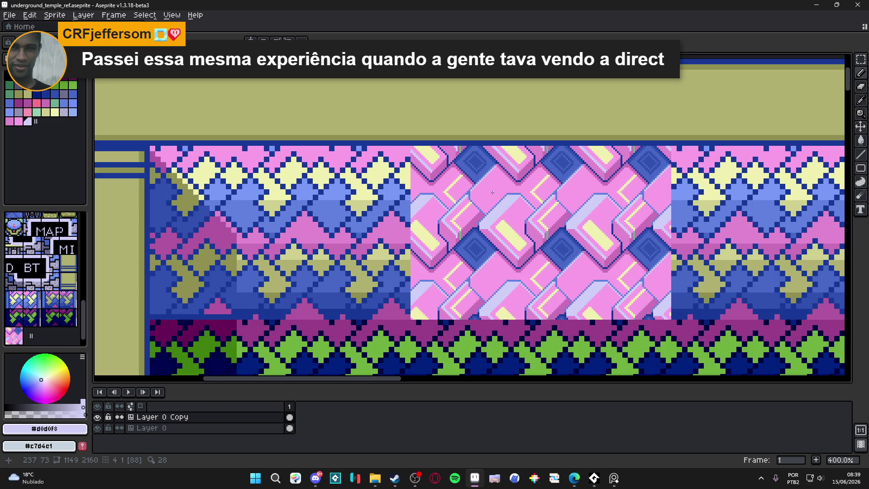
scroll(494, 191, "down", 1)
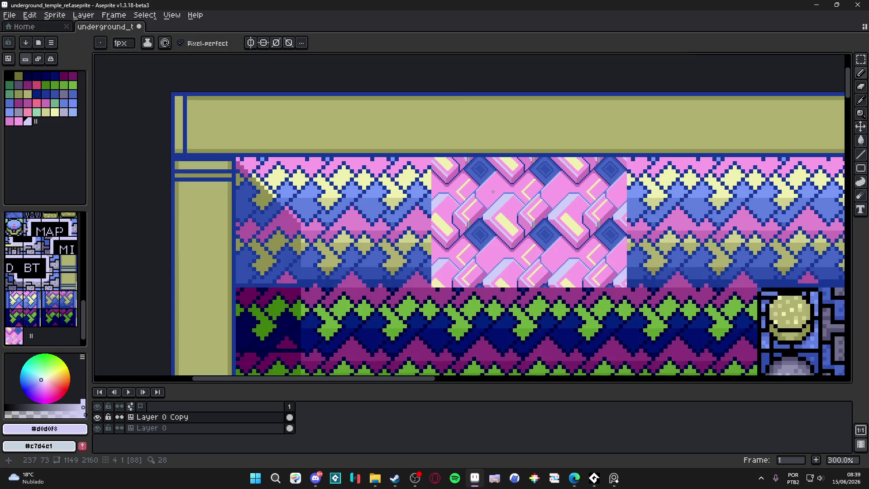
key("ctrl+s")
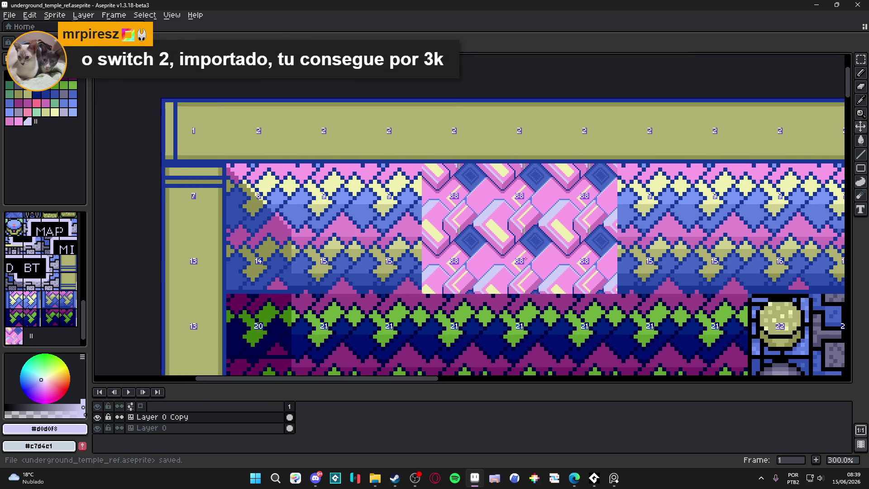
scroll(492, 250, "up", 3)
scroll(492, 250, "up", 4)
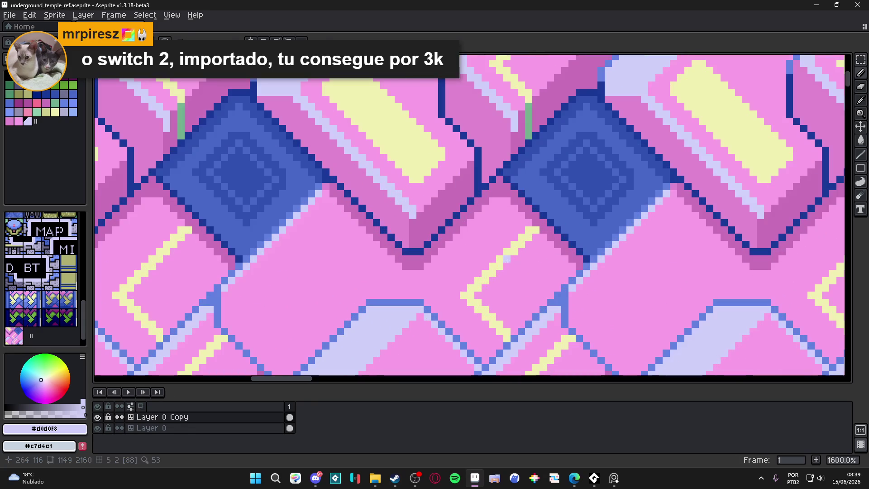
Step: Draw a small filled pale-yellow square inside each chevron on the bricks
left_click(525, 285)
left_click(536, 273)
mouse_move(536, 278)
left_mouse_down()
mouse_move(536, 290)
mouse_move(520, 295)
left_mouse_up()
left_click(515, 281)
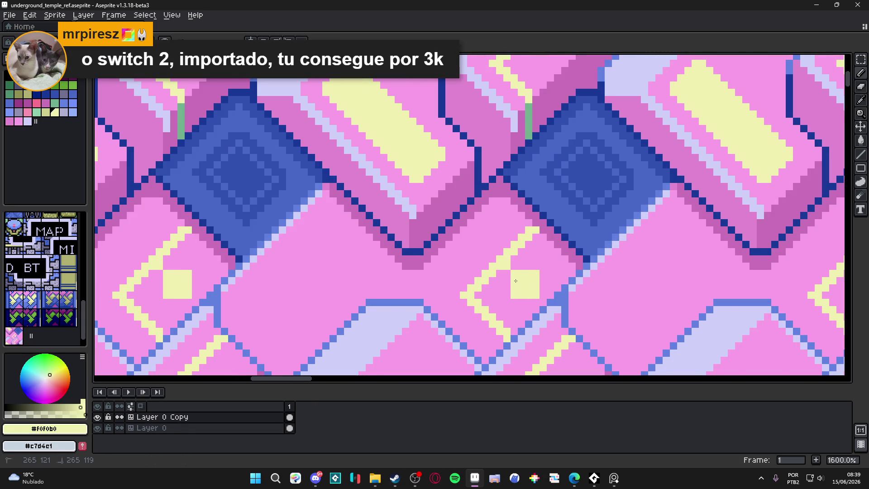
scroll(519, 299, "down", 2)
scroll(519, 300, "down", 3)
scroll(469, 284, "down", 1)
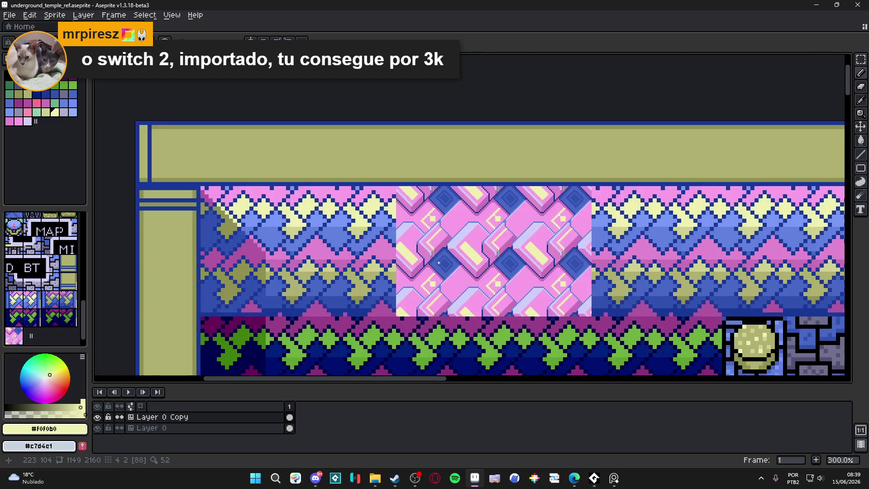
Step: Save the sprite, then sample the medium pink from the brick with the eyedropper
left_click_drag(455, 266, 435, 261)
key("ctrl+s")
scroll(435, 248, "down", 1)
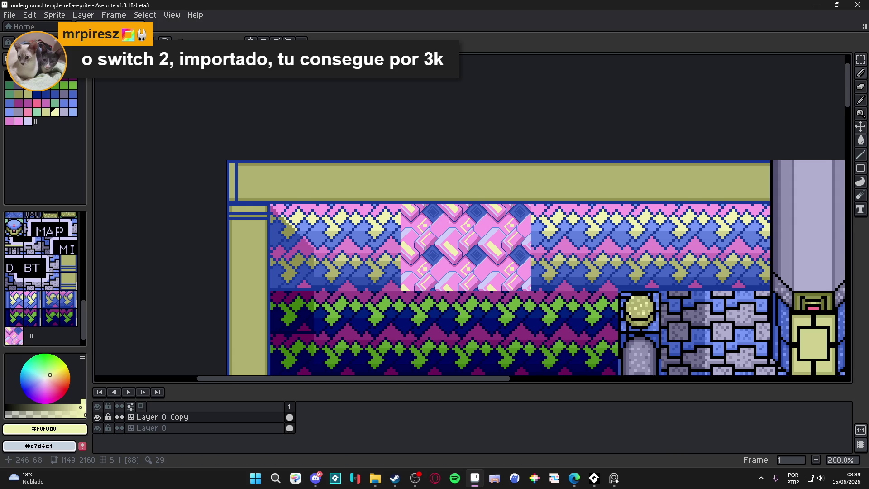
scroll(453, 279, "up", 1)
scroll(409, 195, "up", 1)
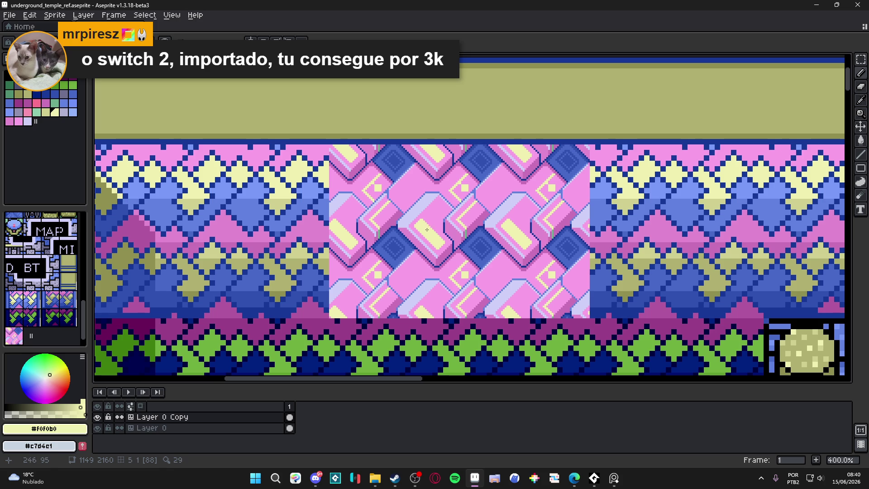
key("alt")
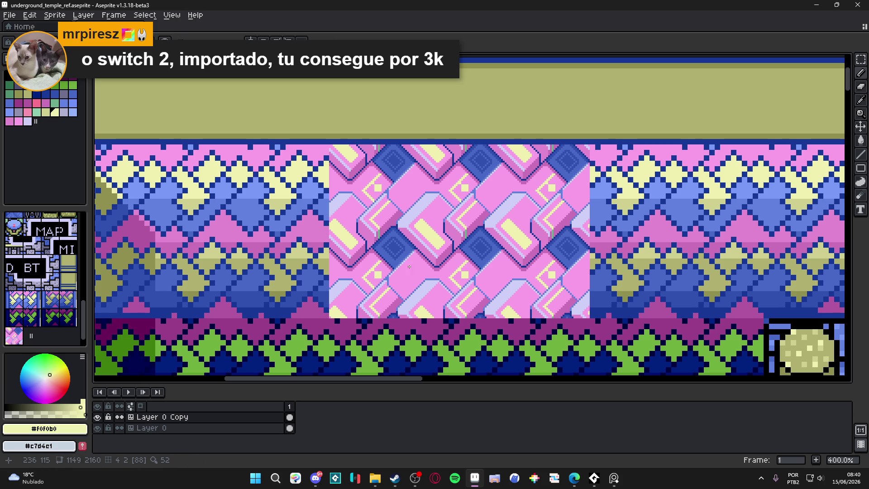
scroll(412, 264, "up", 1)
left_click(442, 246, "alt")
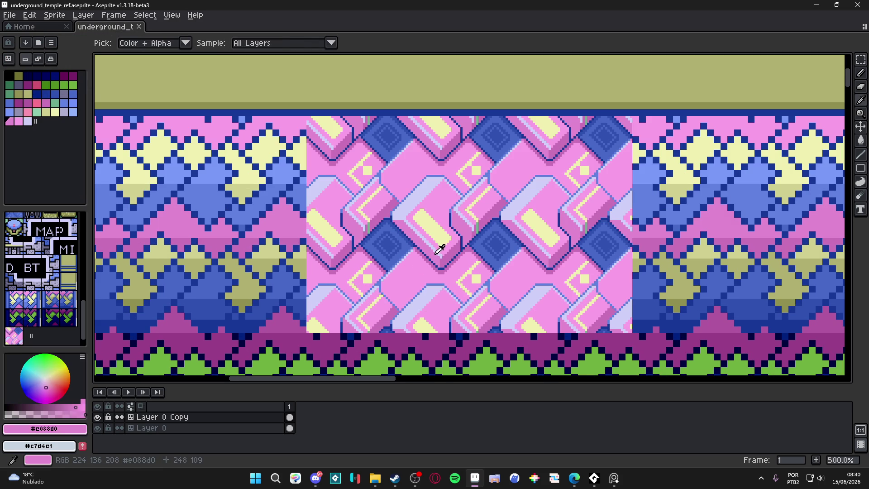
scroll(387, 286, "up", 4)
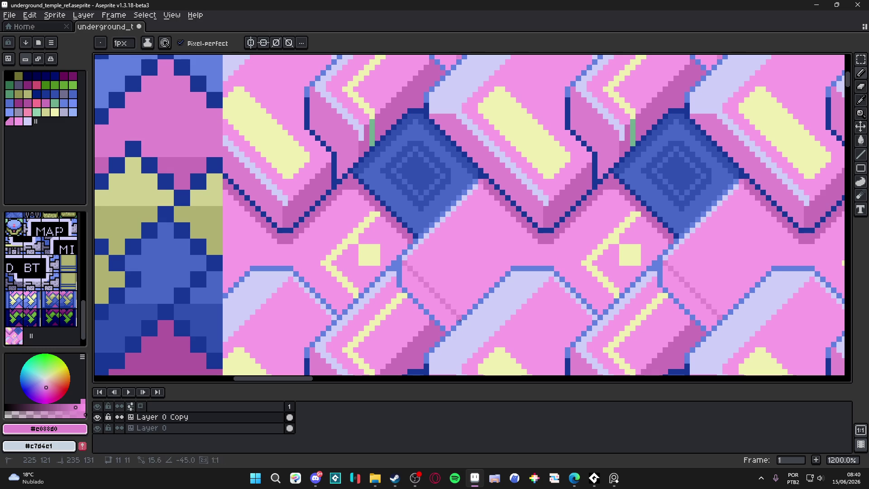
Step: Fill a small brick area with darker pink using the Paint Bucket and save the sprite again
key("g")
left_click(442, 316)
scroll(442, 316, "down", 3)
key("b")
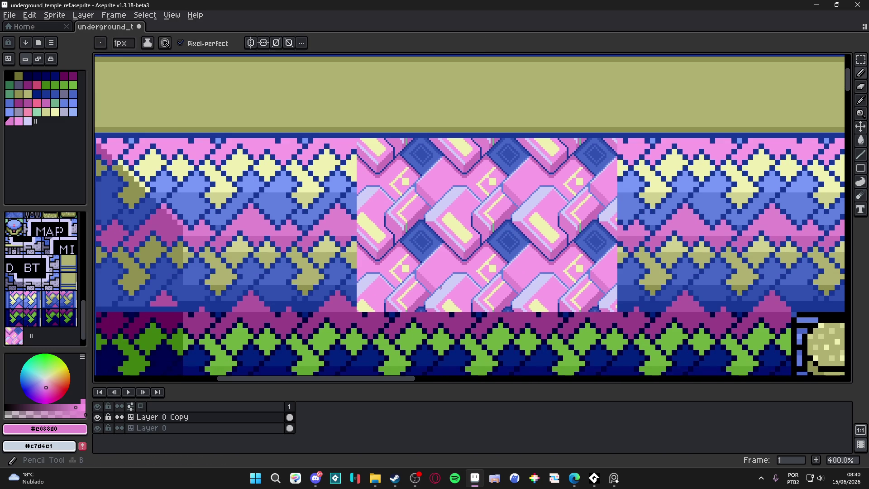
scroll(415, 282, "up", 2)
scroll(414, 283, "up", 1)
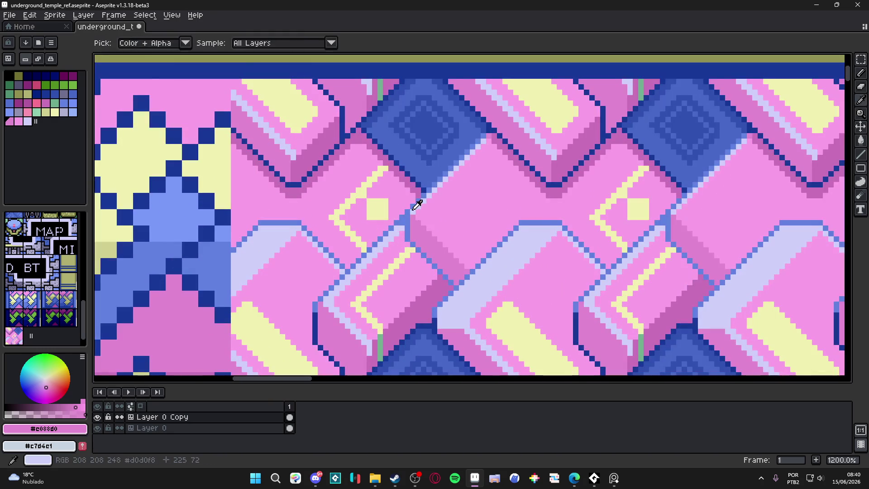
left_click(413, 200, "alt")
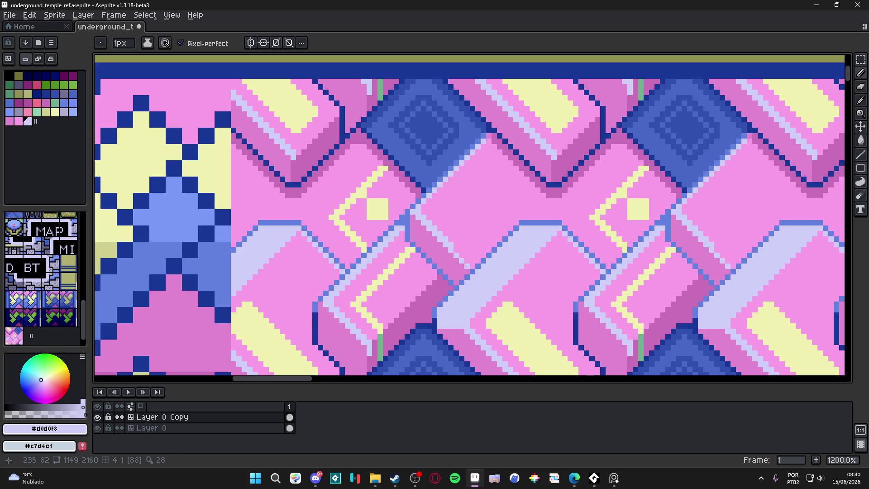
scroll(467, 265, "down", 2)
scroll(462, 251, "down", 1)
key("ctrl+s")
scroll(475, 255, "down", 1)
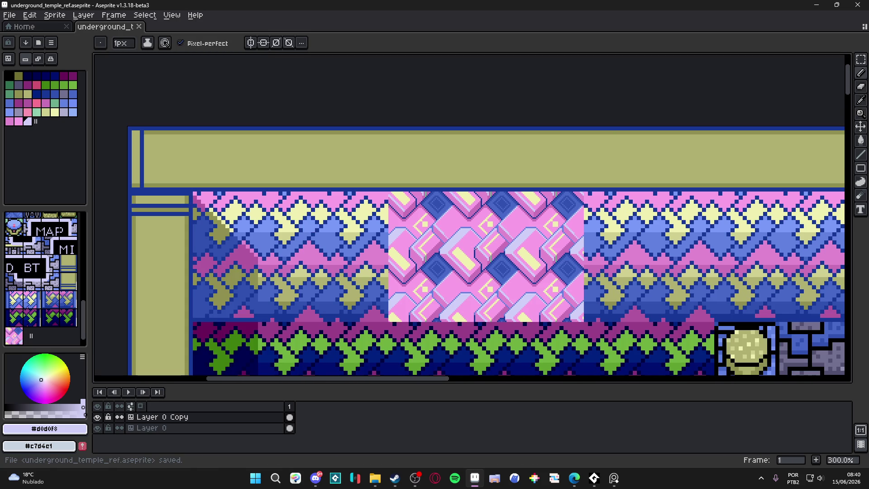
scroll(558, 261, "down", 2)
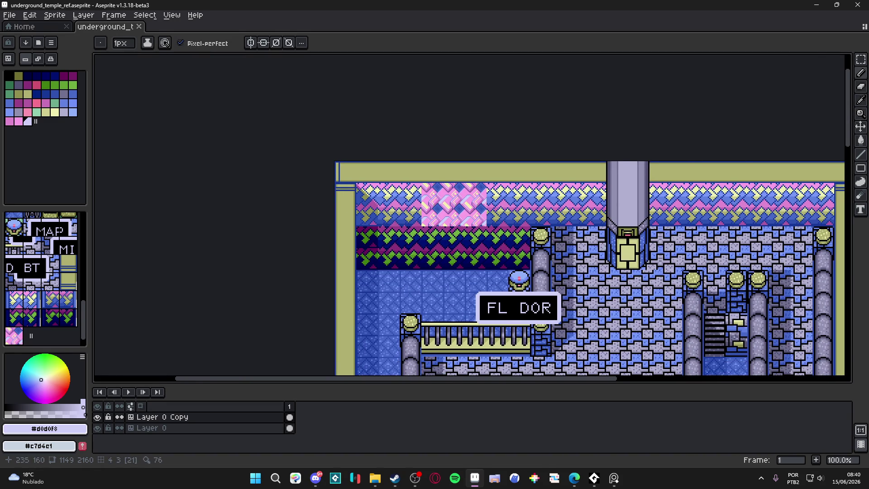
scroll(445, 206, "up", 2)
scroll(502, 191, "up", 6)
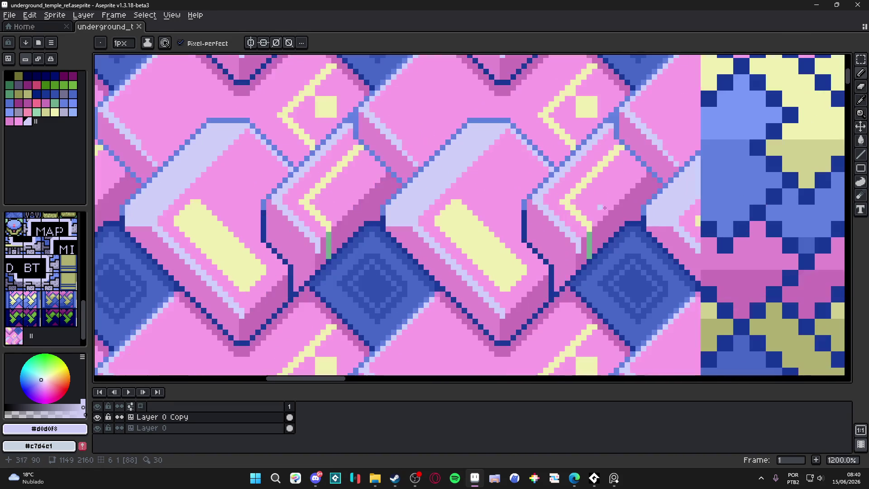
Step: Draw a darker pink diagonal edge on the brick top and fill the inset area with that darker pink
left_click(529, 179, "alt")
mouse_move(538, 178)
left_mouse_down()
mouse_move(507, 154)
mouse_move(470, 185)
mouse_move(511, 226)
left_mouse_up()
key("g")
left_click(502, 195)
key("b")
scroll(502, 196, "down", 3)
scroll(502, 196, "up", 3)
Step: Draw a light pink edge along the inset panel, then sample the dark blue outline colour
left_click(516, 134, "alt")
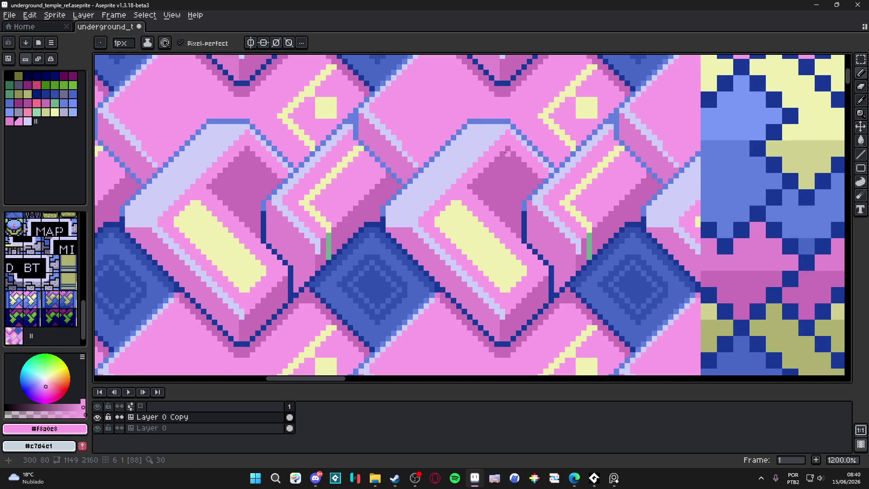
left_click_drag(506, 150, 475, 189)
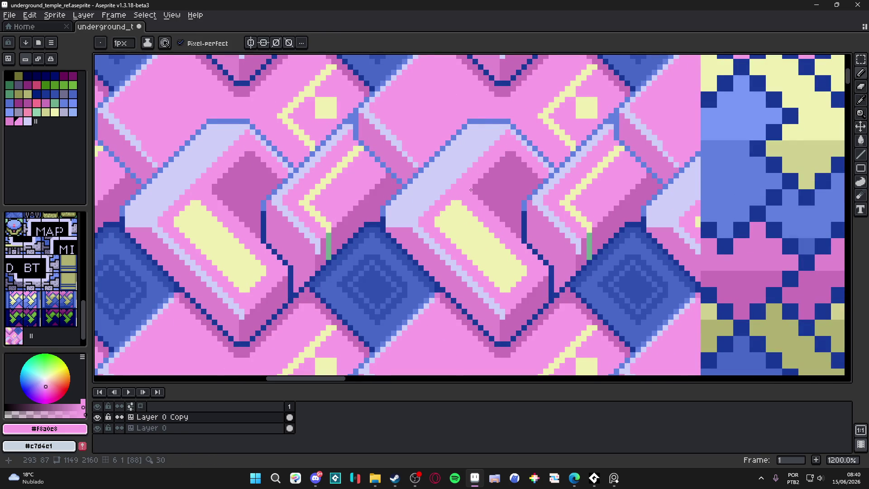
scroll(493, 197, "down", 4)
scroll(504, 214, "down", 1)
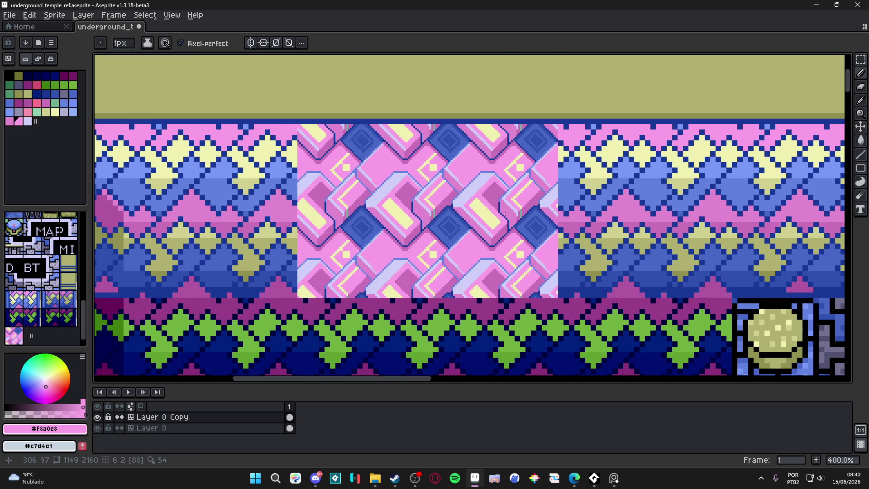
scroll(504, 214, "down", 1)
scroll(503, 213, "up", 3)
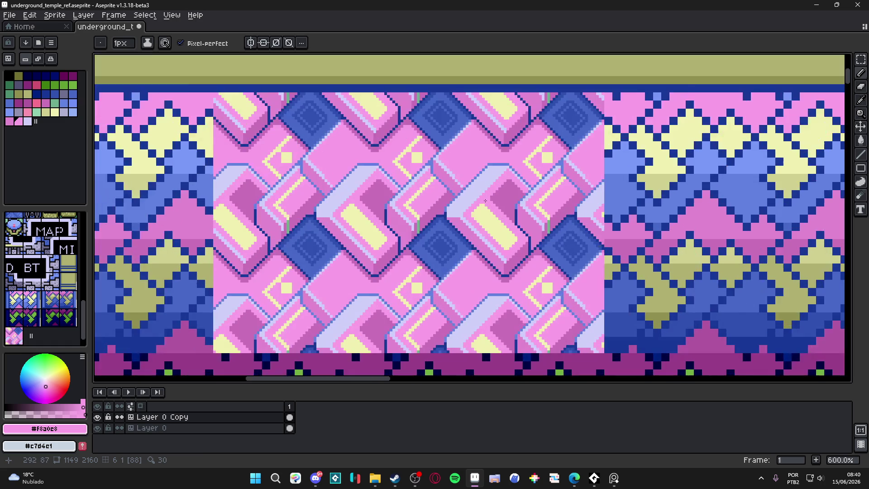
scroll(509, 197, "up", 3)
key("alt")
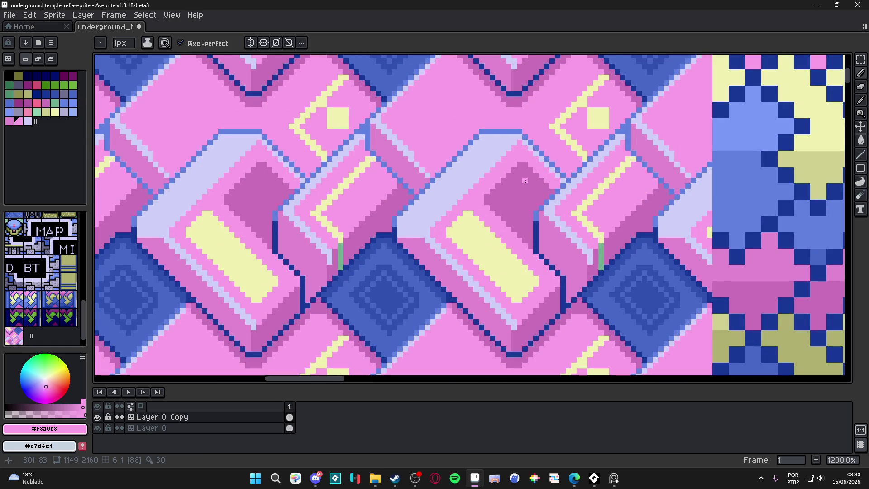
scroll(523, 187, "down", 2)
scroll(521, 206, "down", 2)
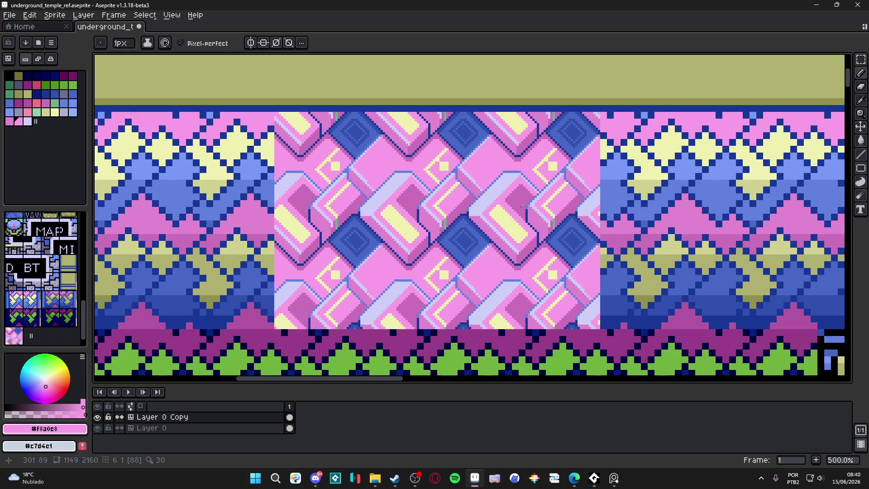
scroll(523, 215, "up", 2)
key("alt")
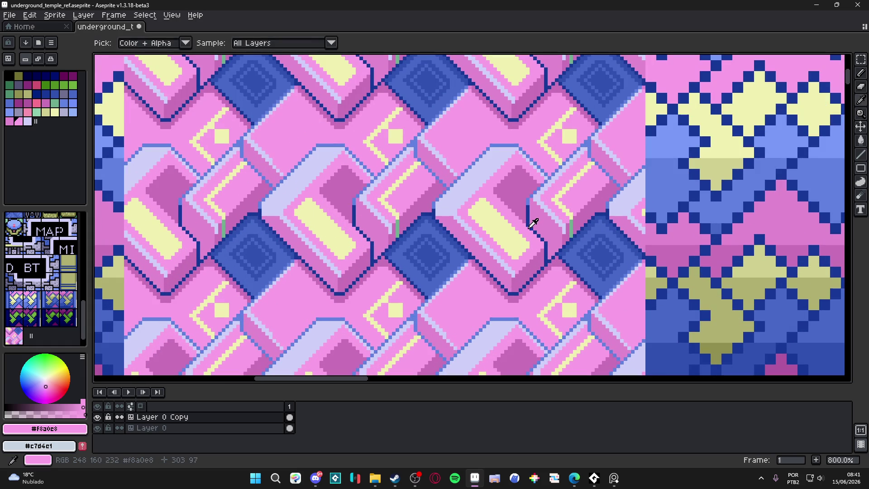
left_click(532, 223, "alt")
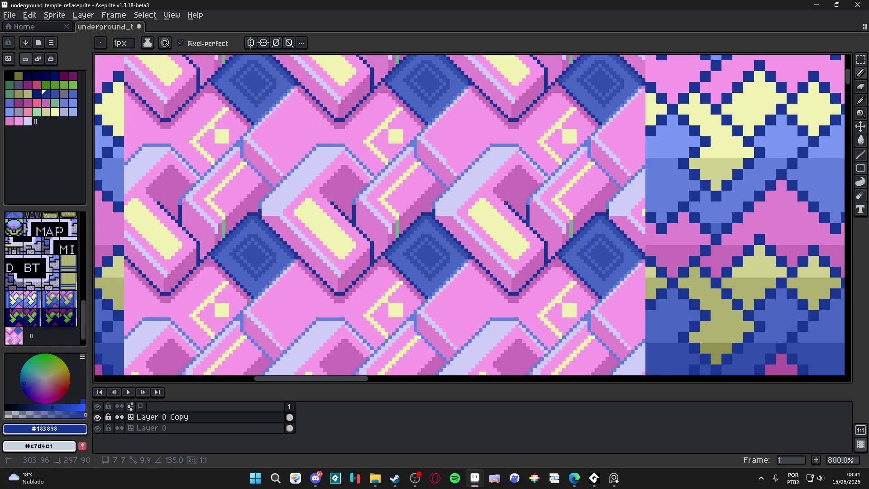
scroll(533, 222, "down", 4)
scroll(523, 222, "up", 2)
scroll(507, 205, "up", 1)
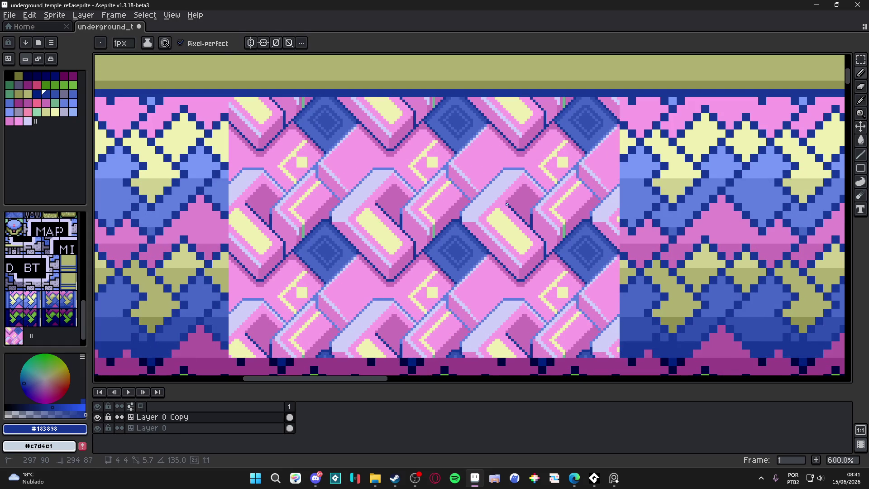
scroll(506, 204, "down", 1)
scroll(516, 214, "down", 1)
scroll(527, 225, "down", 1)
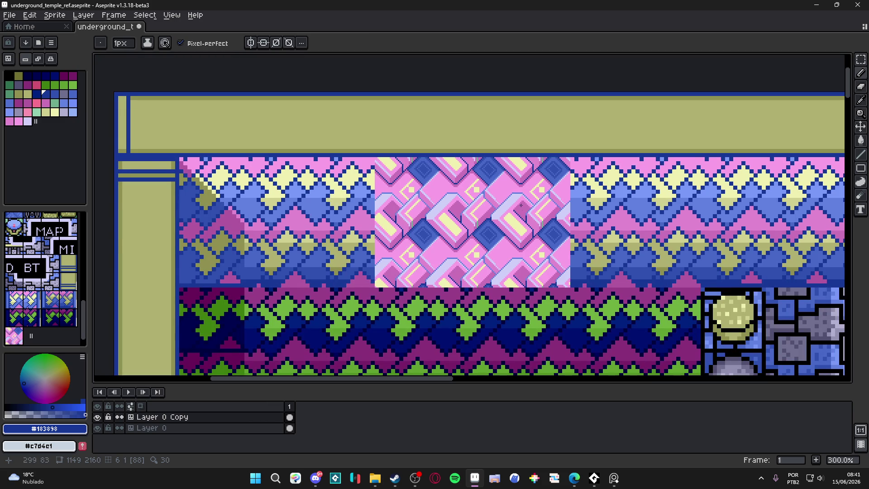
scroll(521, 206, "up", 3)
scroll(526, 197, "up", 3)
Step: Dab light pink on the panel, undo the stray stroke, and choose the dark magenta palette colour
left_click(534, 194, "alt")
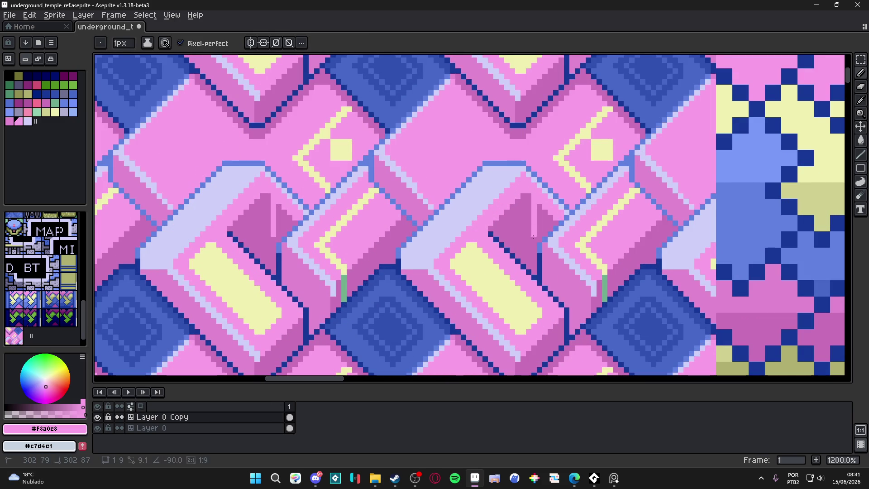
left_click(550, 216, "shift")
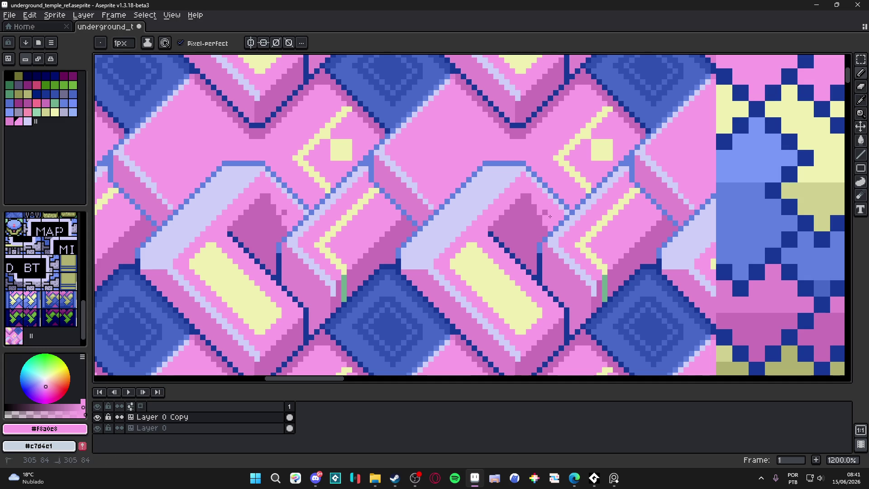
scroll(551, 219, "down", 5)
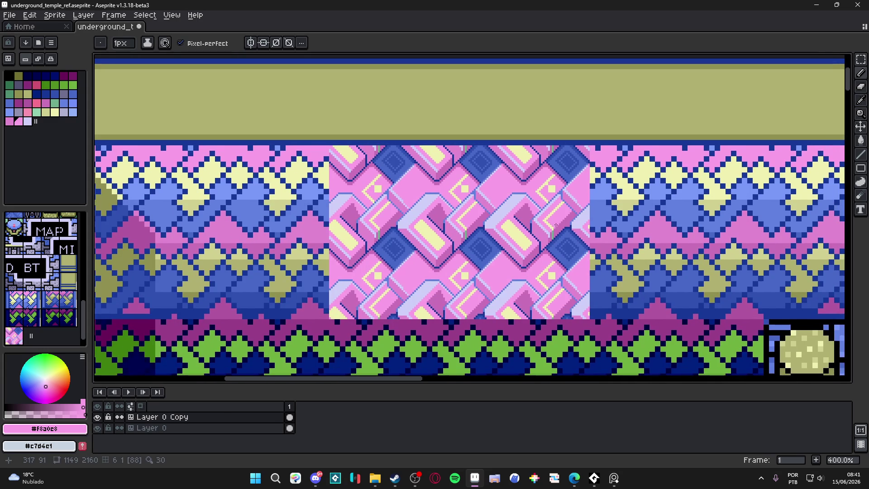
scroll(556, 221, "down", 1)
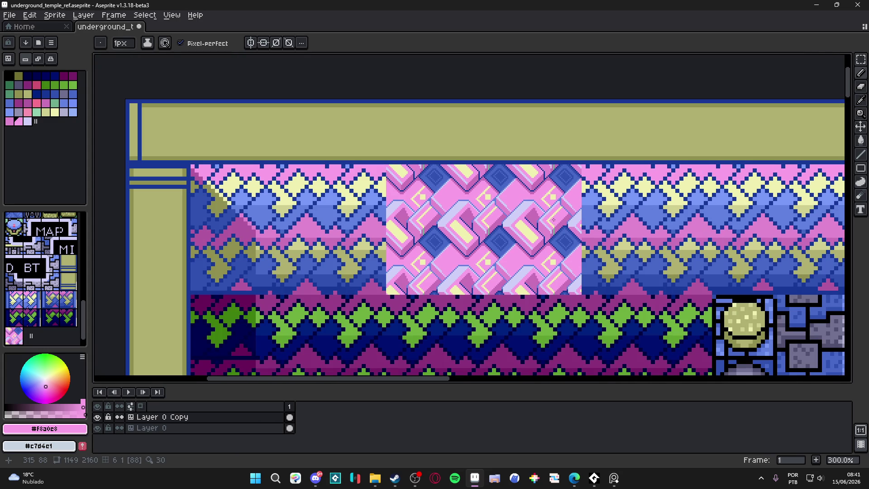
scroll(550, 220, "up", 3)
key("ctrl+z")
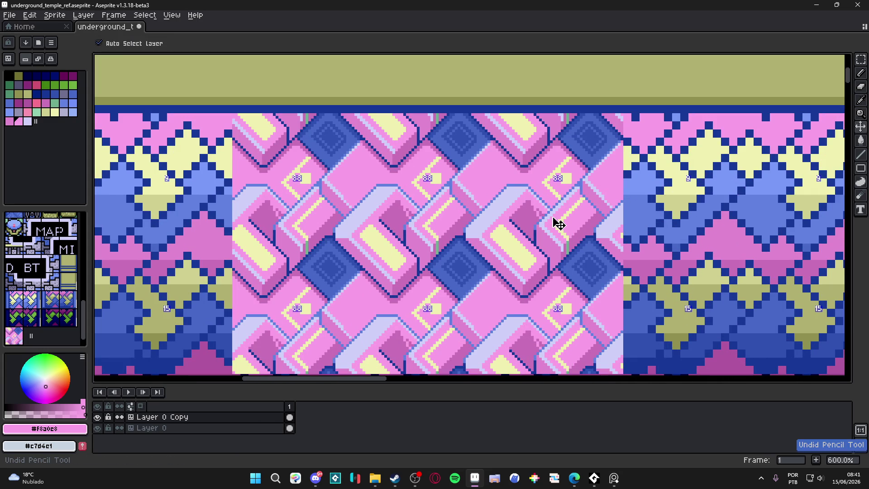
key("b")
scroll(554, 219, "down", 2)
scroll(515, 222, "up", 1)
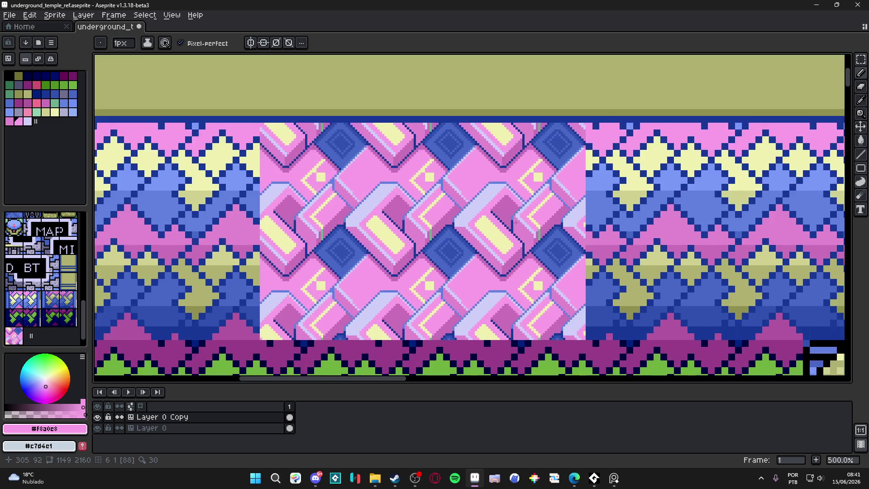
scroll(514, 222, "up", 4)
left_click(504, 204, "alt")
left_click(32, 107)
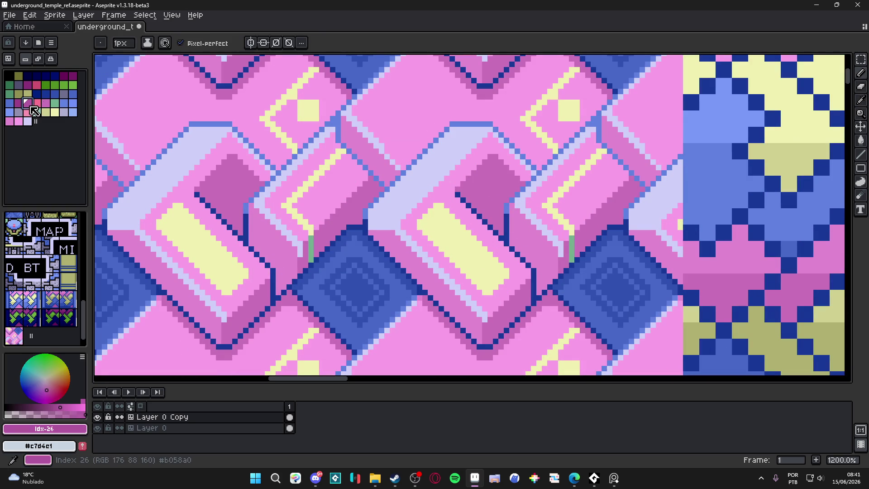
Step: Sort the palette colours by hue from the palette options menu
left_click(32, 58)
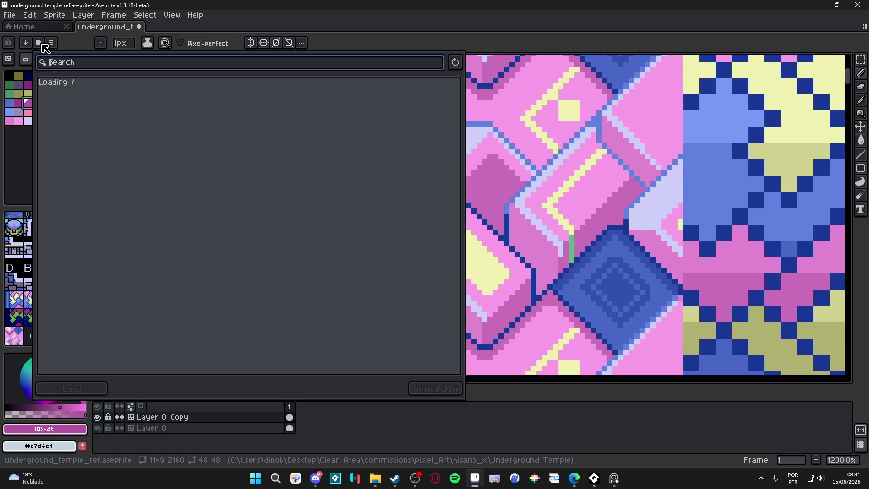
left_click(22, 68)
left_click(50, 42)
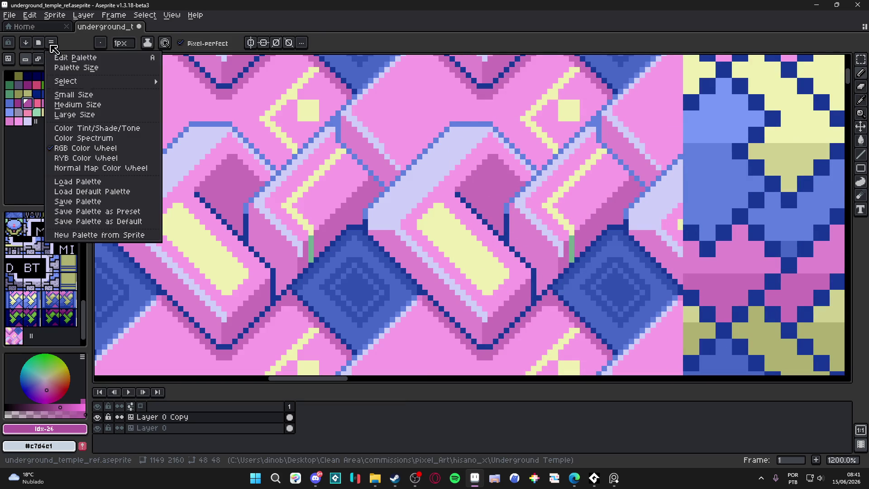
left_click(26, 43)
left_click(52, 91)
scroll(378, 195, "down", 1)
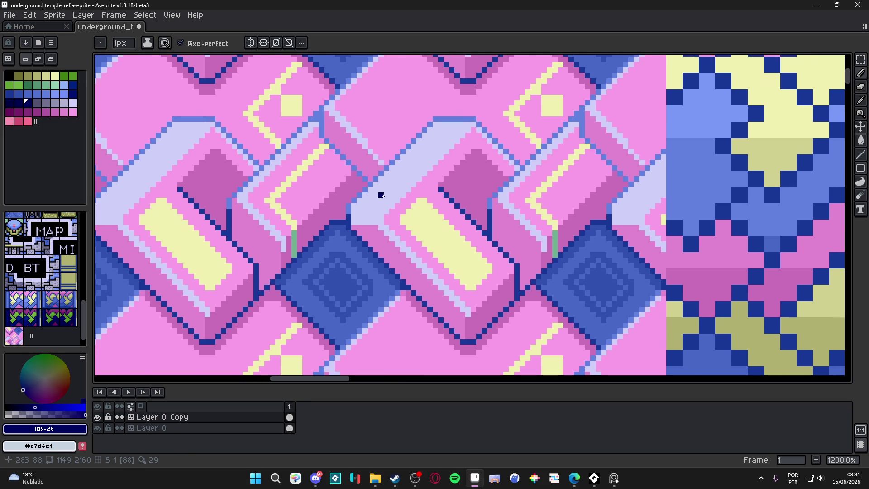
scroll(386, 199, "down", 1)
Step: Take the mid-blue as the drawing colour, sampling pink and blue from the tile
left_click(439, 199, "alt")
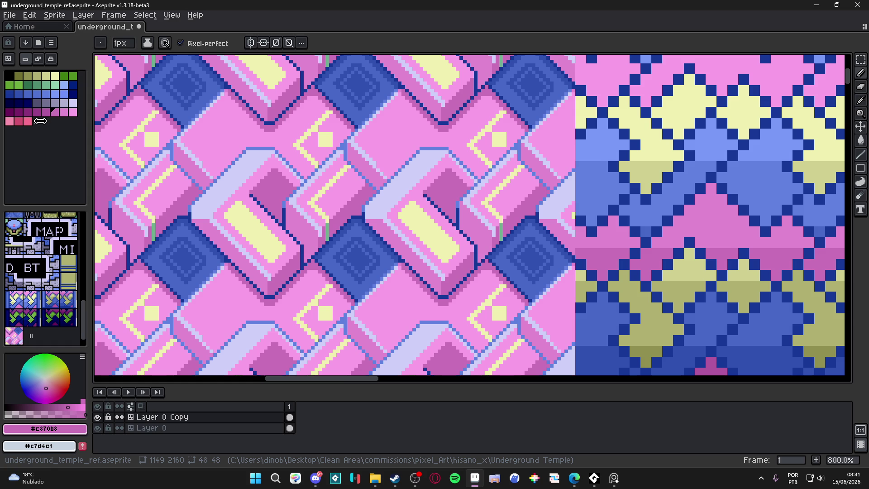
left_click(27, 93)
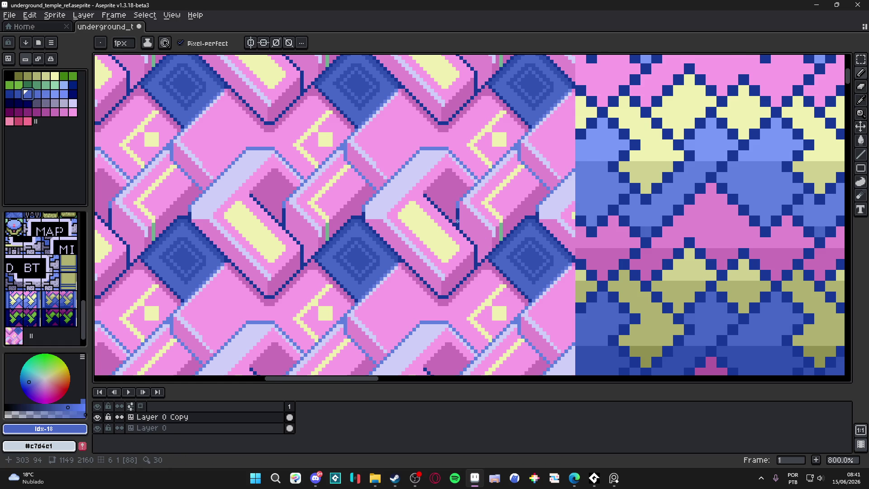
scroll(457, 222, "up", 3)
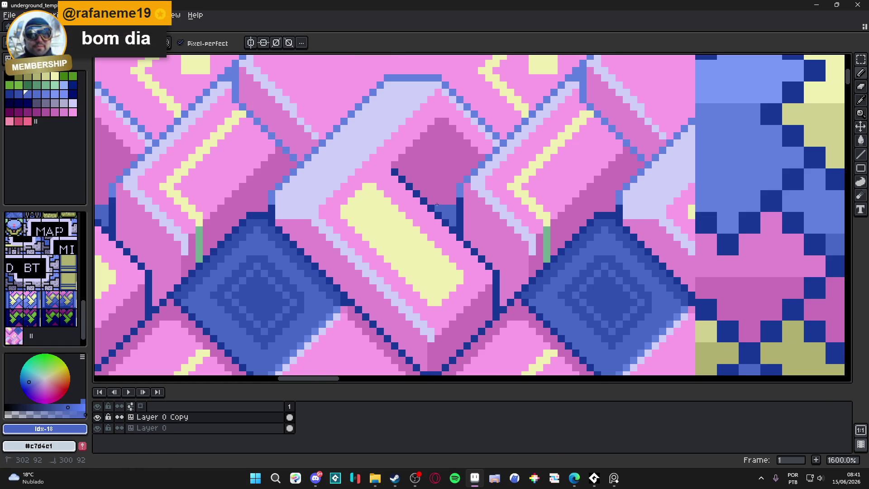
left_click(439, 204, "alt")
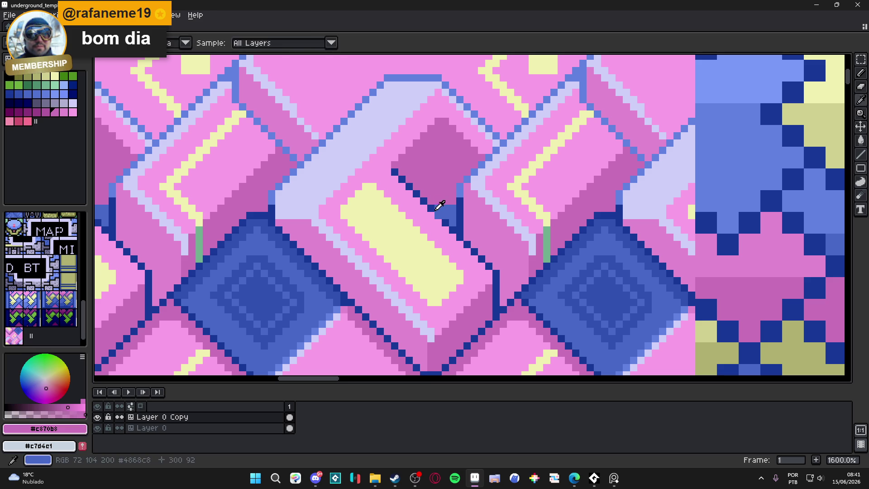
left_click(441, 206, "alt")
scroll(441, 205, "down", 2)
scroll(442, 204, "up", 3)
Step: Pencil a short mid-blue diagonal edge along the inset panel, undoing one misplaced pixel
left_click(425, 187)
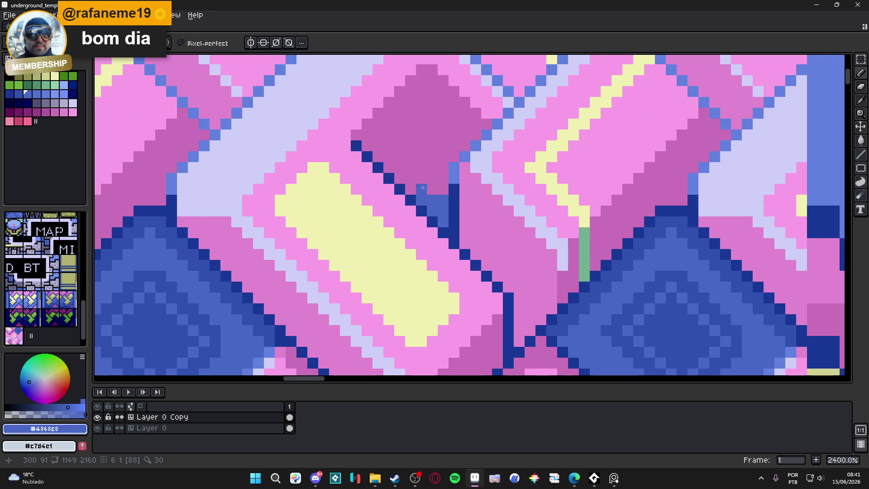
scroll(425, 187, "down", 5)
left_click_drag(428, 201, 446, 240)
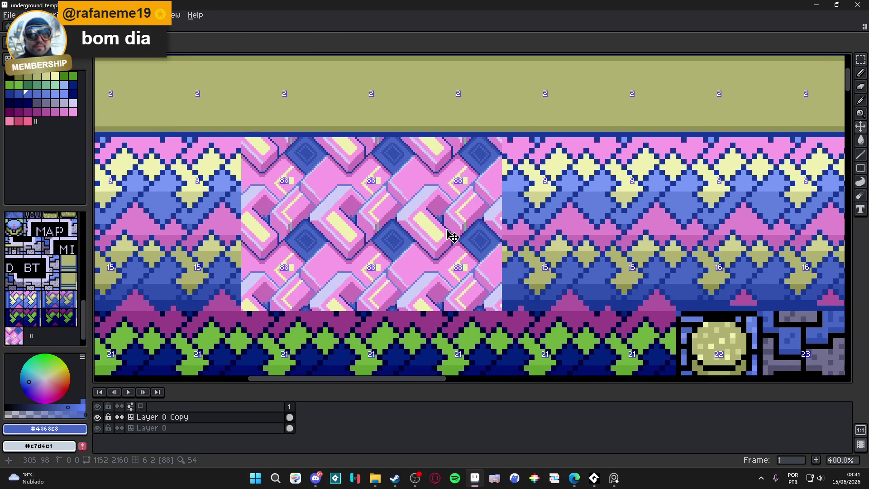
key("ctrl+z")
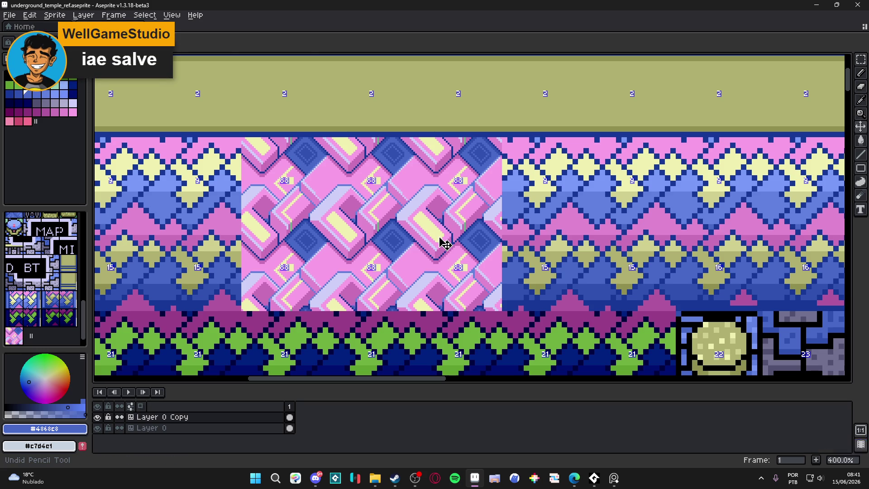
scroll(445, 244, "up", 3)
scroll(445, 245, "up", 5)
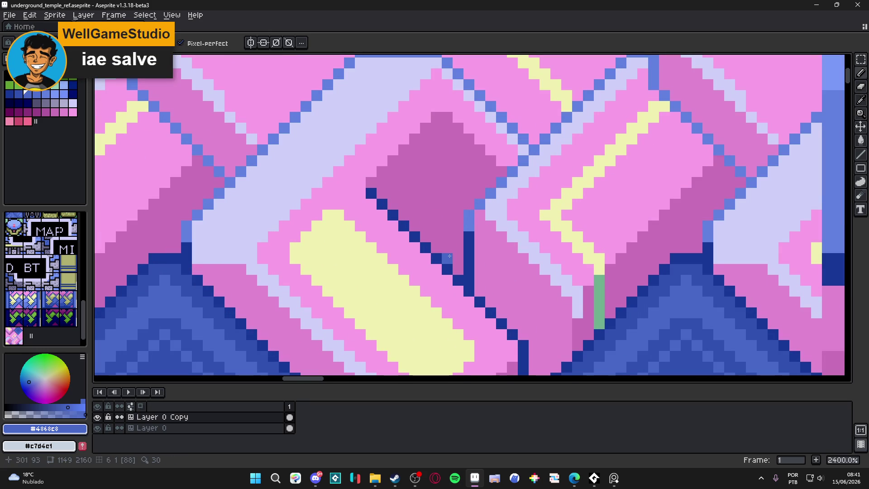
left_click(458, 269)
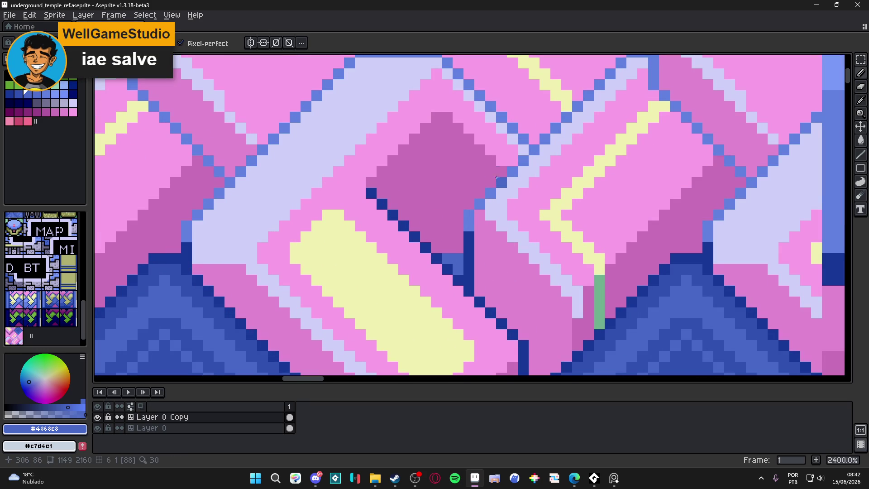
mouse_move(445, 137)
left_mouse_down()
mouse_move(489, 169)
mouse_move(443, 127)
left_mouse_up()
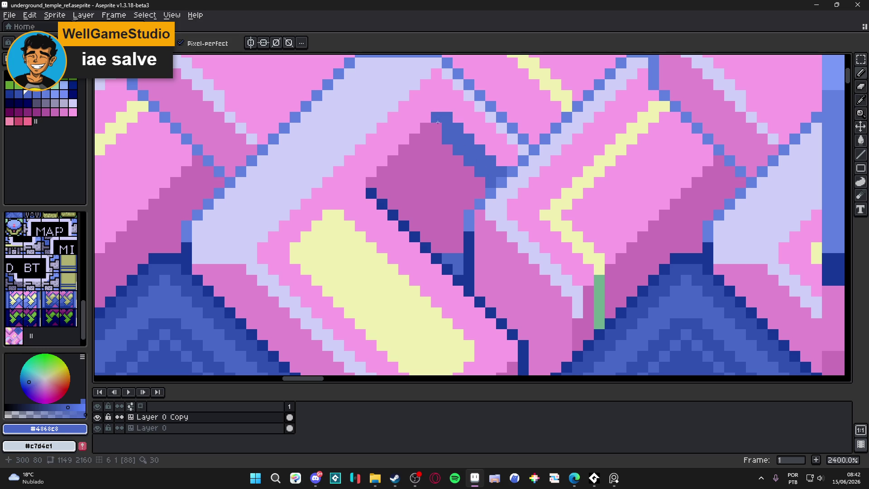
scroll(444, 126, "down", 5)
scroll(482, 200, "up", 3)
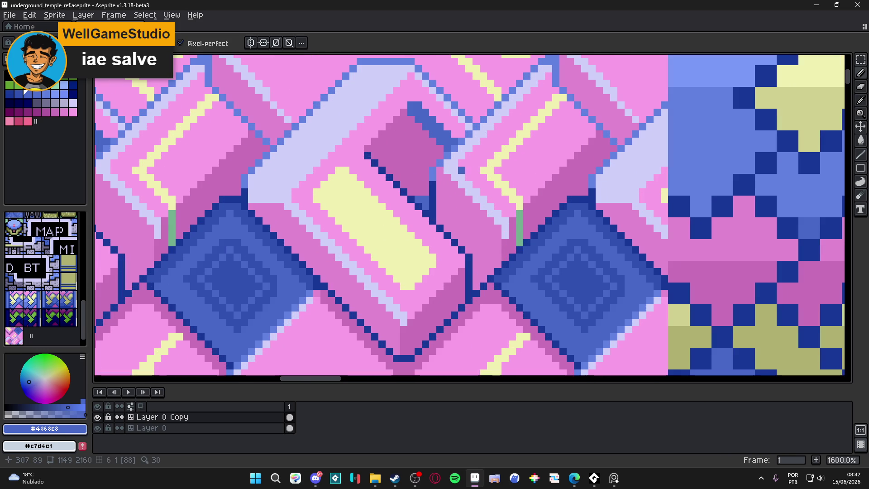
Step: Sample dark blue #183898 and extend the panel outline upward with a diagonal from its top
left_click(435, 195, "alt")
left_click_drag(433, 182, 434, 167)
scroll(433, 168, "up", 4)
left_click(541, 129, "shift")
scroll(541, 130, "down", 3)
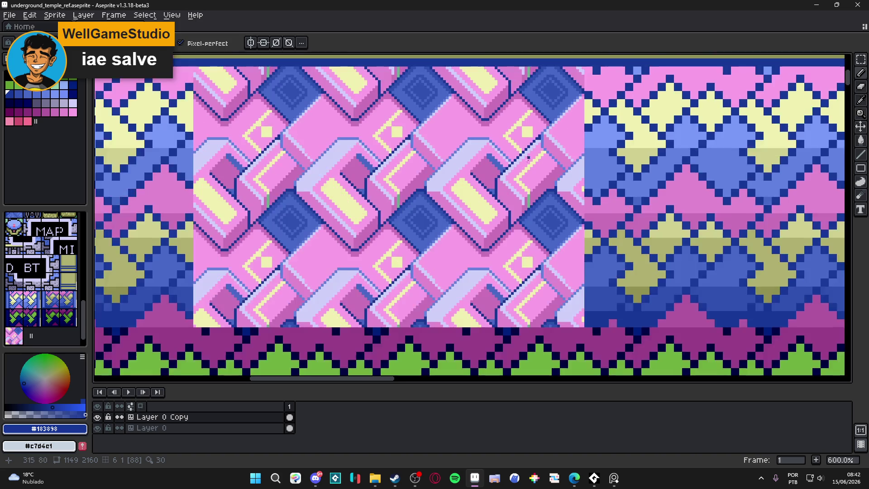
scroll(504, 195, "up", 3)
scroll(501, 189, "down", 2)
scroll(501, 188, "down", 2)
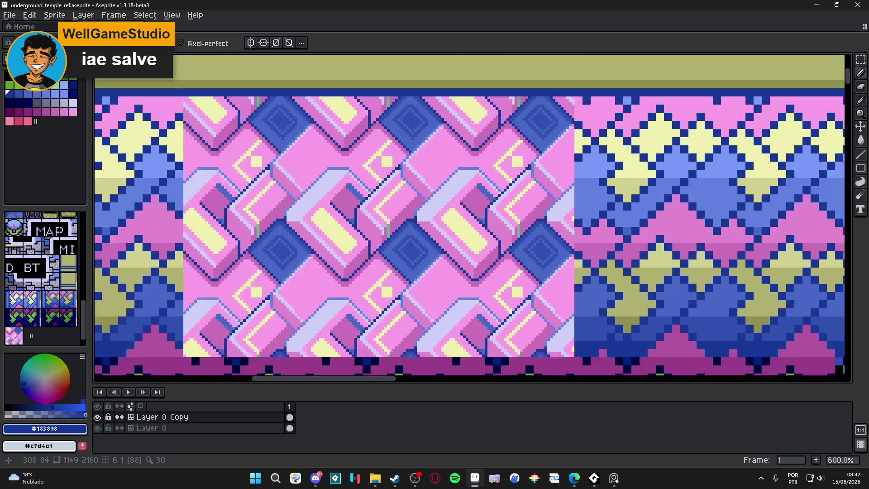
scroll(468, 146, "up", 2)
scroll(468, 147, "up", 1)
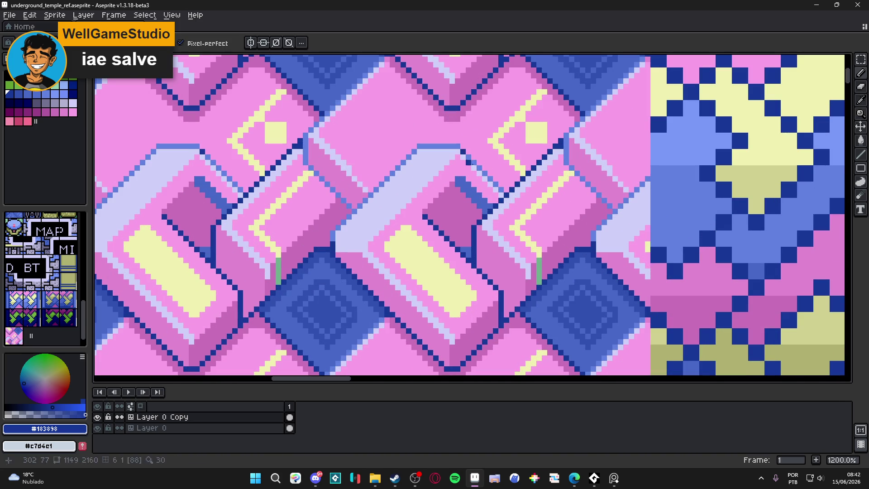
scroll(500, 225, "down", 1)
scroll(499, 226, "down", 2)
scroll(500, 226, "down", 2)
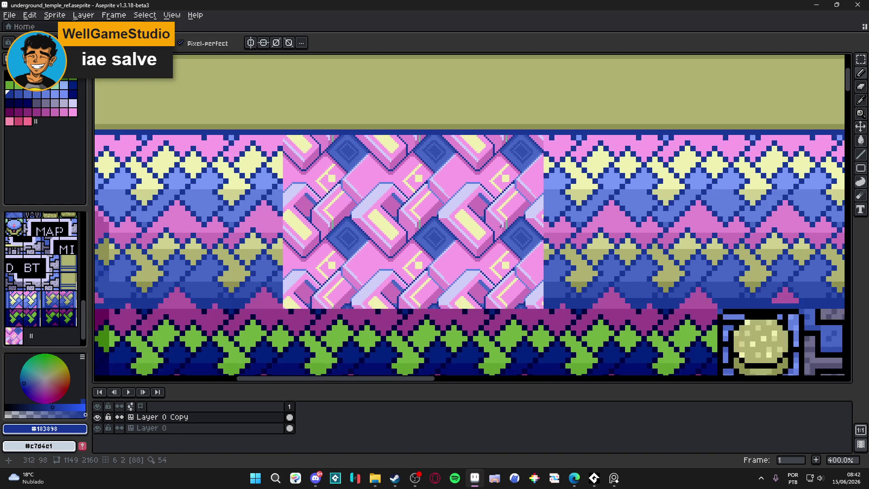
scroll(501, 226, "up", 3)
scroll(509, 195, "up", 1)
Step: Repaint part of the diagonal in paler blue #6080e0, then sample yellow and darker pink from the tile
left_click(547, 156, "alt")
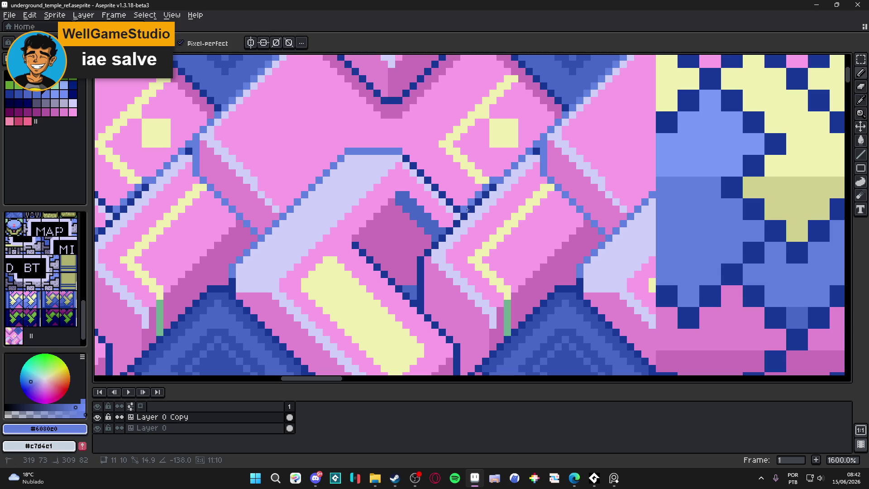
left_click(463, 215, "shift")
scroll(510, 189, "down", 4)
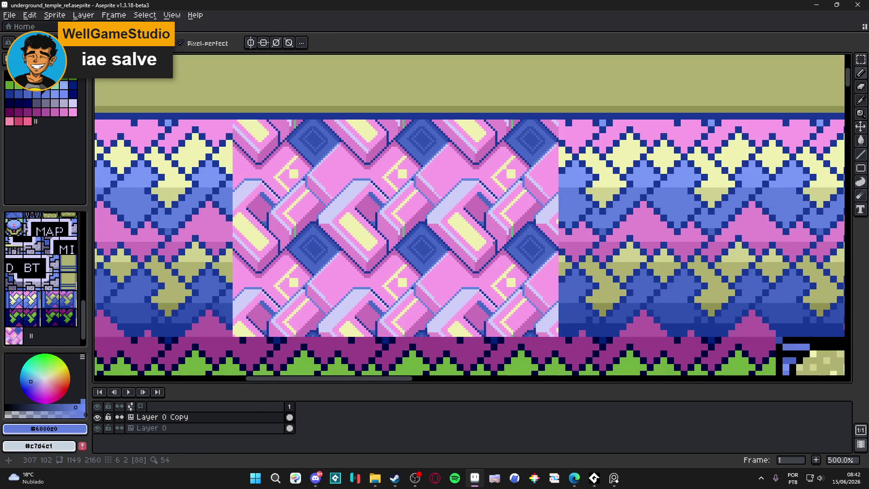
scroll(482, 238, "down", 1)
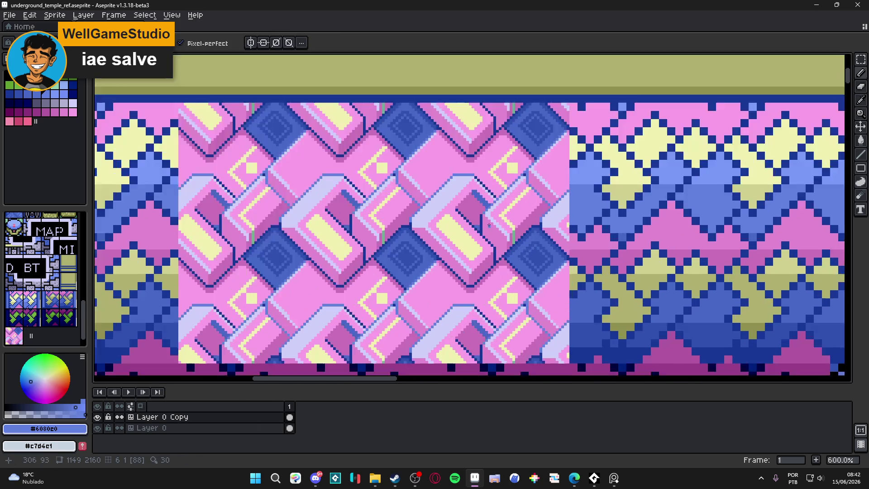
scroll(447, 246, "up", 4)
left_click(469, 244, "alt")
scroll(471, 251, "down", 3)
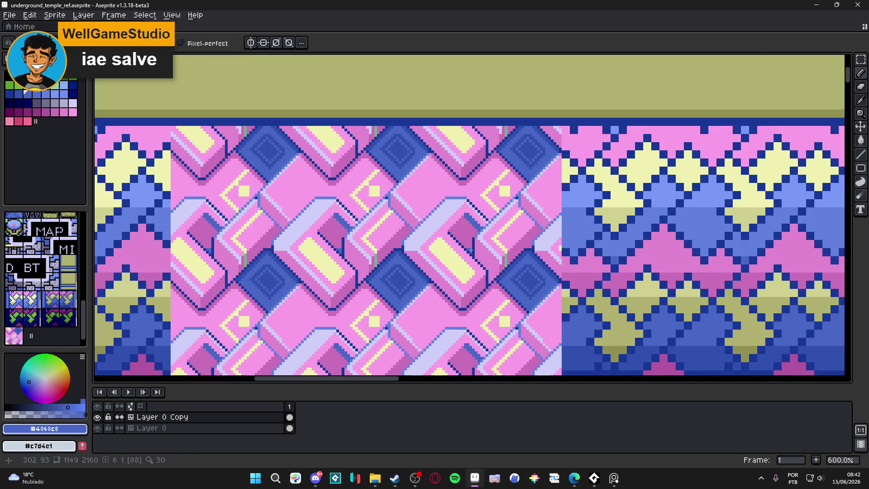
scroll(441, 224, "down", 1)
scroll(442, 224, "up", 1)
scroll(441, 224, "down", 1)
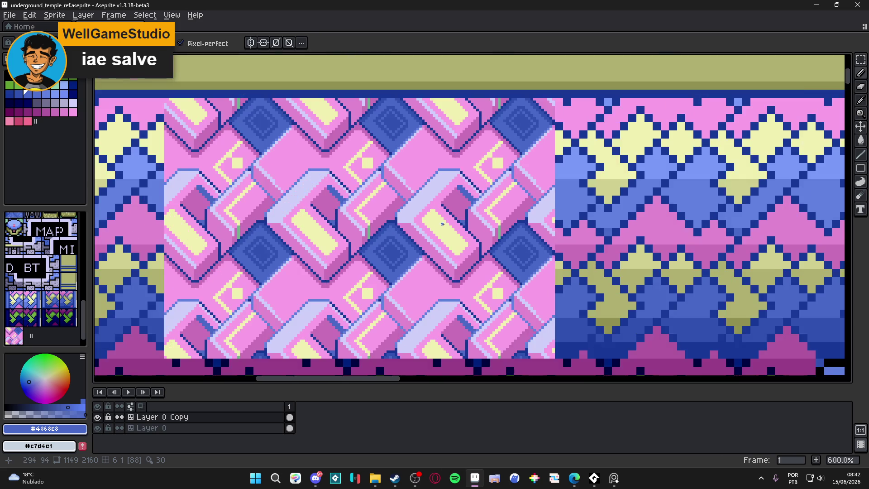
scroll(441, 224, "up", 2)
left_click(452, 252, "alt")
scroll(451, 260, "down", 2)
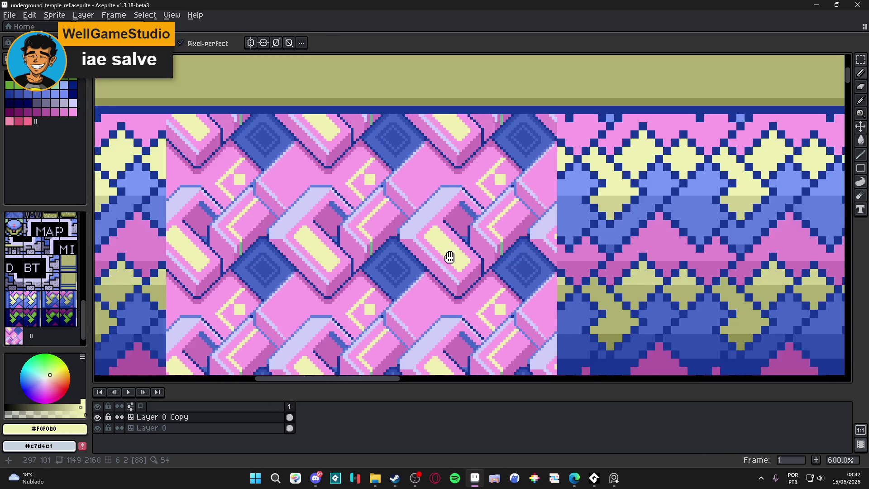
scroll(461, 279, "up", 3)
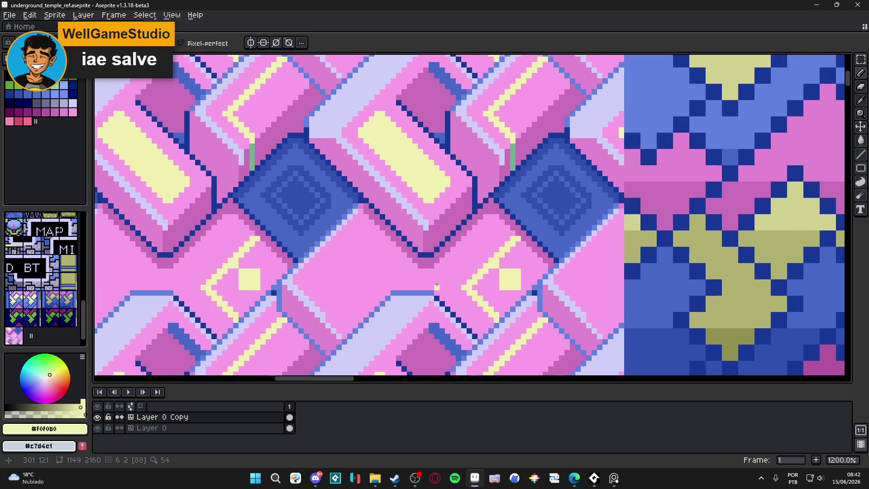
scroll(373, 287, "left", 1)
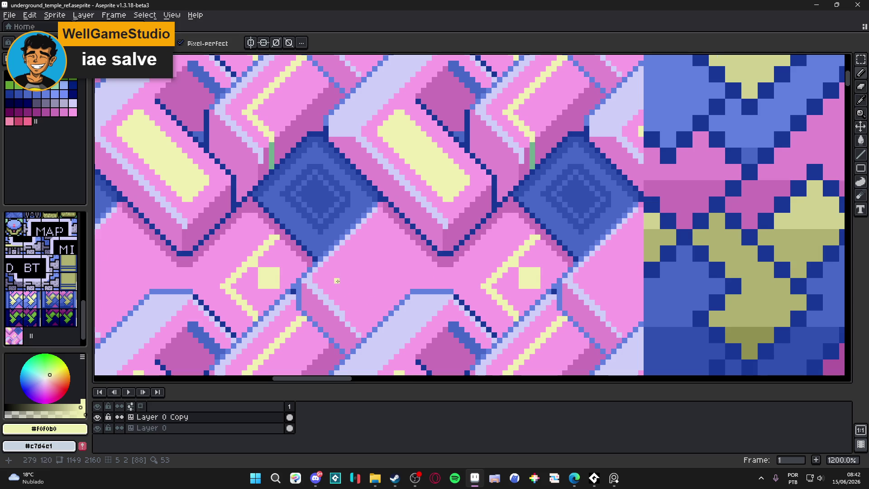
scroll(337, 277, "down", 2)
scroll(355, 285, "down", 2)
scroll(367, 292, "down", 1)
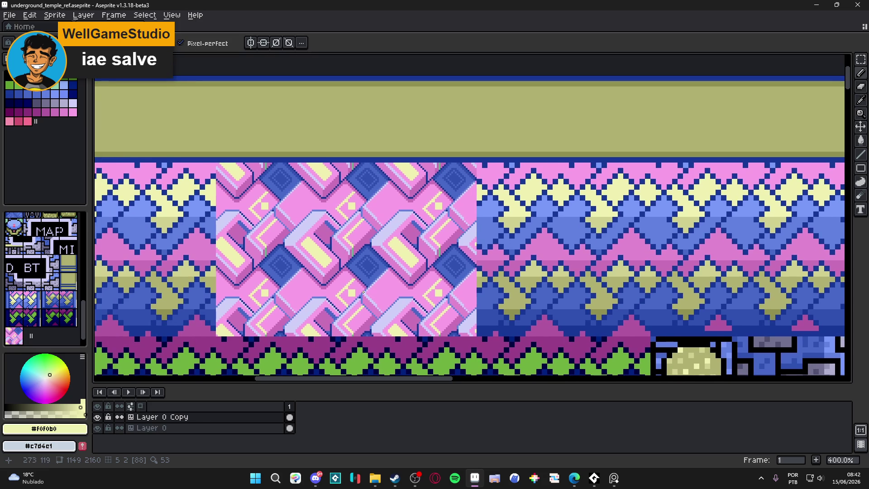
scroll(361, 292, "up", 3)
left_click(317, 188, "alt")
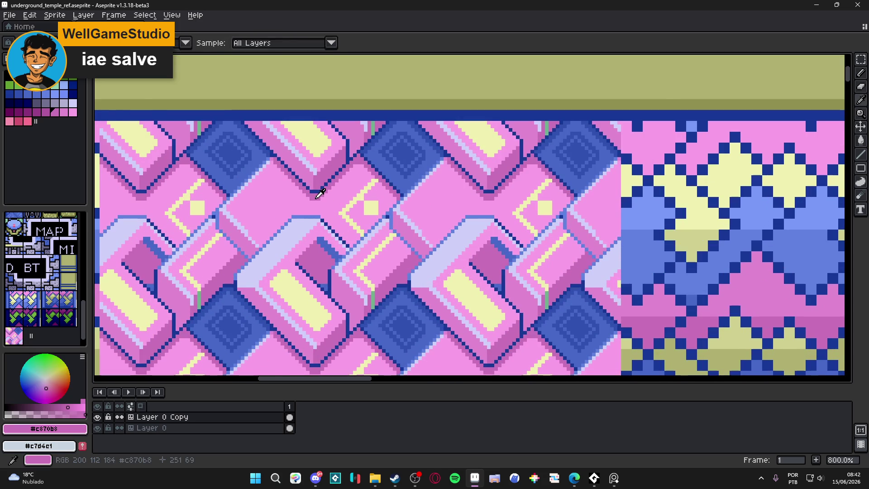
scroll(272, 183, "up", 2)
Step: Shift-click connected darker pink #c870b8 segments into a closed panel outline on the brick face
left_click(267, 174)
left_click(232, 214, "shift")
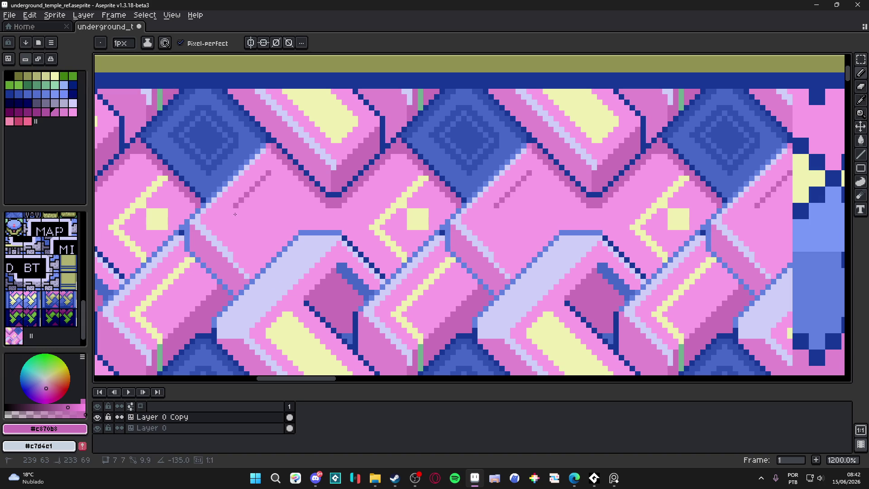
left_click(222, 223, "shift")
left_click(254, 254, "shift")
left_click(272, 236, "shift")
left_click(294, 213, "shift")
left_click(291, 193, "shift")
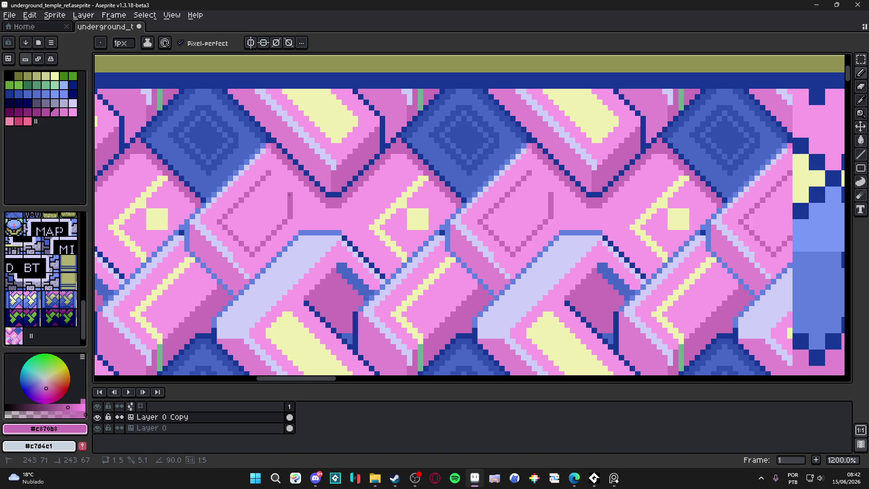
left_click(273, 174, "shift")
scroll(274, 174, "down", 3)
scroll(301, 210, "down", 1)
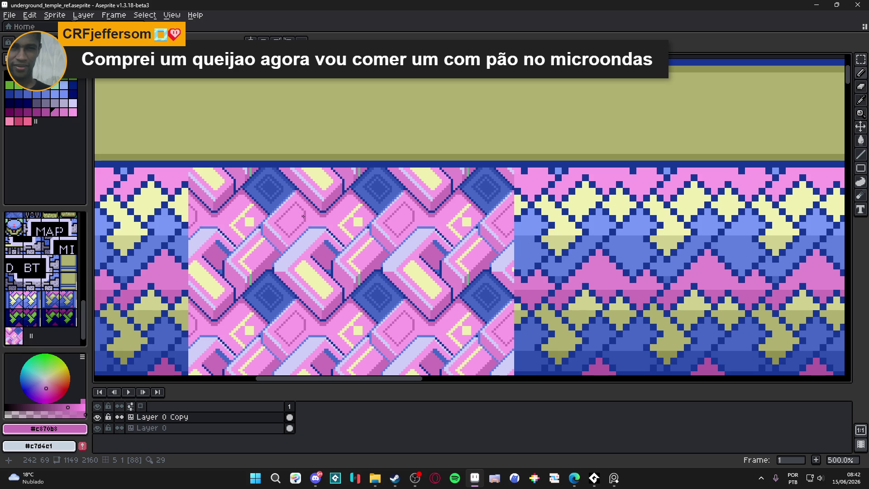
left_click_drag(302, 216, 310, 222)
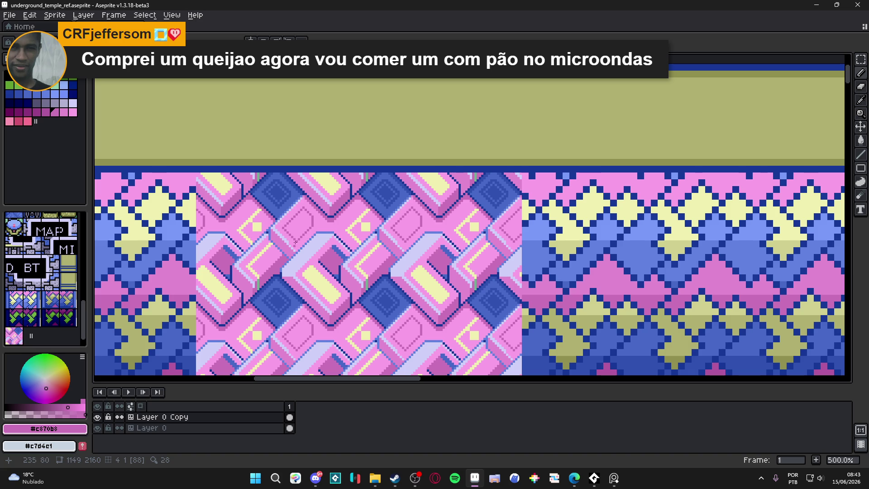
scroll(323, 200, "up", 4)
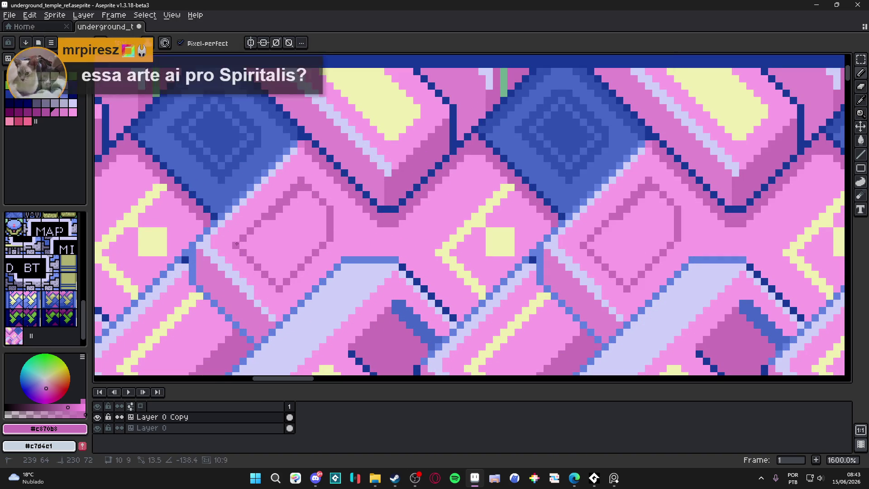
scroll(302, 217, "down", 2)
scroll(304, 236, "up", 3)
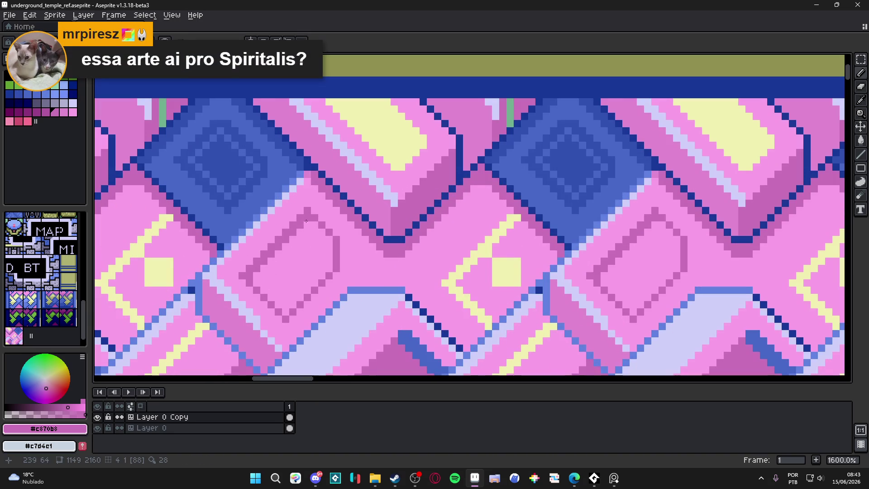
scroll(326, 237, "down", 5)
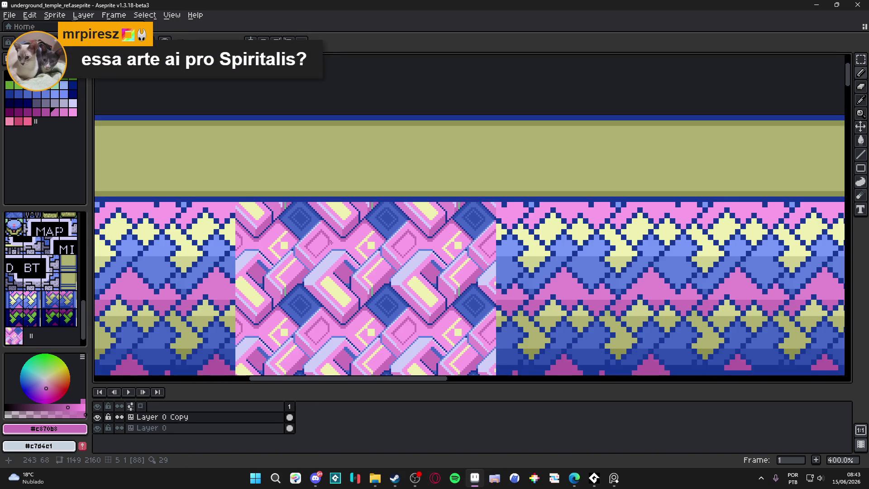
scroll(317, 245, "up", 3)
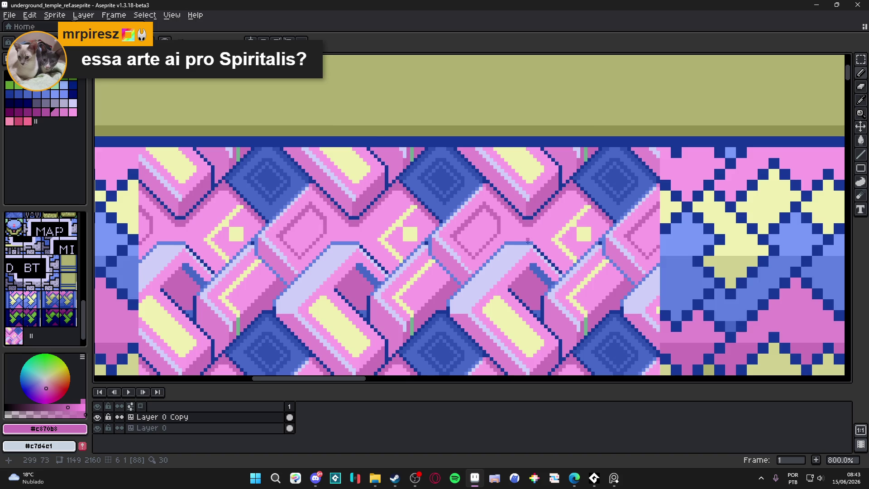
scroll(528, 237, "up", 1)
Step: Pick light lavender and pink, previewing straight lines, then eyedrop the muted purple #c088d0 from the inset panel
left_click(448, 247, "alt")
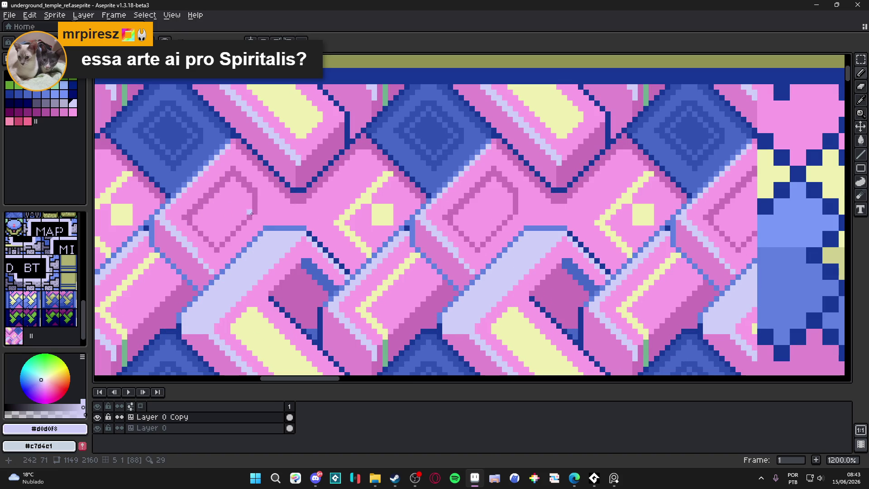
key("shift")
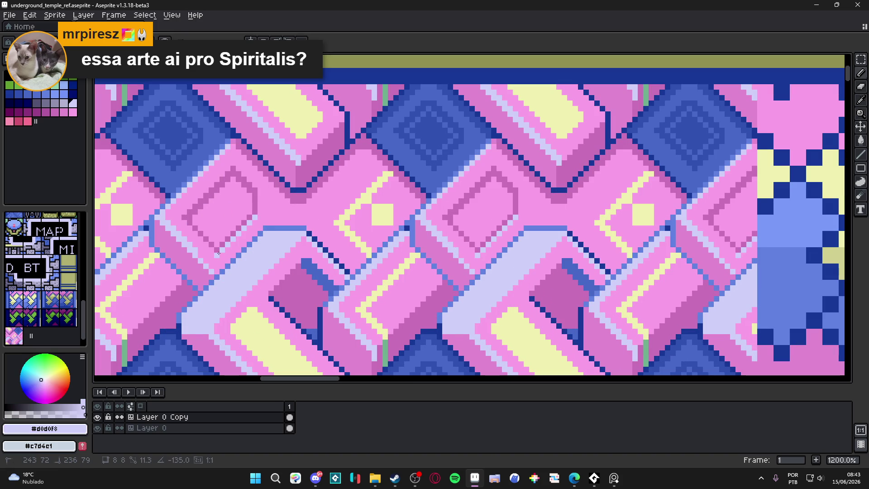
scroll(239, 256, "down", 4)
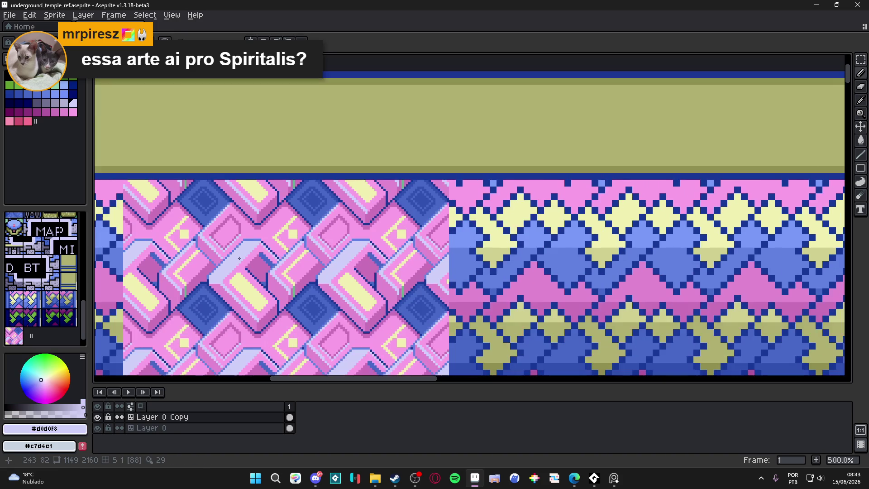
scroll(235, 253, "up", 2)
scroll(234, 232, "up", 2)
key("shift")
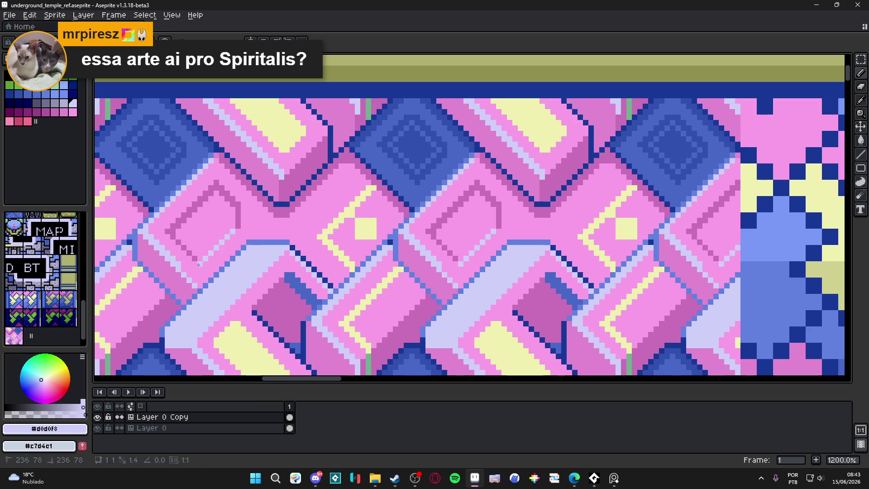
scroll(200, 265, "down", 3)
scroll(217, 257, "up", 1)
scroll(231, 248, "up", 2)
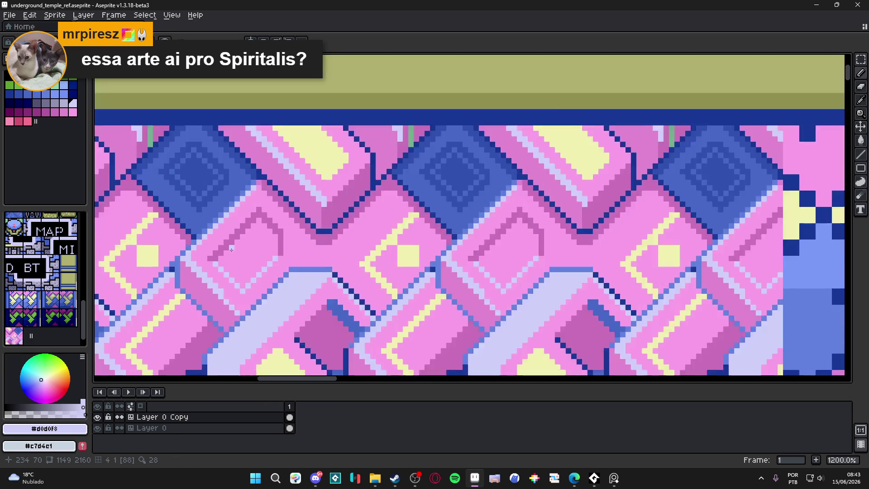
scroll(231, 249, "up", 3)
left_click(214, 249, "alt")
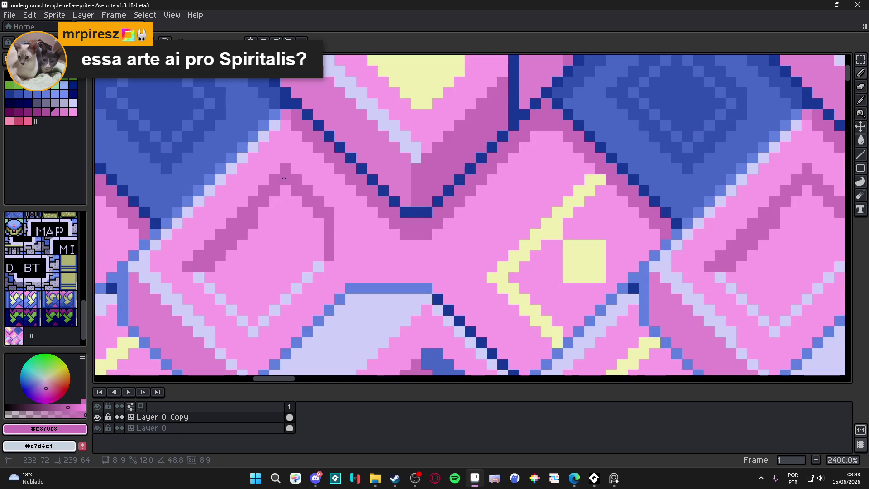
scroll(285, 197, "down", 4)
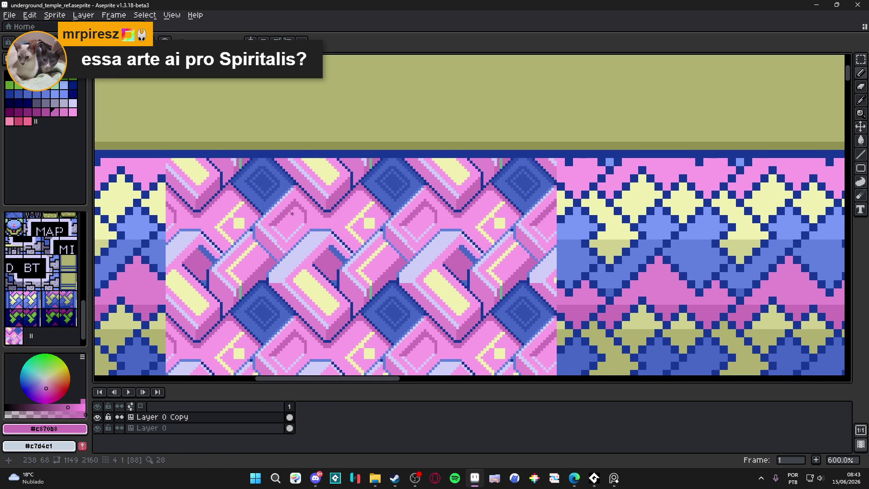
scroll(300, 213, "up", 1)
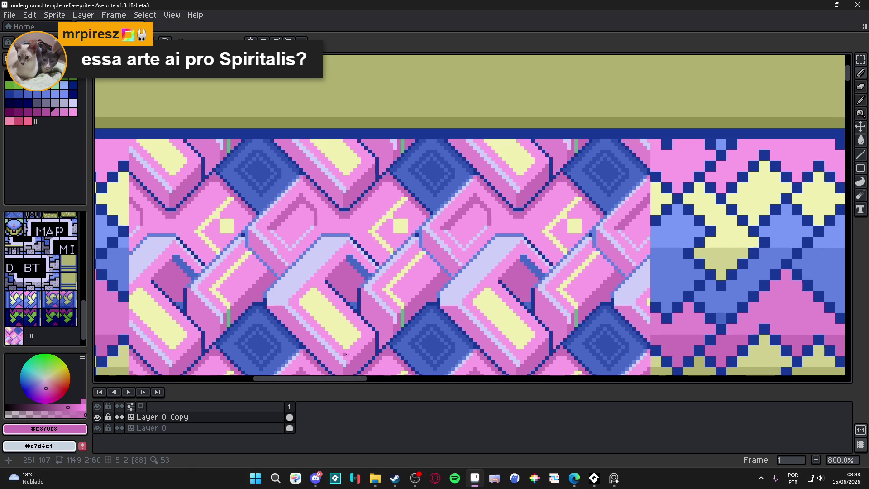
left_click(333, 356, "alt")
scroll(319, 205, "up", 2)
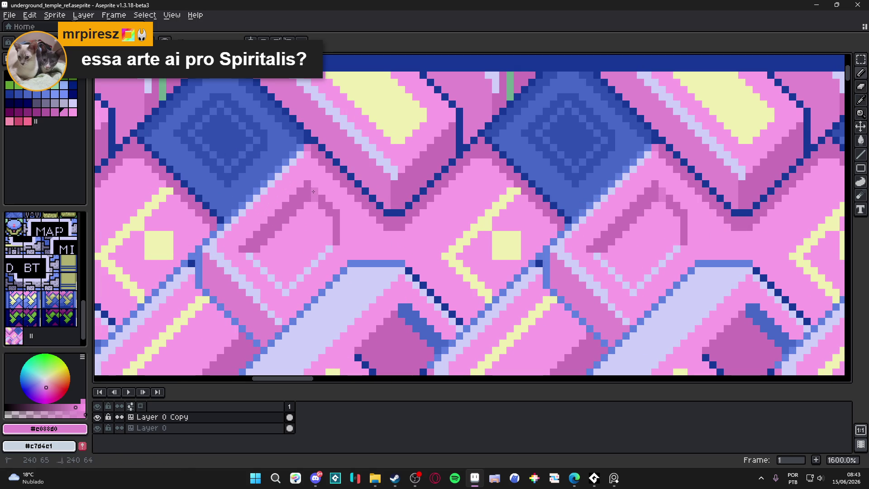
Step: Drag light-pink highlights along the inset panel's diagonal and vertical edges, then pick bright pink
left_click_drag(307, 183, 334, 220)
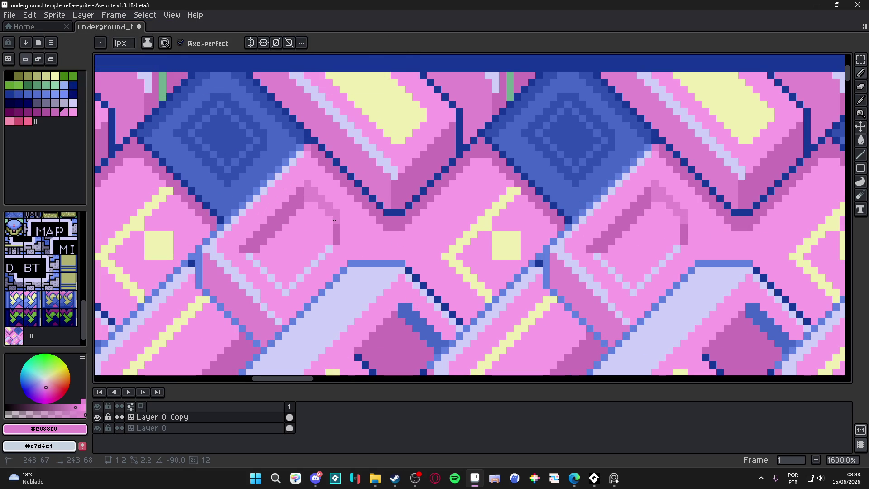
left_click_drag(335, 219, 334, 239)
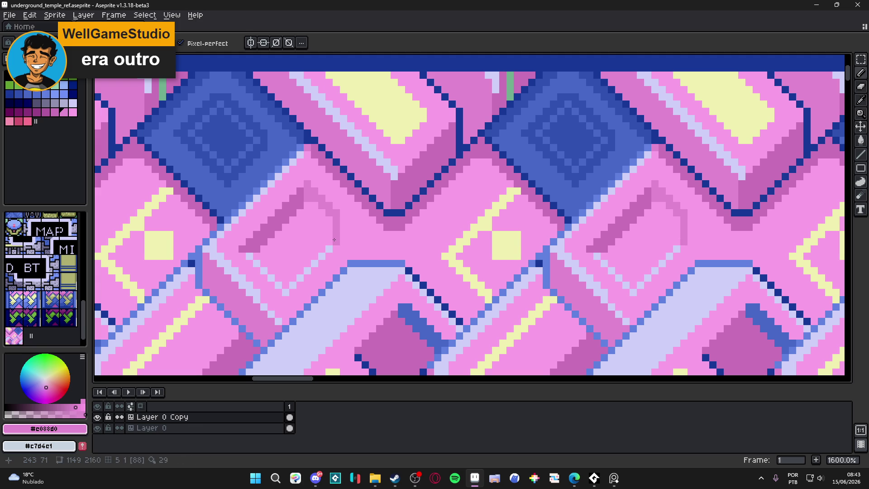
left_click(334, 246, "alt")
scroll(335, 246, "down", 3)
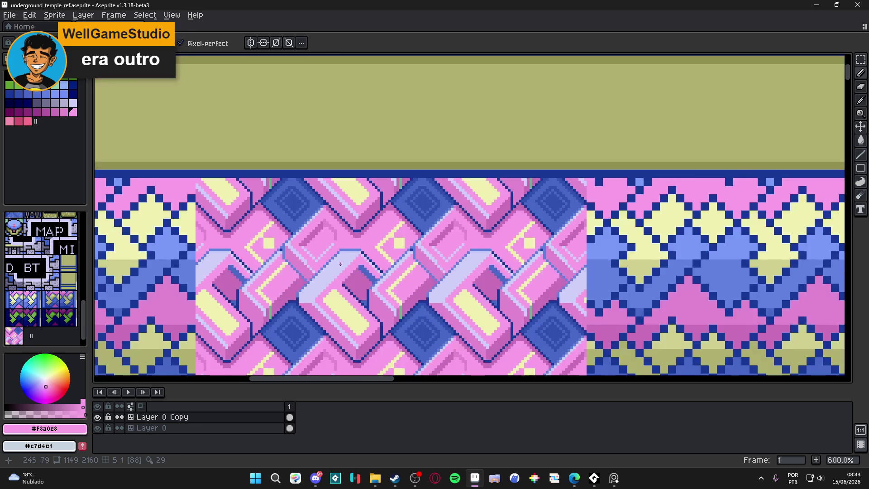
scroll(342, 263, "up", 3)
Step: Pick the light lavender, shift across the tiled pattern, and take bright pink again
left_click(345, 237, "alt")
scroll(346, 237, "down", 4)
left_click_drag(349, 251, 366, 232)
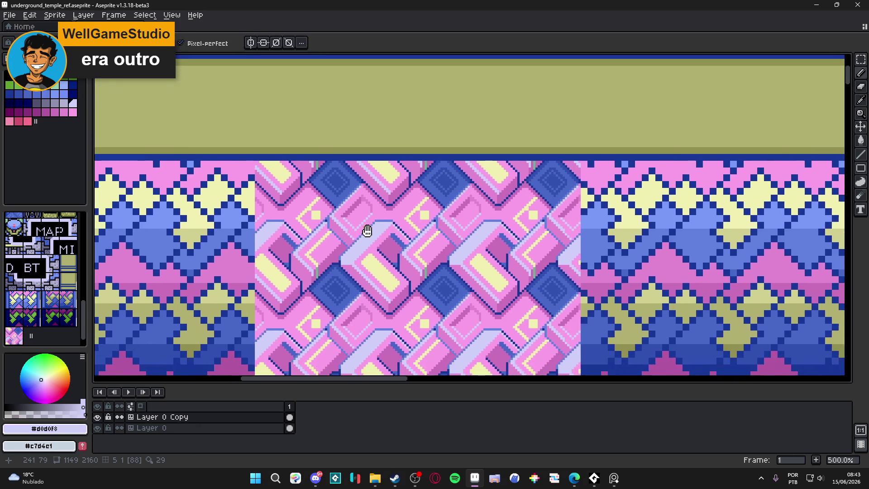
scroll(366, 232, "down", 1)
scroll(374, 238, "down", 1)
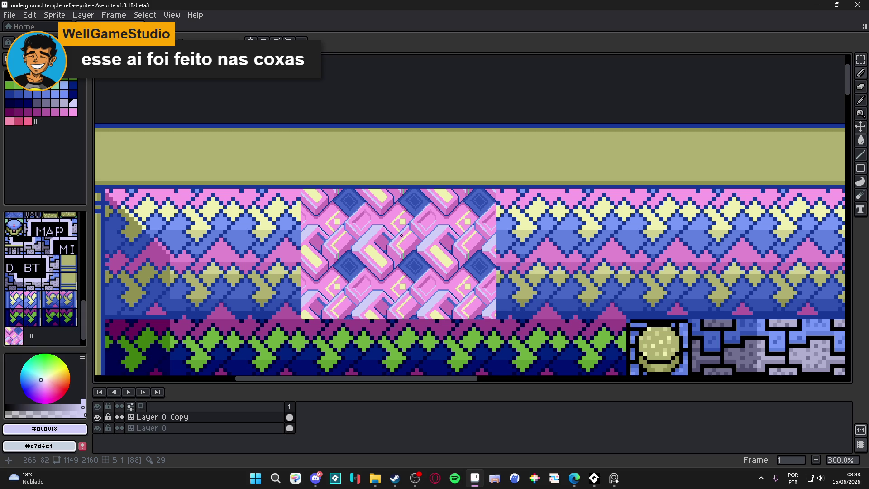
scroll(382, 221, "up", 4)
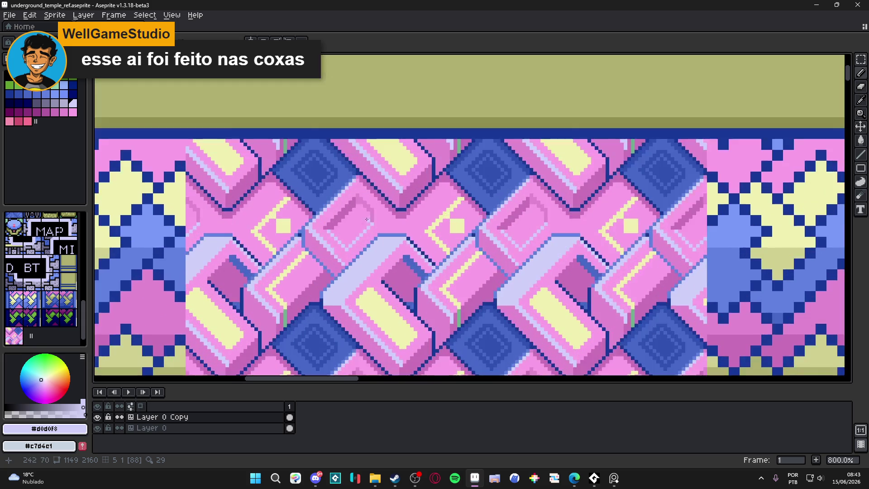
scroll(383, 226, "up", 2)
scroll(387, 233, "up", 1)
scroll(386, 234, "down", 4)
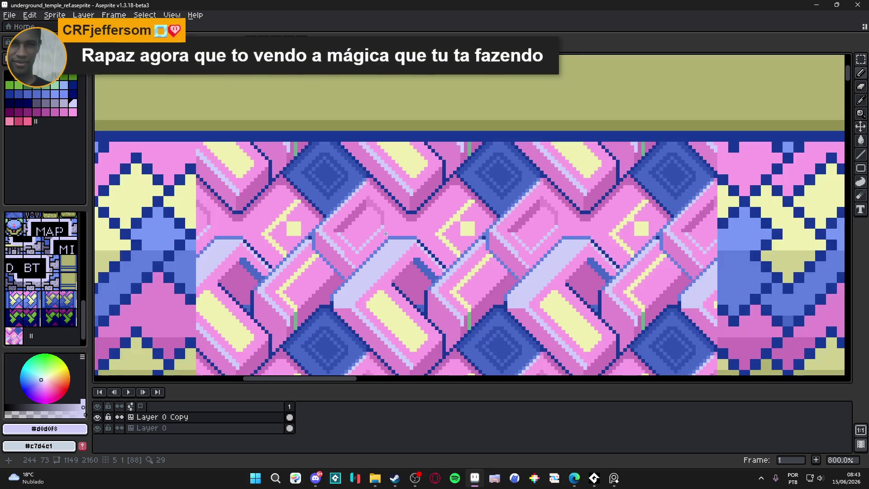
scroll(369, 225, "up", 4)
left_click(356, 157, "alt")
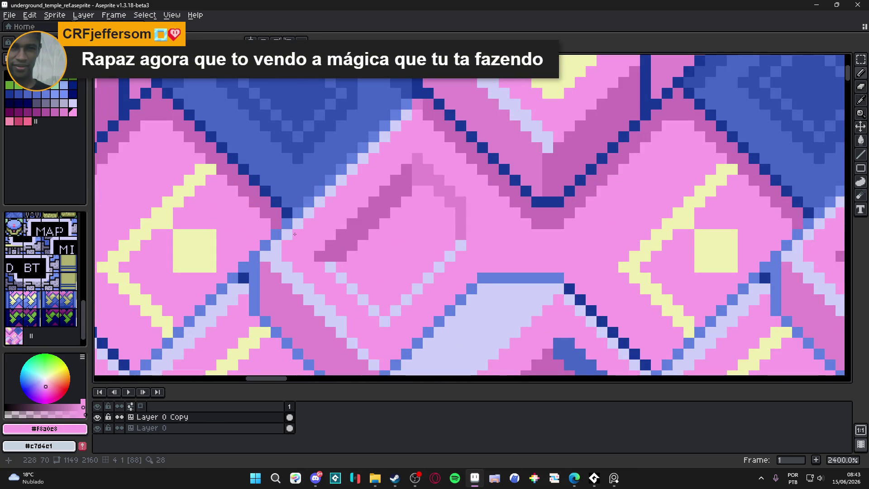
Step: Draw a diagonal pink highlight line and toggle the tiled preview with F8
left_click_drag(258, 255, 410, 114)
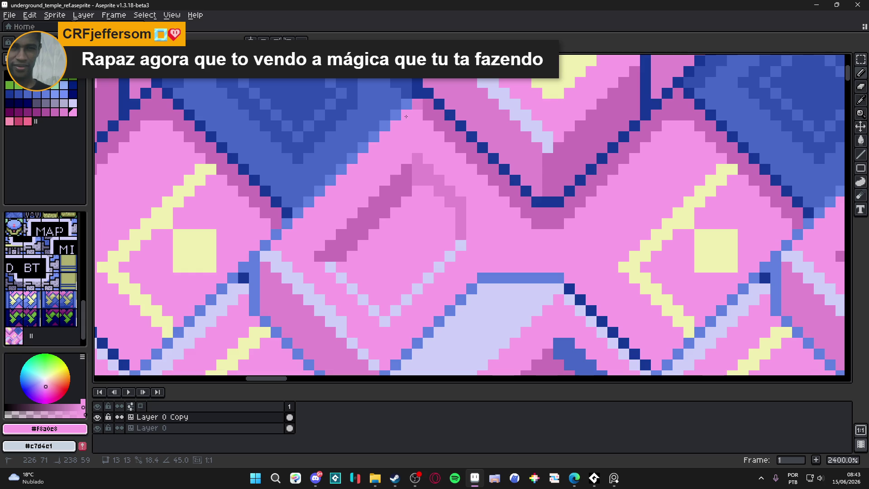
key("F8")
key("Escape")
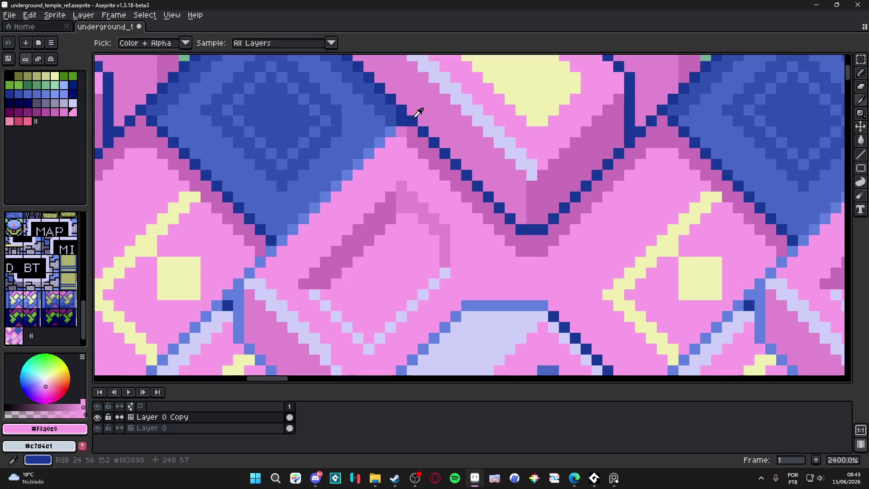
Step: Eyedrop dark blue #183898, draw the outline stroke down-left at the diamond corner, then sample medium blue #4868c8
left_click(417, 111, "alt")
left_click_drag(396, 122, 270, 252)
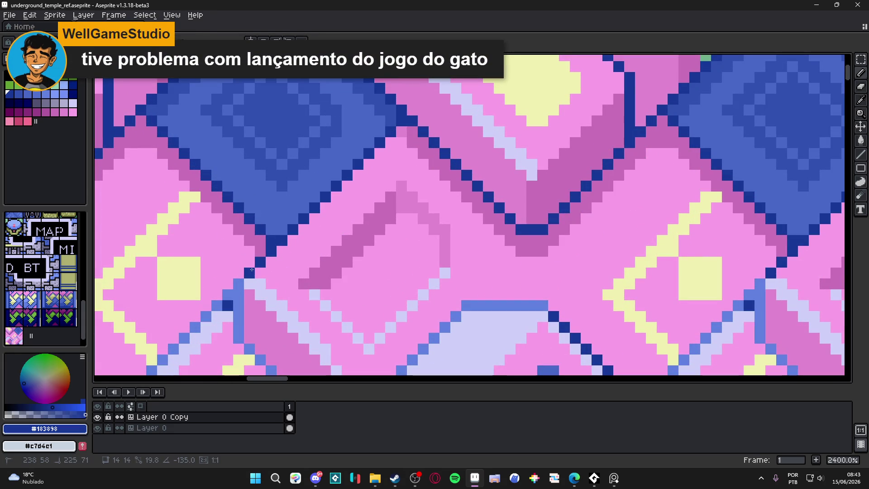
scroll(267, 254, "down", 6)
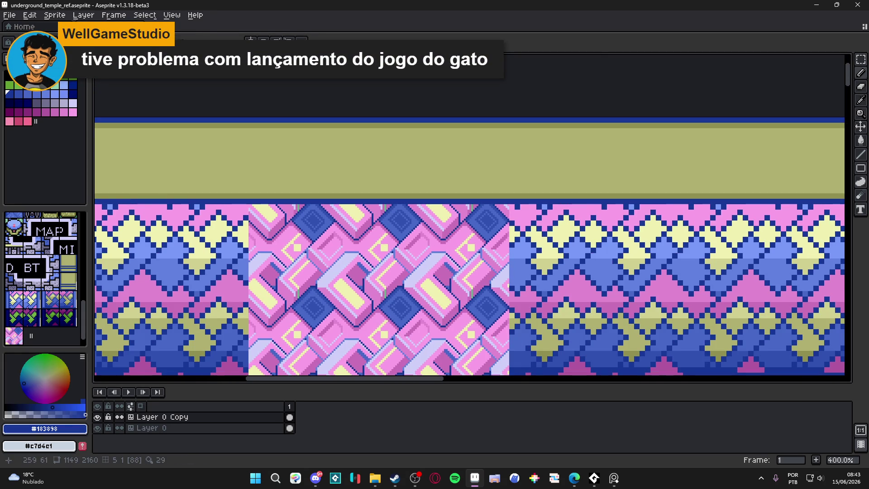
scroll(369, 226, "down", 1)
scroll(334, 233, "up", 1)
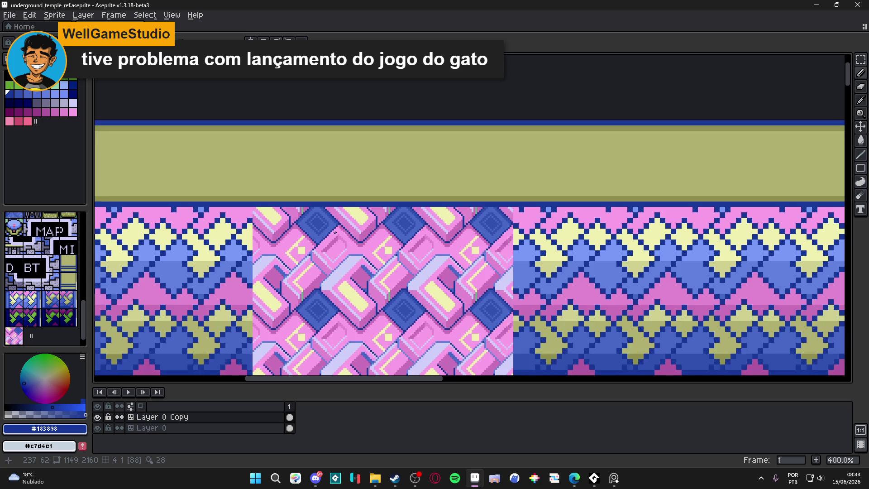
scroll(334, 231, "up", 2)
scroll(381, 211, "down", 2)
scroll(428, 191, "up", 1)
scroll(428, 197, "down", 1)
scroll(427, 217, "down", 1)
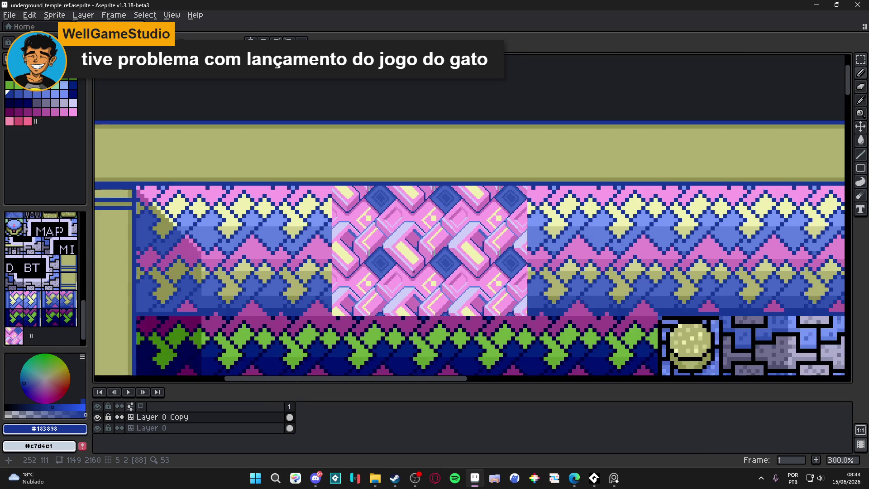
scroll(421, 235, "up", 3)
scroll(421, 231, "up", 2)
left_click(405, 343, "alt")
scroll(411, 319, "up", 1)
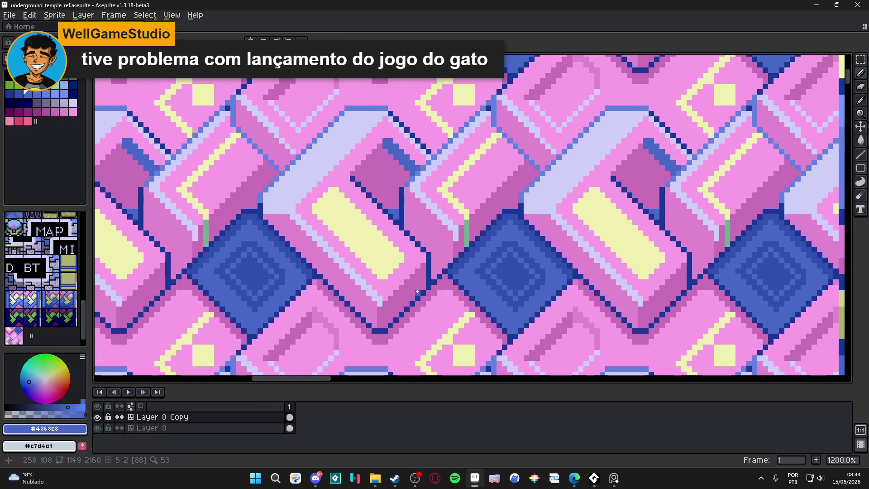
Step: Choose the lighter blue shade, then switch to the neighbouring slightly darker blue swatch
left_click(407, 271, "alt")
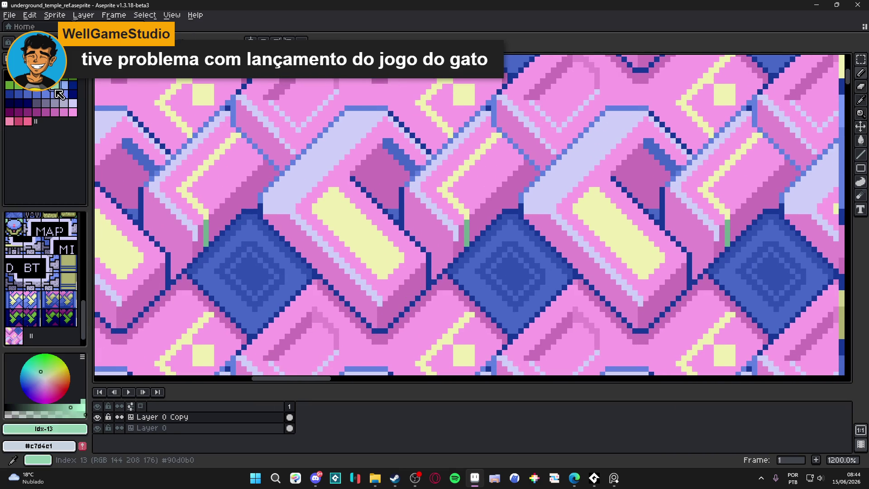
left_click(298, 205, "alt")
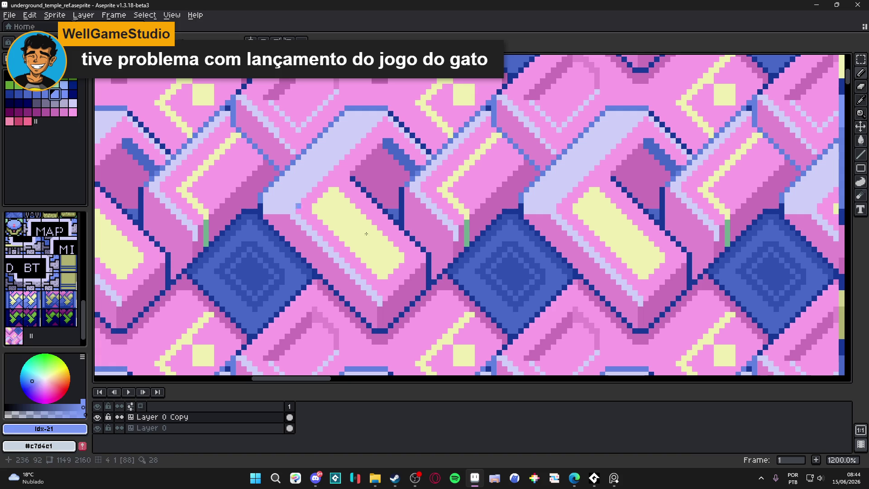
left_click(45, 93)
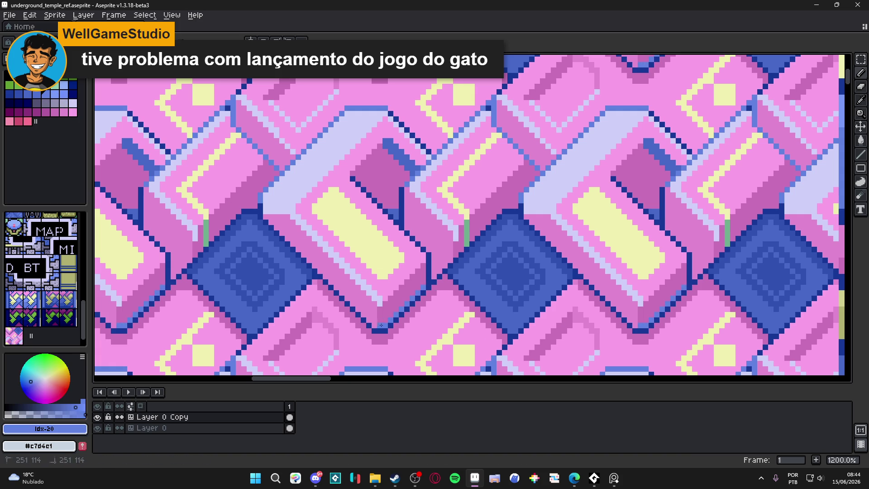
scroll(449, 268, "down", 3)
scroll(444, 303, "down", 1)
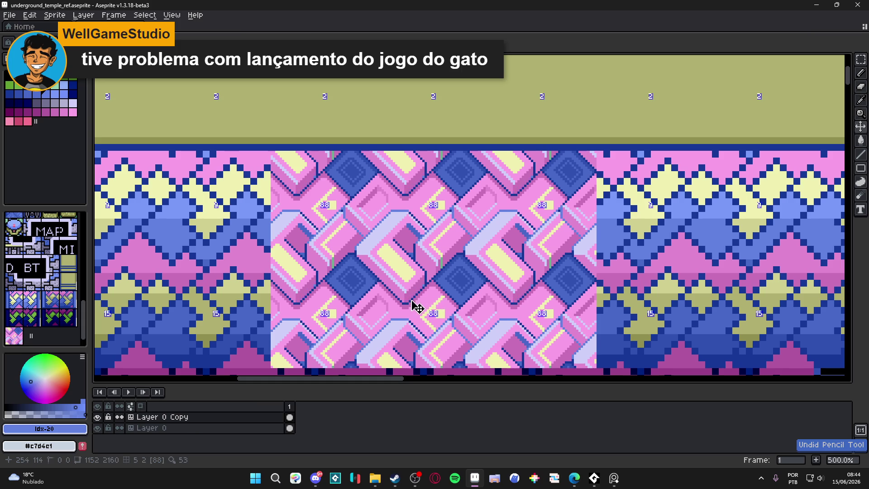
scroll(414, 305, "up", 6)
scroll(455, 234, "up", 2)
Step: Dot four blue pixels into a small cluster on the pink brick beside the diamond gap
left_click(452, 245)
left_click(423, 261)
left_click(423, 245)
left_click(438, 260)
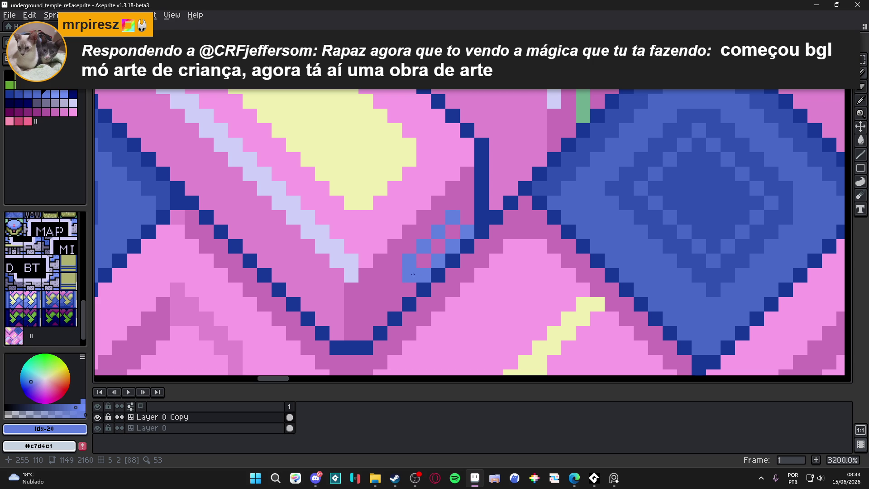
Step: Dither light-blue and blue pixels along the brick edge beside the diamond gap, sampling mauve once
left_click_drag(403, 274, 387, 309)
left_click(379, 293)
scroll(361, 332, "down", 5)
scroll(372, 277, "up", 4)
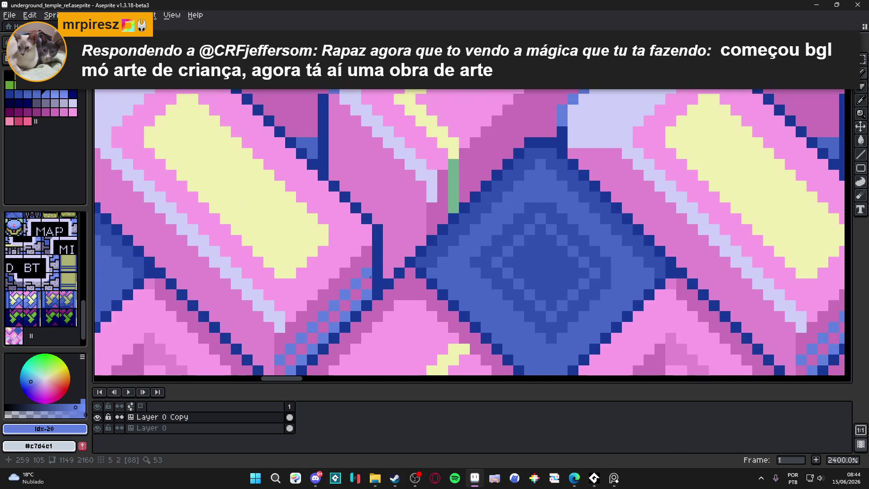
scroll(371, 276, "down", 4)
scroll(372, 276, "down", 1)
scroll(372, 275, "down", 1)
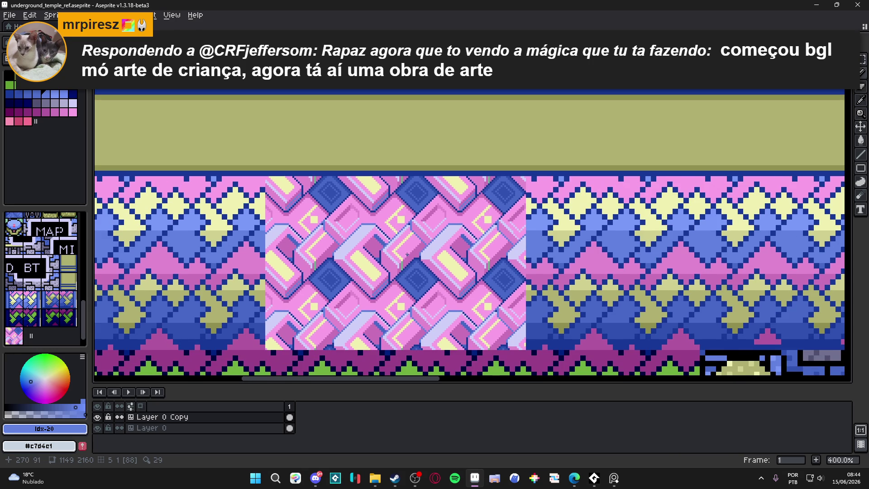
scroll(406, 254, "up", 3)
scroll(407, 254, "up", 3)
left_click(353, 266, "alt")
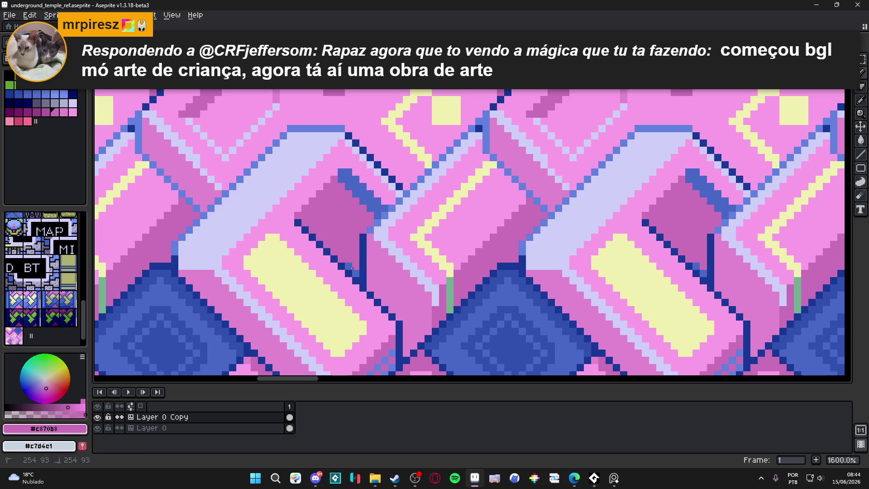
left_click(350, 260)
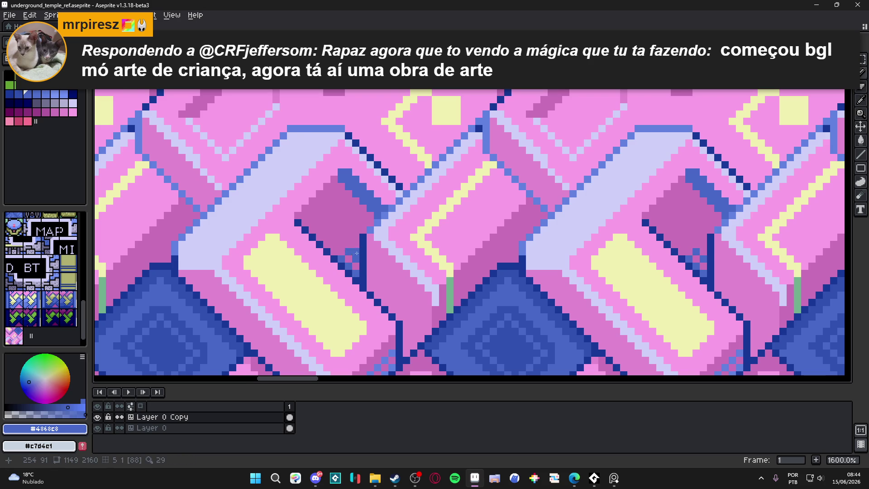
scroll(356, 251, "down", 2)
scroll(364, 252, "down", 4)
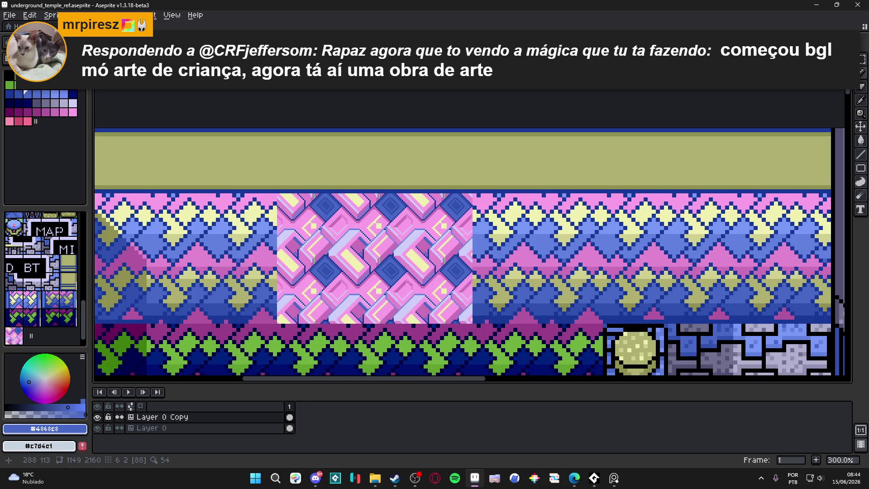
scroll(387, 262, "up", 2)
scroll(385, 264, "down", 1)
scroll(383, 269, "down", 1)
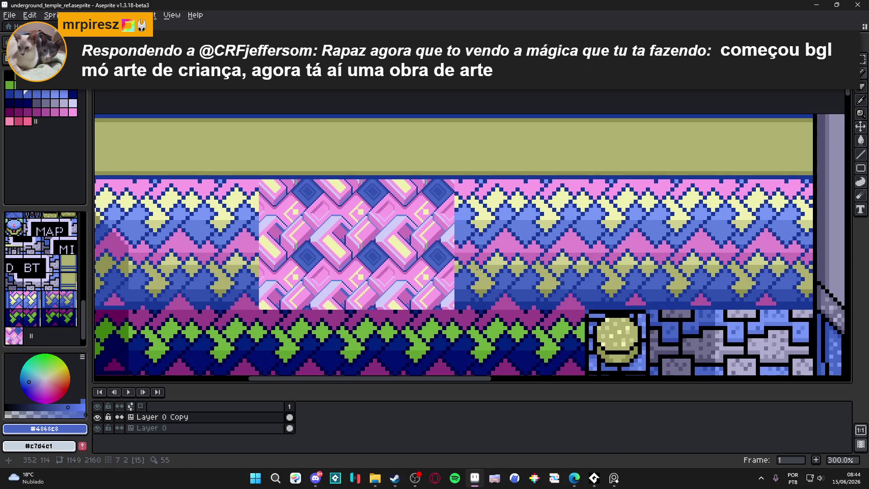
scroll(462, 252, "down", 1)
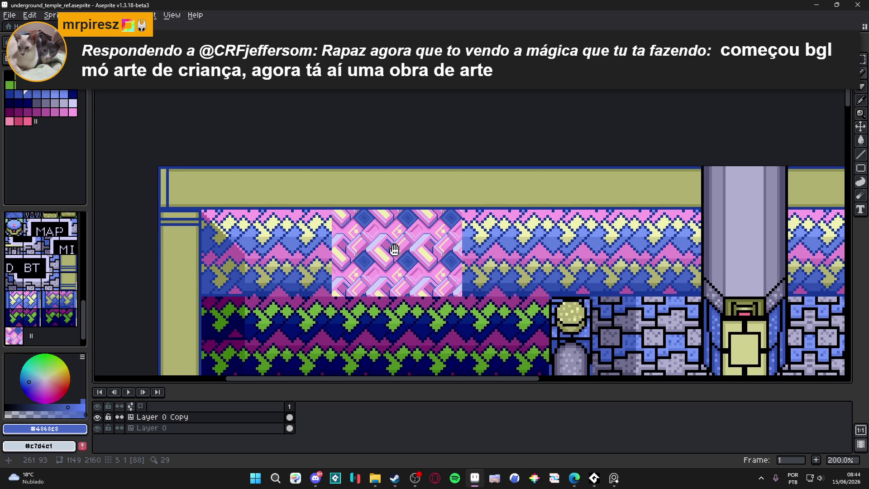
scroll(435, 244, "up", 1)
scroll(380, 239, "up", 3)
scroll(383, 255, "down", 1)
scroll(387, 259, "down", 1)
scroll(391, 264, "down", 1)
scroll(393, 265, "down", 1)
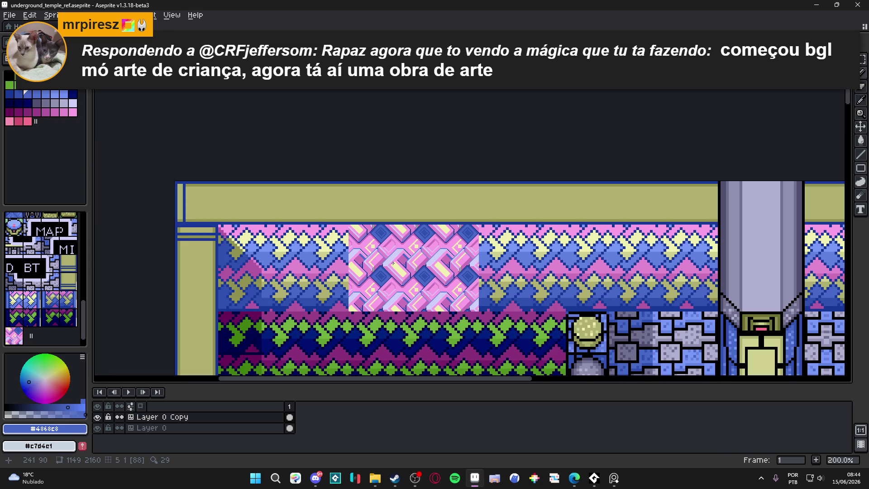
scroll(393, 263, "up", 1)
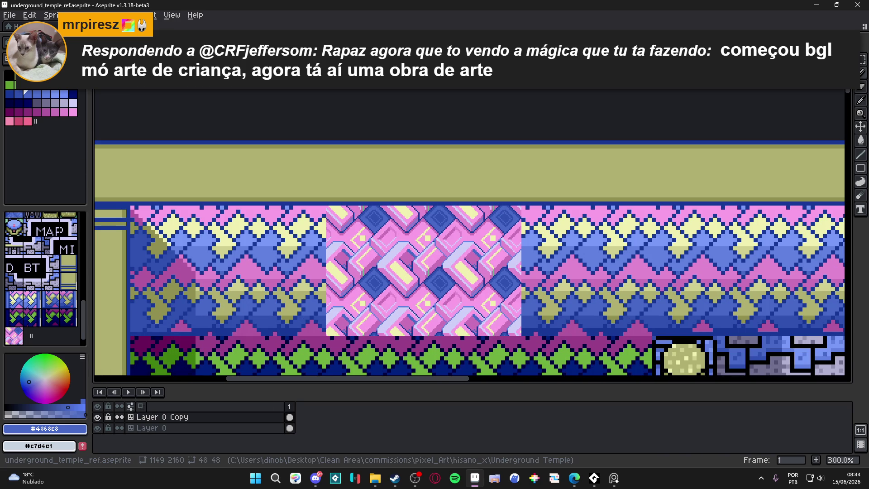
Step: Show the tile grid over the canvas and bring up a floating preview of the temple scene
key("alt+Tab")
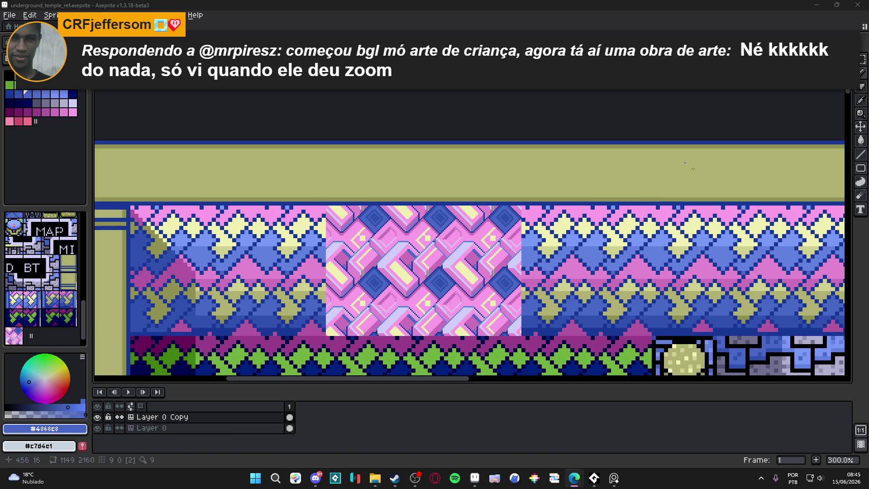
scroll(403, 252, "down", 1)
scroll(402, 252, "down", 1)
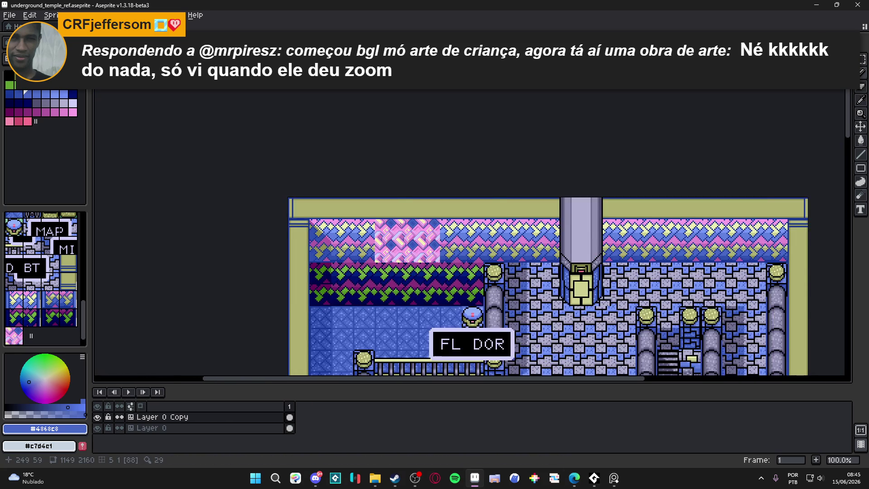
scroll(402, 251, "up", 1)
scroll(421, 248, "up", 1)
scroll(461, 238, "down", 1)
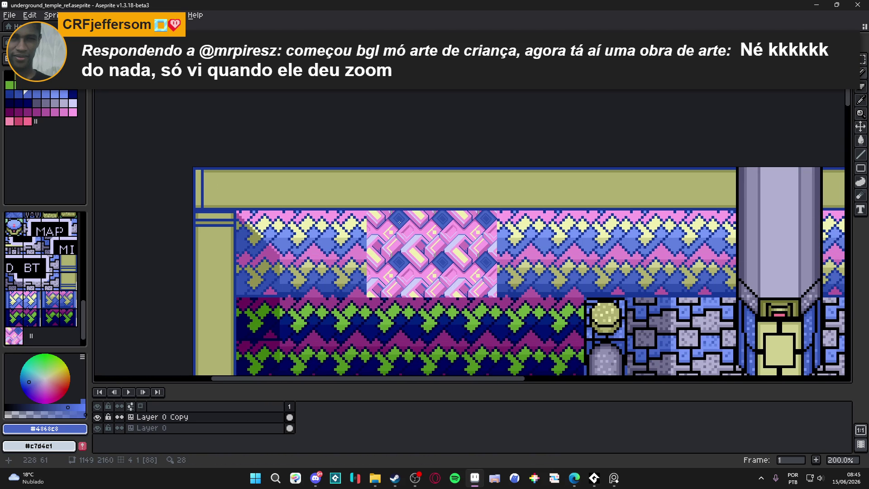
scroll(394, 221, "down", 1)
scroll(394, 221, "up", 1)
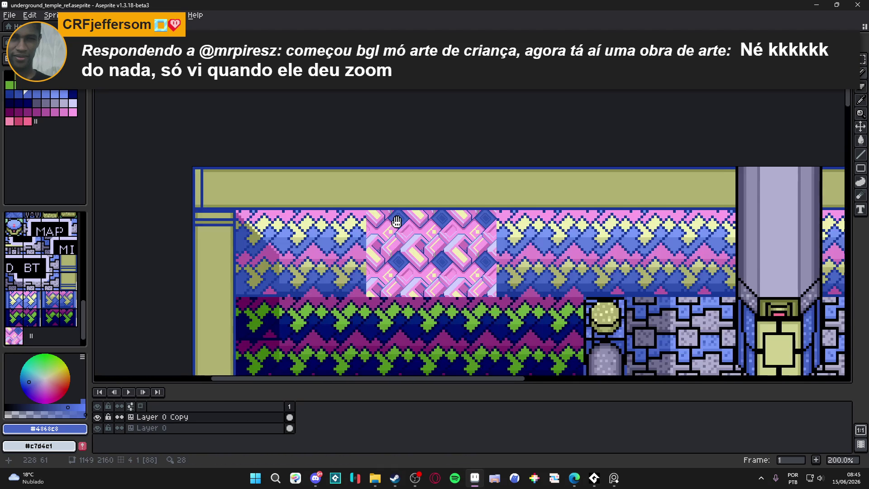
key("Tab")
key("Tab")
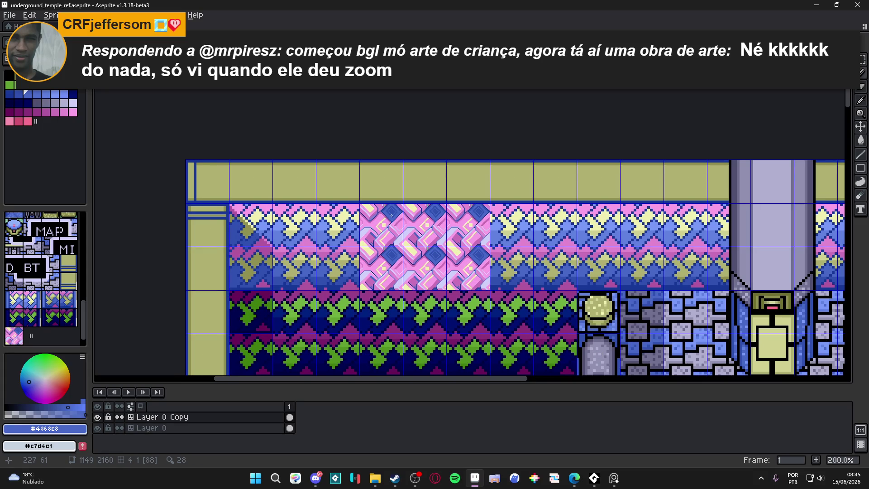
scroll(506, 245, "down", 1)
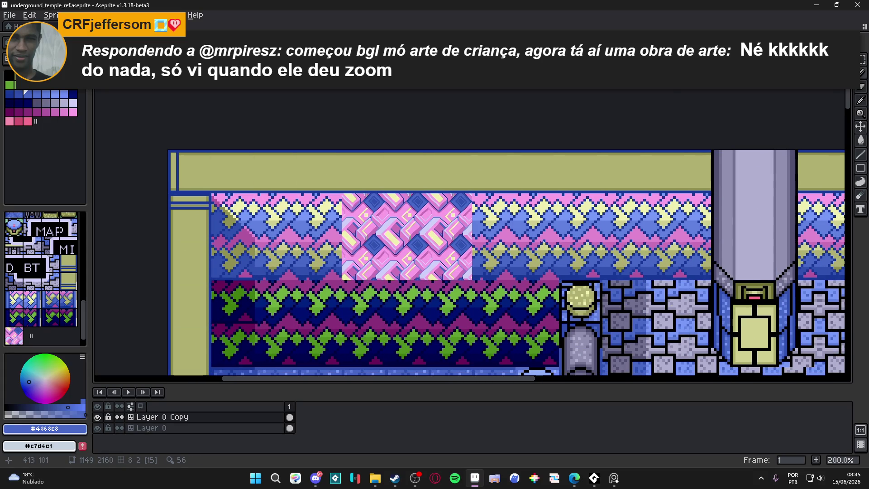
key("F7")
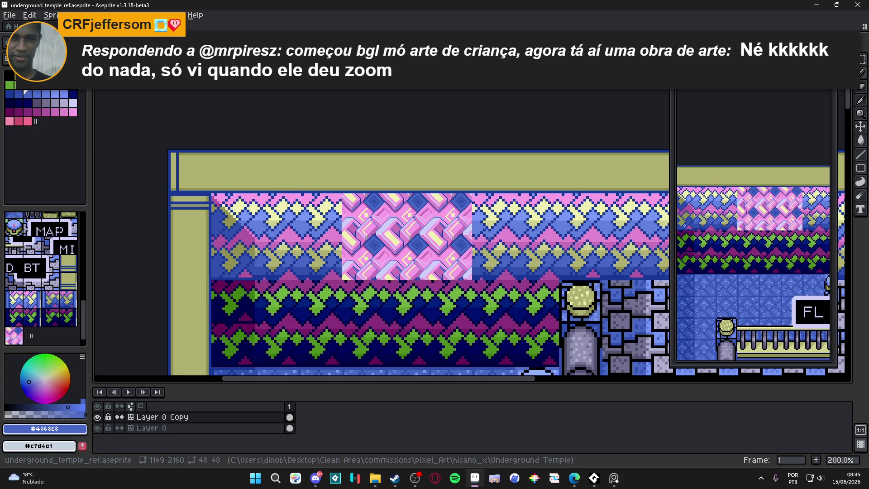
Step: Widen the preview panel of the tiled wall and save the file
left_click_drag(672, 230, 609, 231)
scroll(723, 231, "up", 1)
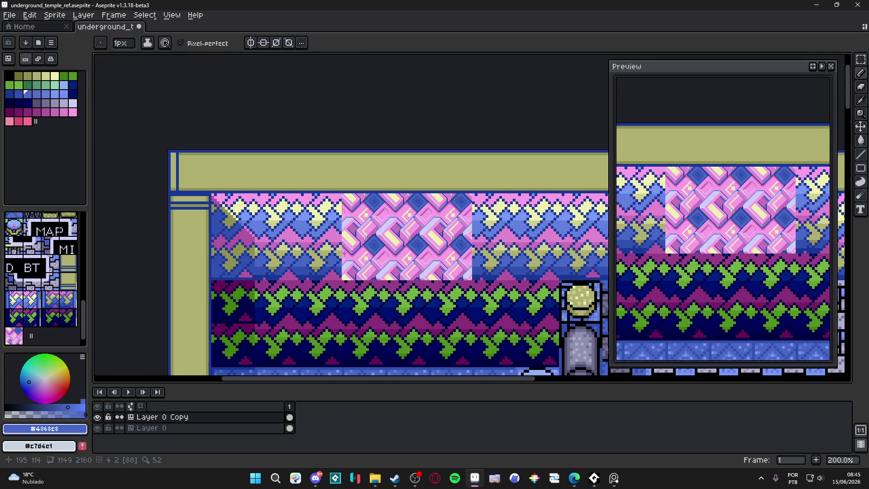
scroll(344, 254, "up", 1)
key("ctrl+s")
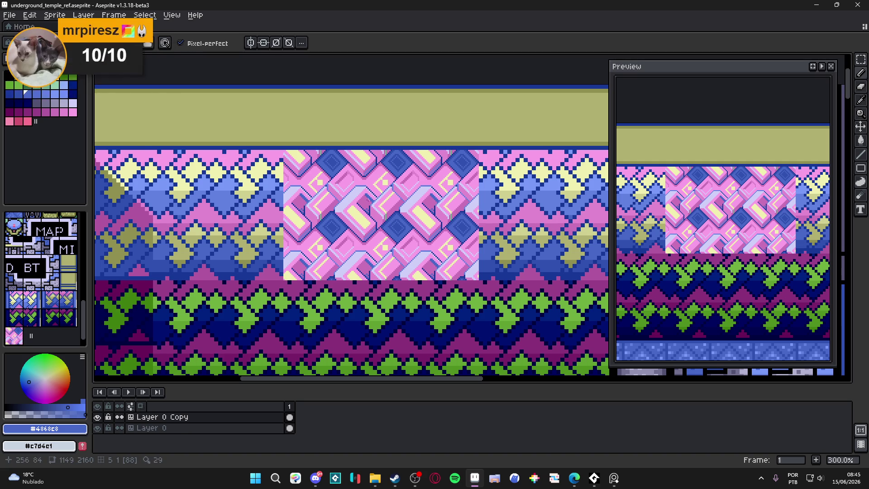
scroll(391, 259, "up", 1)
scroll(384, 250, "up", 2)
scroll(384, 249, "up", 2)
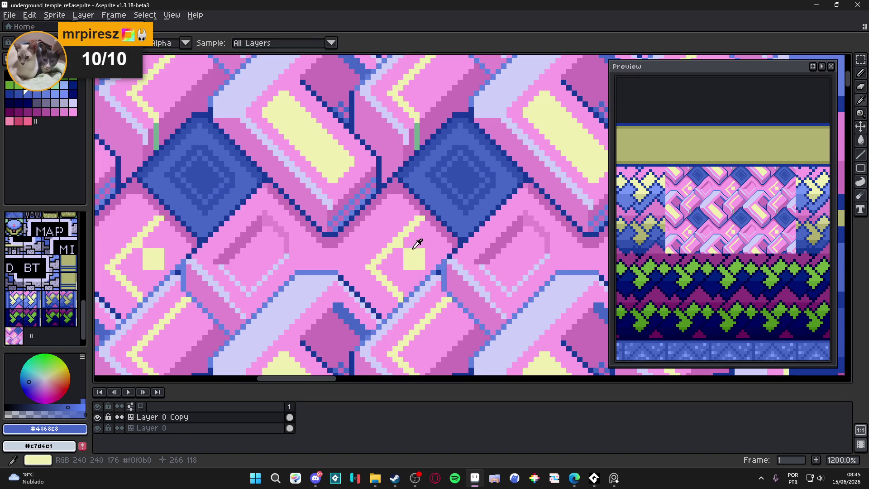
Step: Paint pink over the yellow square accents, then sample pale yellow and trial a line stroke, undoing it
left_click(410, 248, "alt")
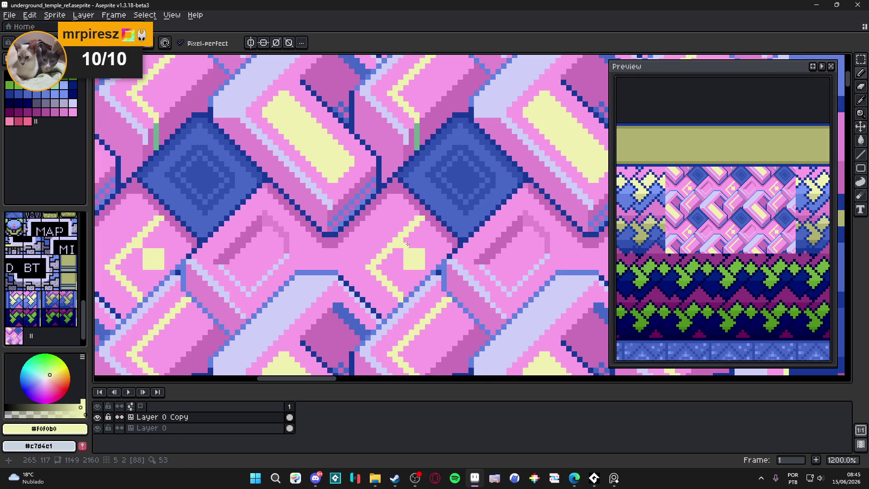
left_click(408, 244, "alt")
mouse_move(409, 247)
left_mouse_down()
mouse_move(412, 267)
mouse_move(420, 261)
left_mouse_up()
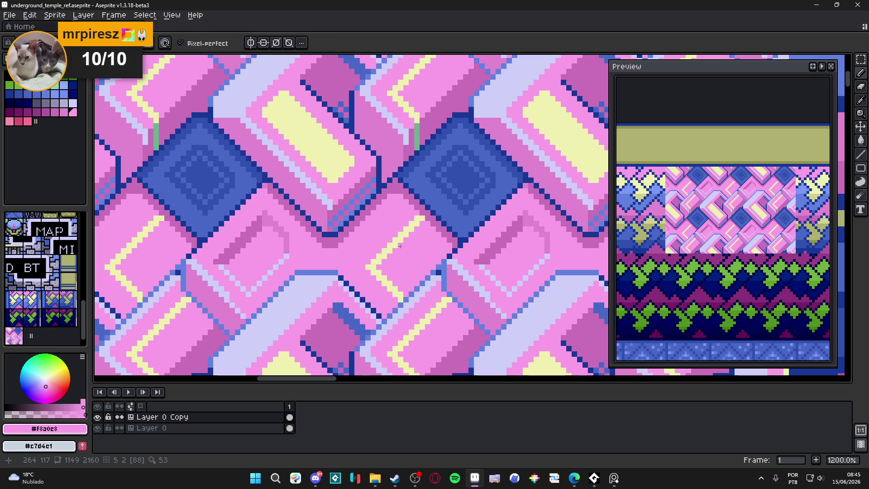
left_click(406, 253, "alt")
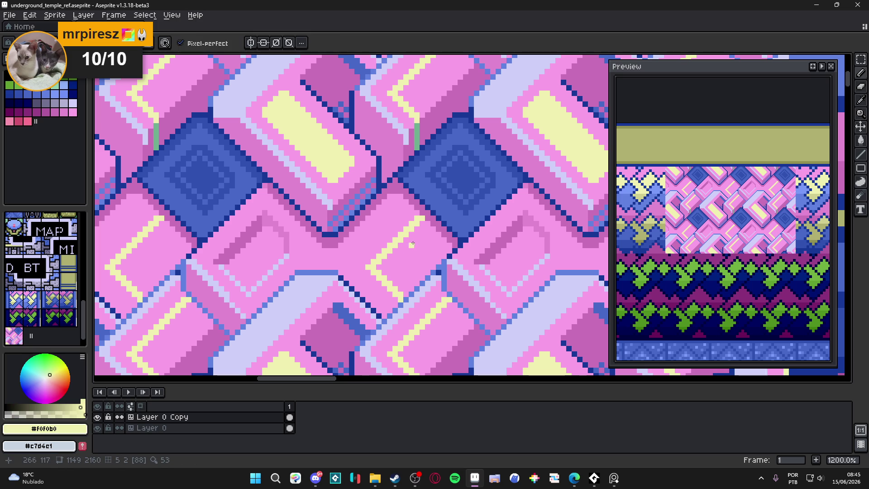
mouse_move(416, 246)
left_mouse_down()
mouse_move(400, 263)
mouse_move(420, 278)
mouse_move(422, 245)
left_mouse_up()
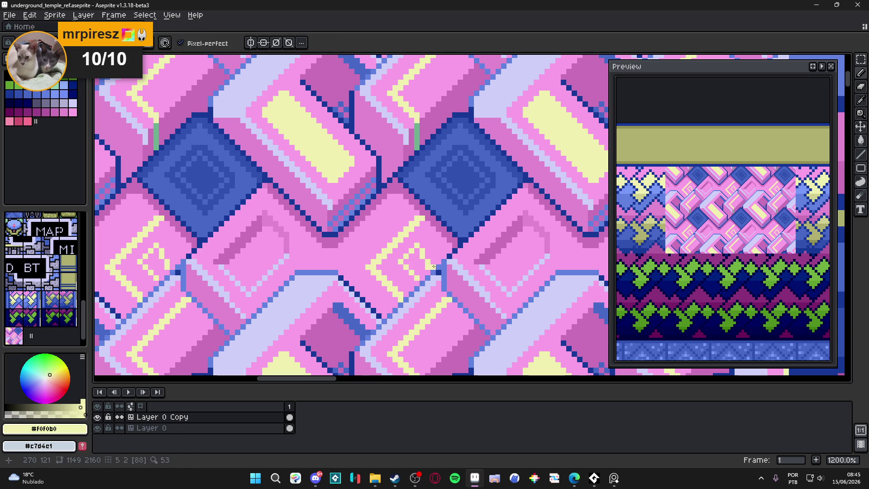
key("ctrl+z")
key("ctrl+z")
key("ctrl+z")
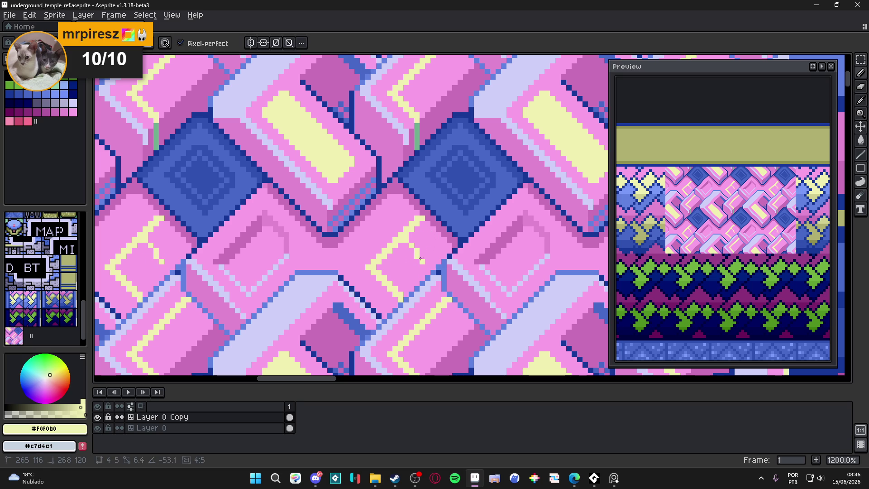
Step: Draw straight diagonal pale-yellow circuit lines across the pink bricks
key("ctrl")
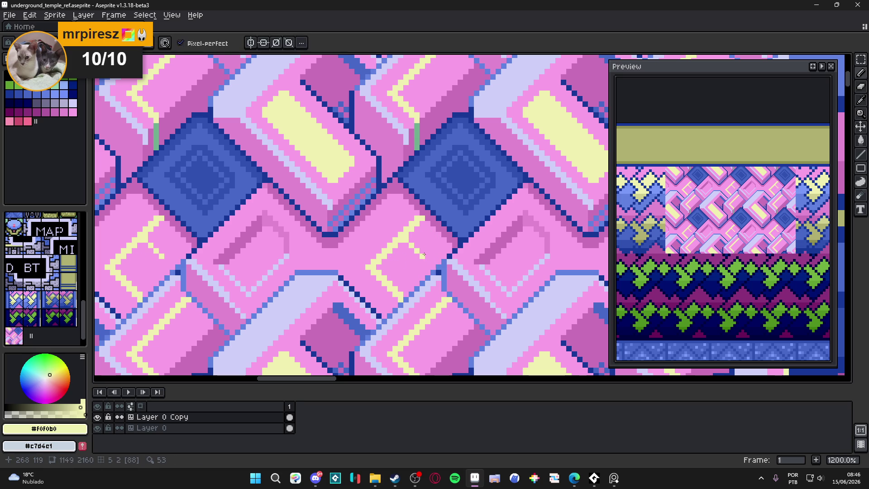
left_click(422, 253)
left_click(373, 231)
left_click(346, 262, "shift")
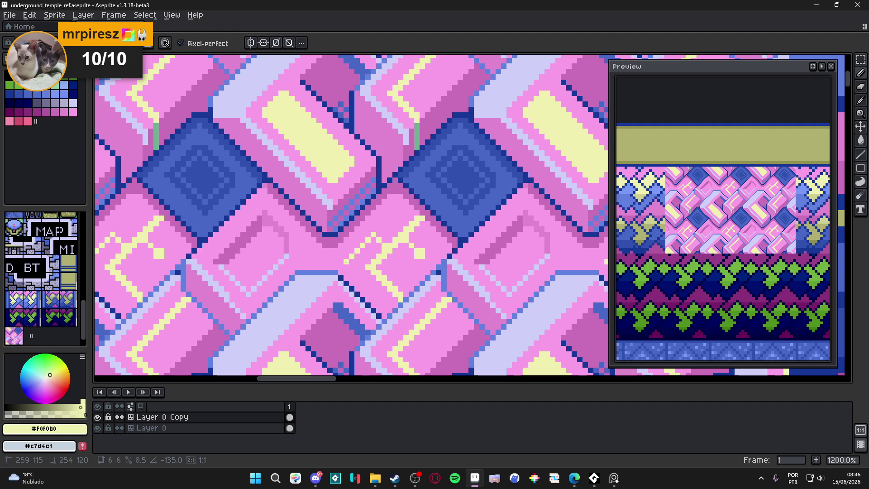
left_click(318, 268)
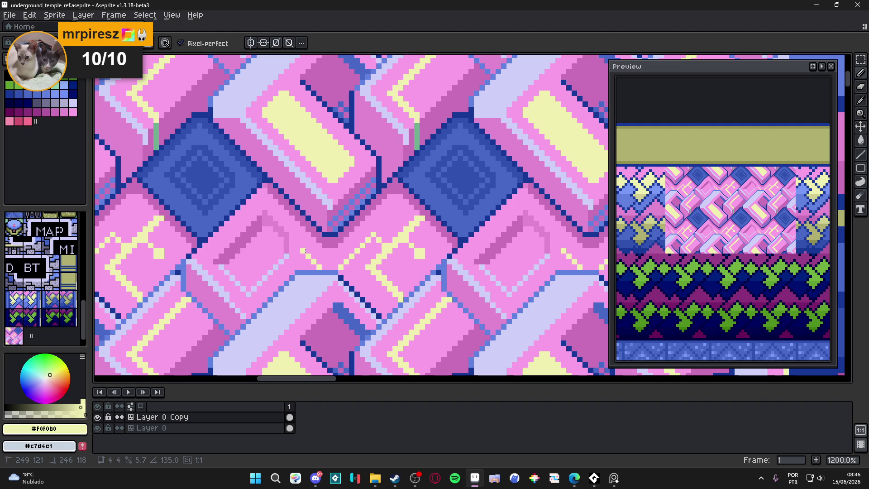
scroll(306, 254, "down", 5)
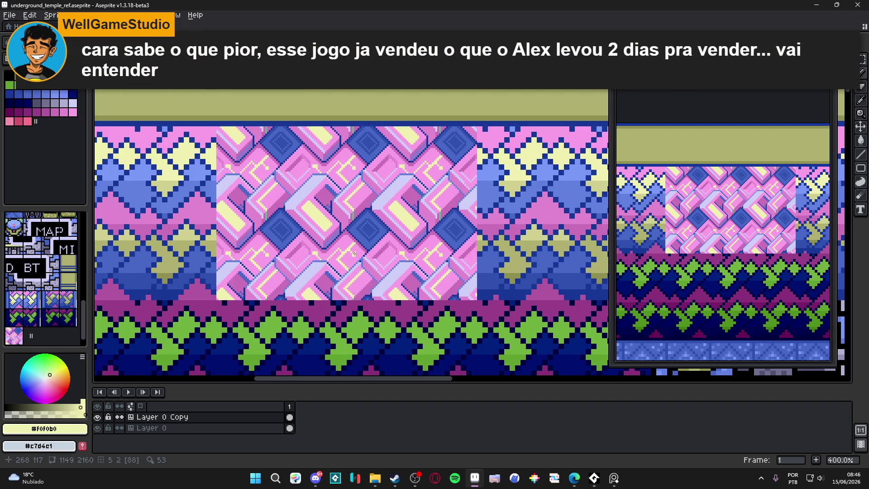
scroll(353, 250, "up", 2)
scroll(342, 253, "up", 4)
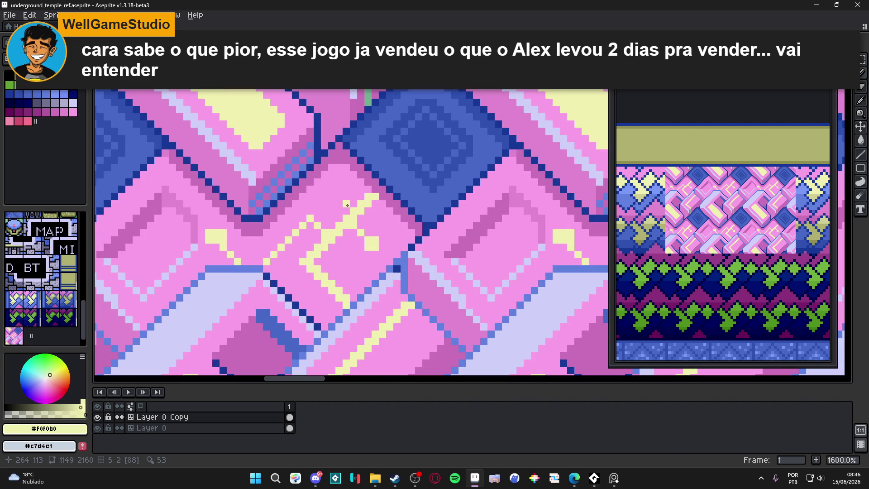
Step: Add a short pale-yellow diagonal branch extending the circuit lines
mouse_move(344, 209)
left_mouse_down()
mouse_move(332, 203)
mouse_move(351, 171)
left_mouse_up()
scroll(351, 171, "down", 2)
scroll(352, 204, "down", 3)
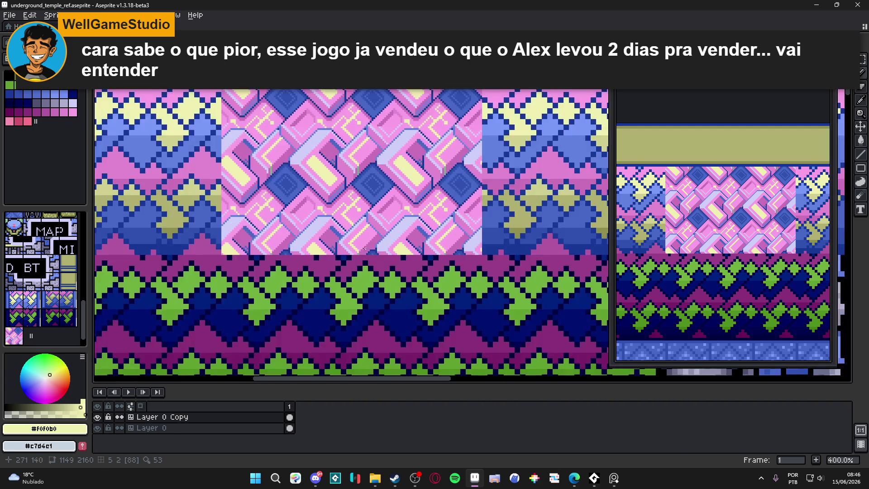
scroll(353, 246, "down", 1)
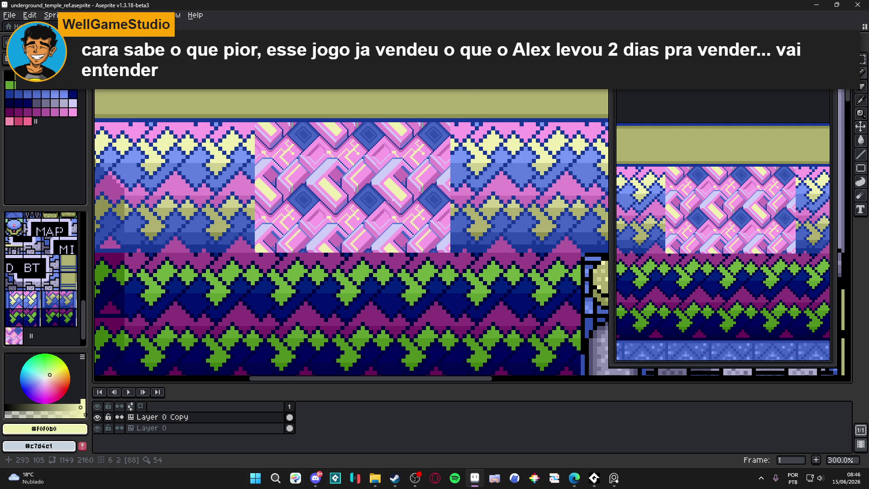
scroll(376, 185, "up", 2)
scroll(373, 184, "up", 2)
scroll(368, 181, "up", 2)
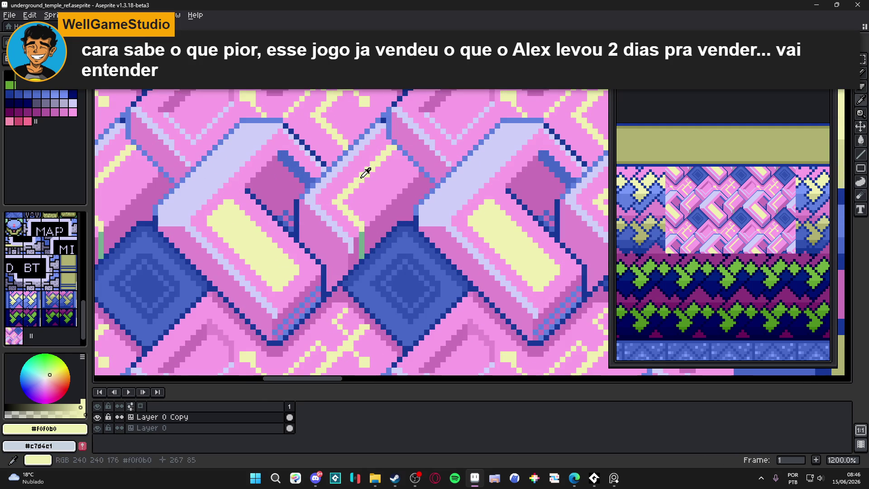
Step: Touch up a few pixels on the pink tile with a sampled colour and save the tileset
left_click_drag(367, 174, 390, 201)
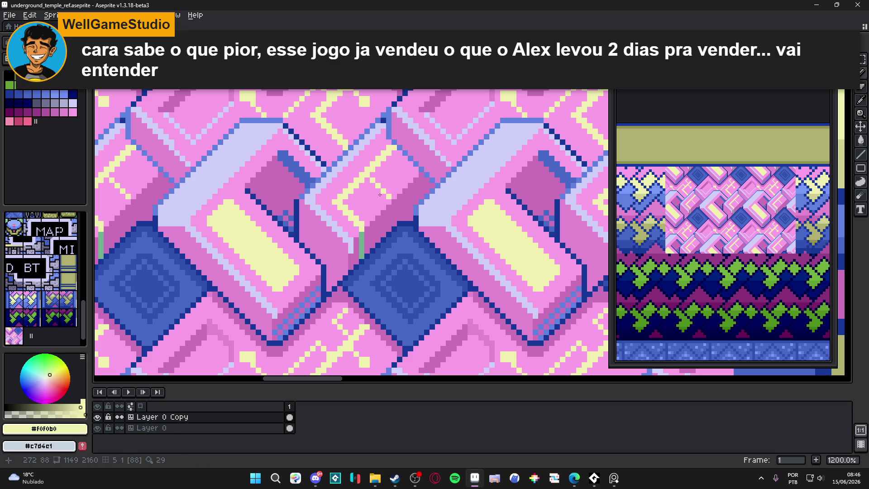
left_click(321, 193, "alt")
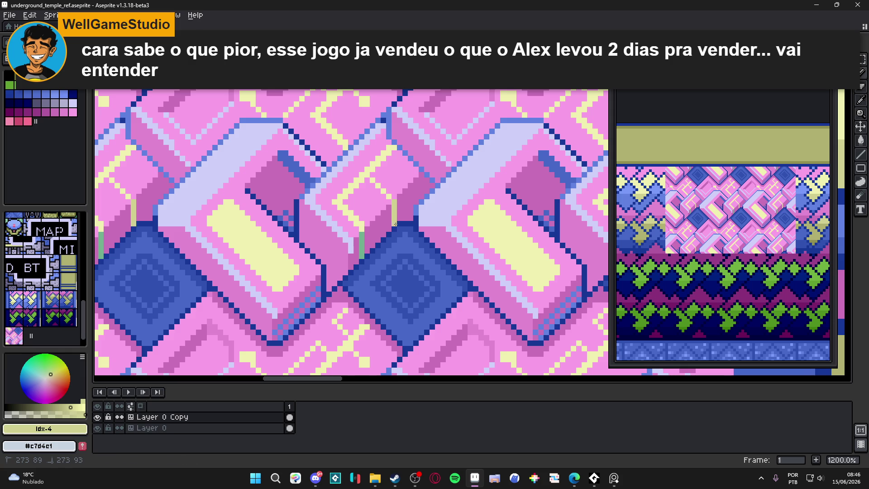
scroll(394, 222, "down", 5)
scroll(341, 173, "up", 3)
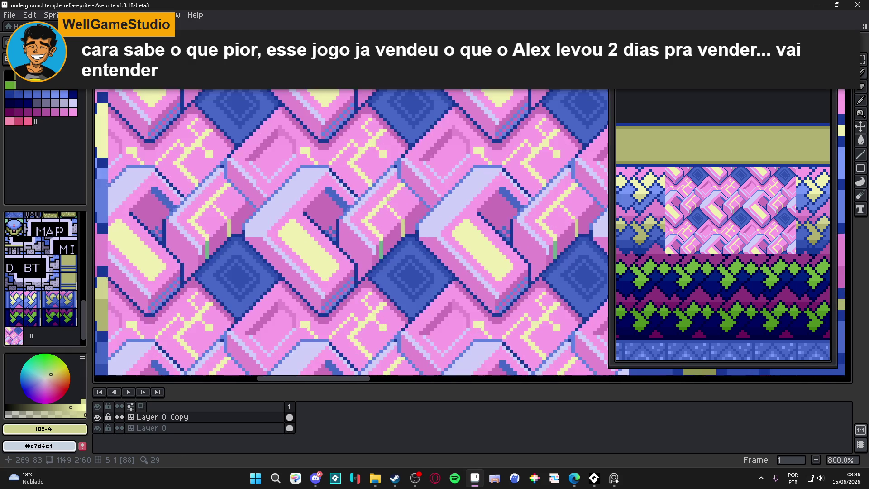
scroll(408, 177, "up", 3)
scroll(428, 214, "down", 5)
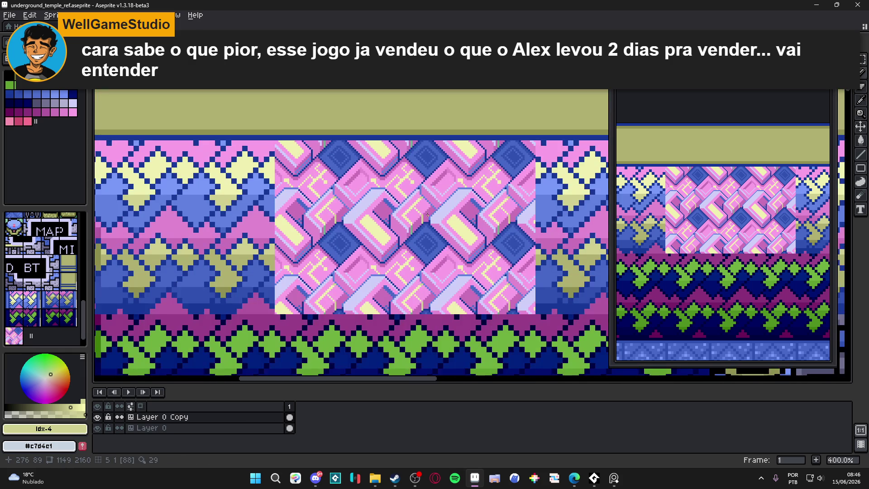
scroll(428, 212, "down", 1)
key("ctrl+s")
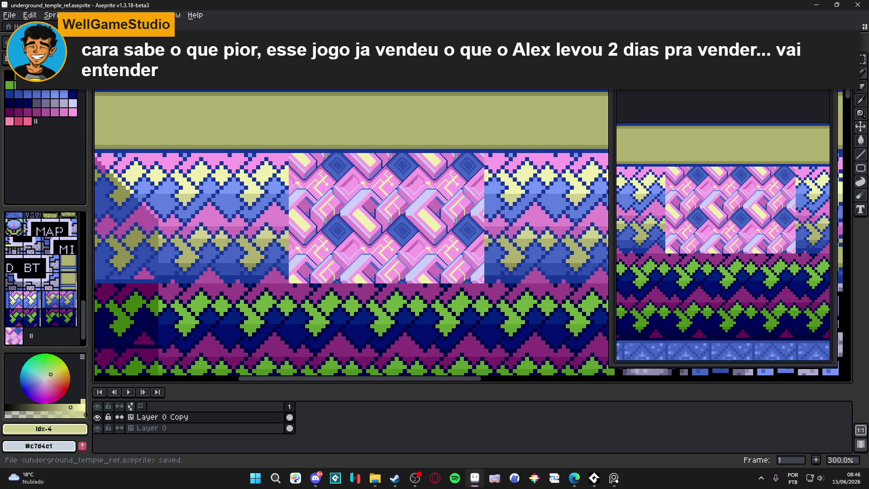
Step: Sample the blue from the diamond tile and save the tileset again
left_click_drag(384, 188, 427, 233)
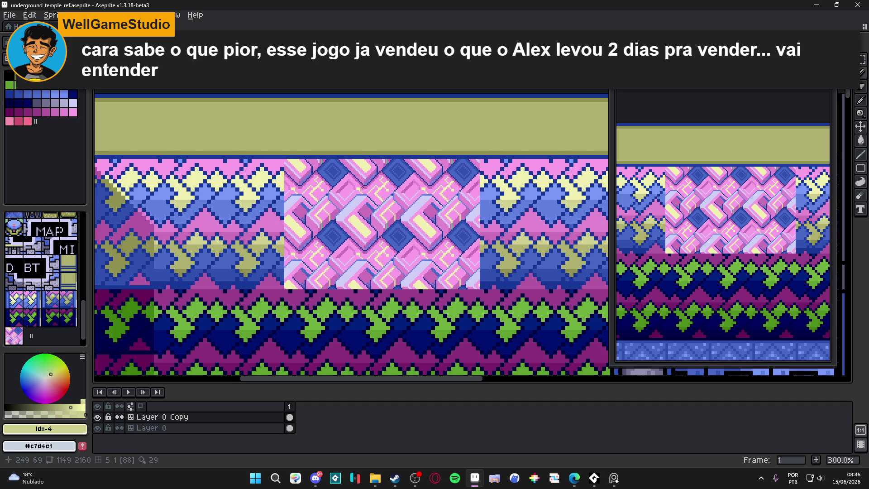
scroll(434, 234, "up", 4)
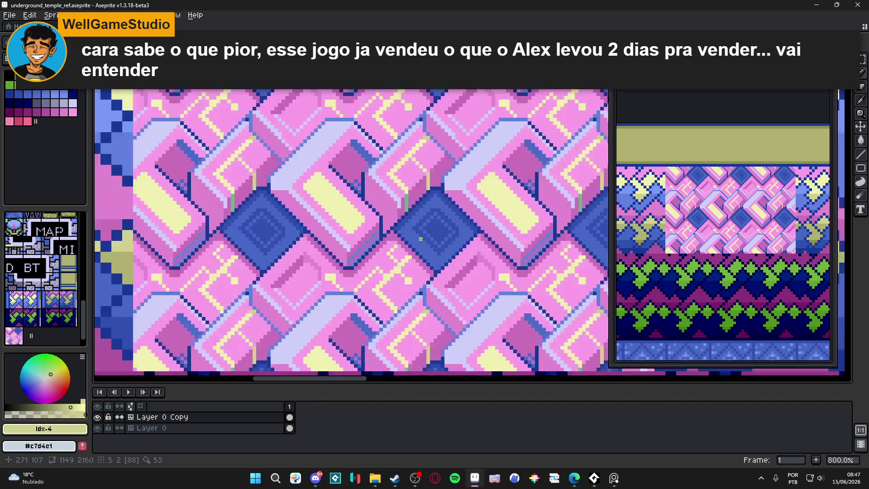
scroll(415, 240, "up", 3)
left_click(415, 240, "alt")
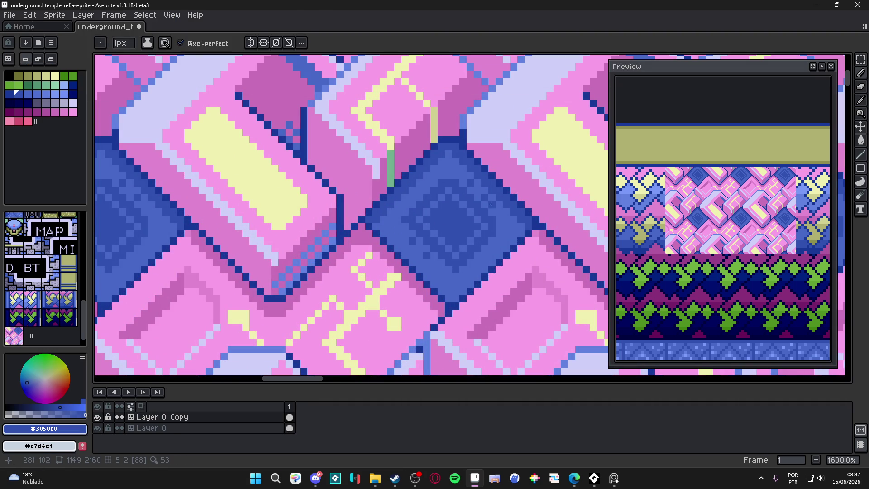
scroll(443, 268, "down", 5)
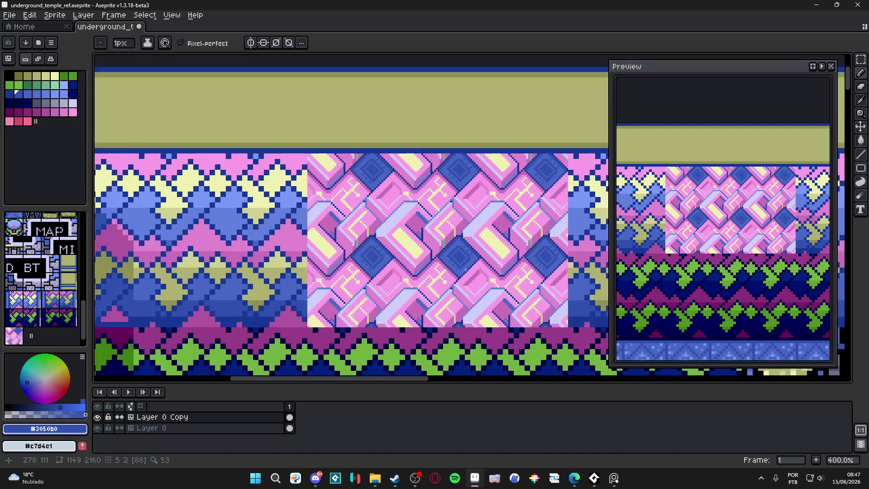
scroll(462, 275, "down", 1)
scroll(481, 281, "down", 1)
key("ctrl+s")
scroll(461, 265, "up", 1)
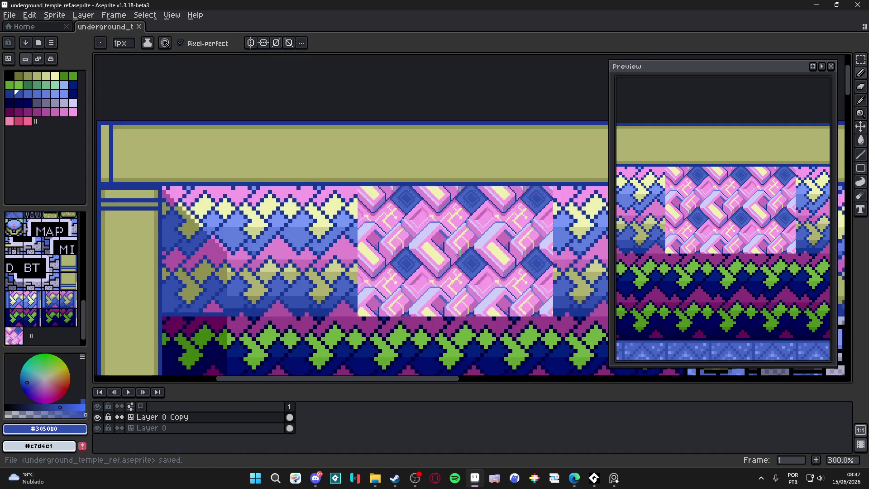
scroll(461, 265, "up", 1)
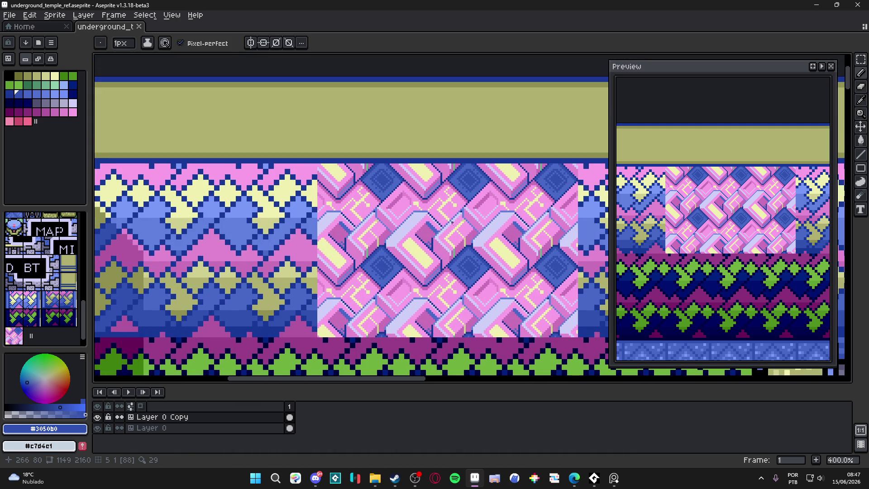
scroll(450, 223, "up", 3)
left_click(456, 222, "alt")
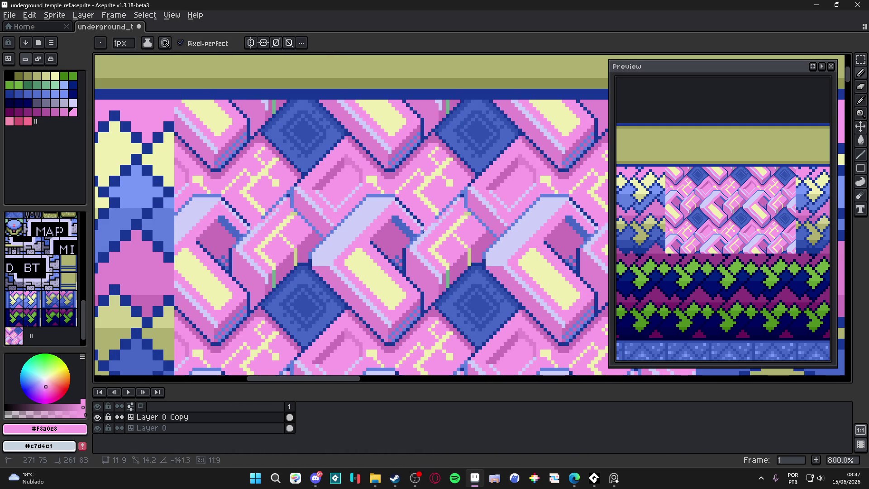
scroll(429, 226, "down", 4)
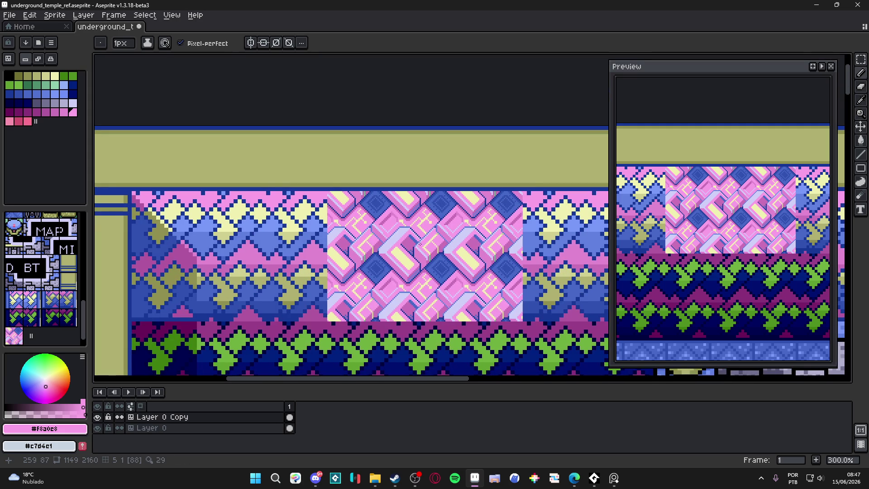
scroll(470, 230, "up", 4)
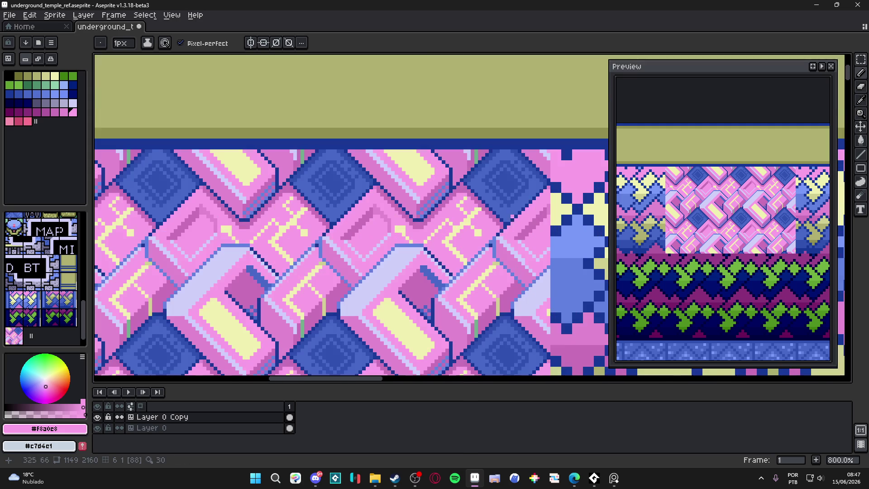
left_click(499, 239, "alt")
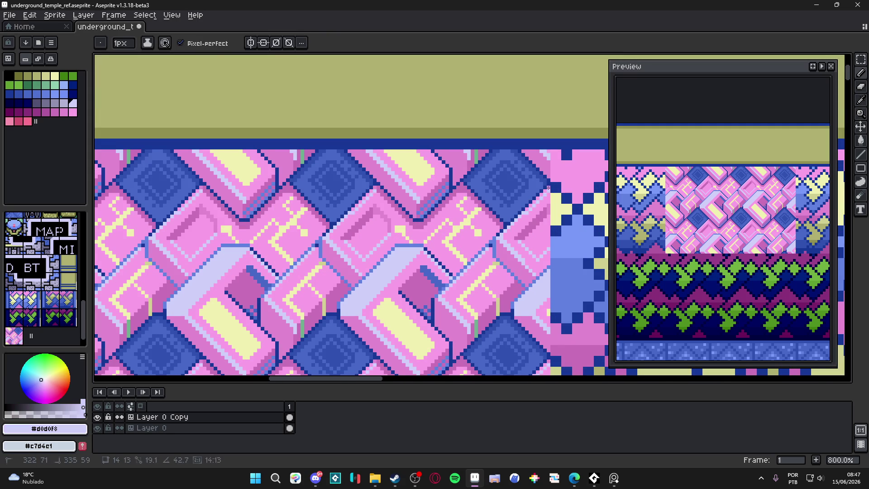
scroll(468, 221, "down", 2)
scroll(439, 205, "down", 1)
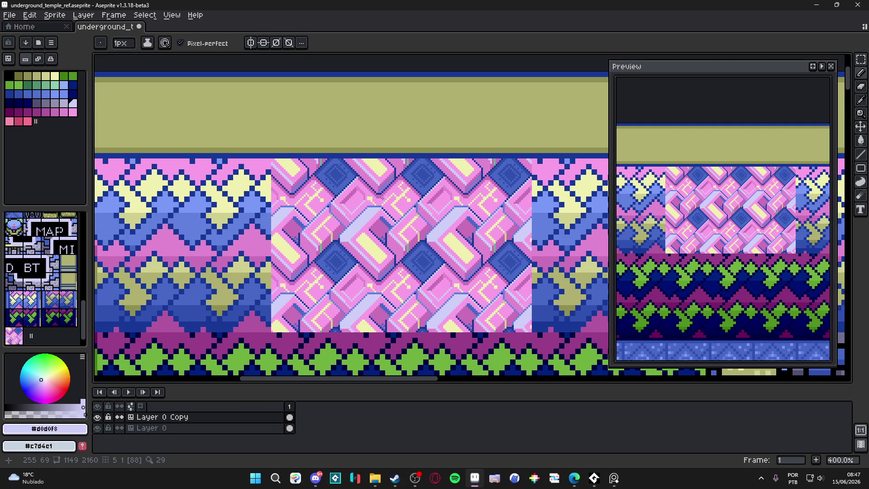
scroll(360, 201, "up", 1)
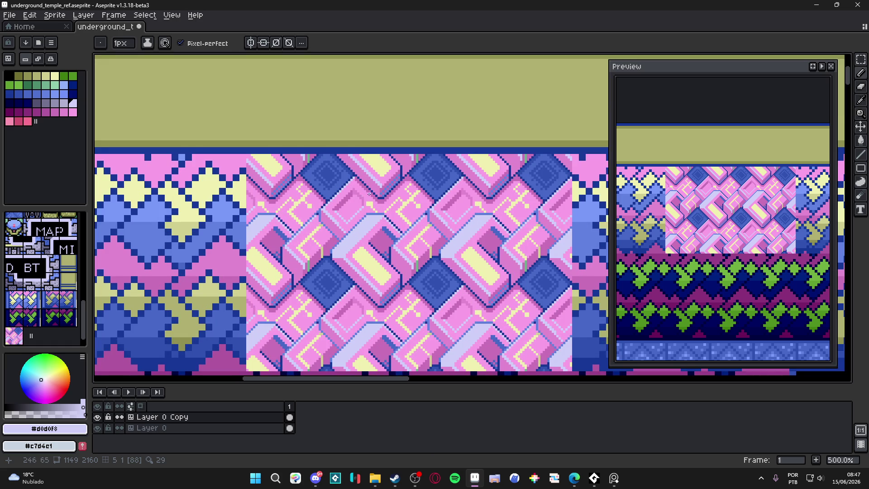
scroll(369, 192, "down", 2)
scroll(363, 190, "up", 1)
scroll(373, 197, "down", 1)
scroll(383, 211, "up", 1)
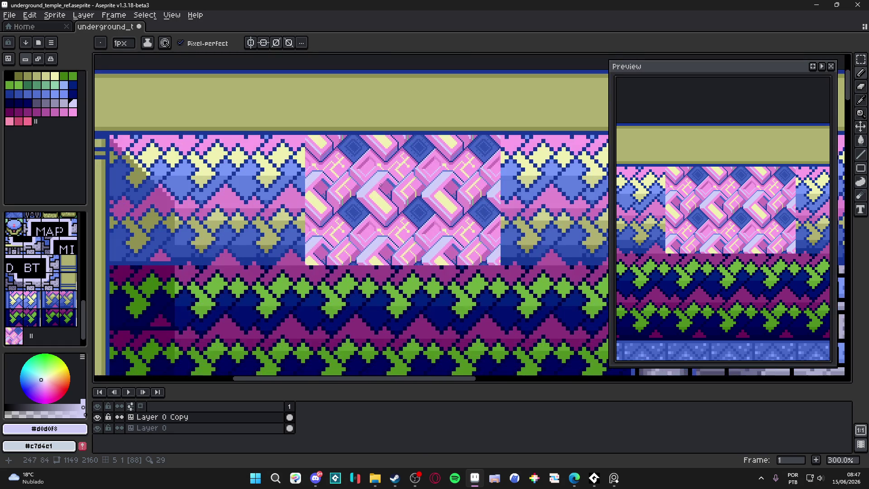
scroll(380, 217, "up", 1)
scroll(374, 244, "up", 2)
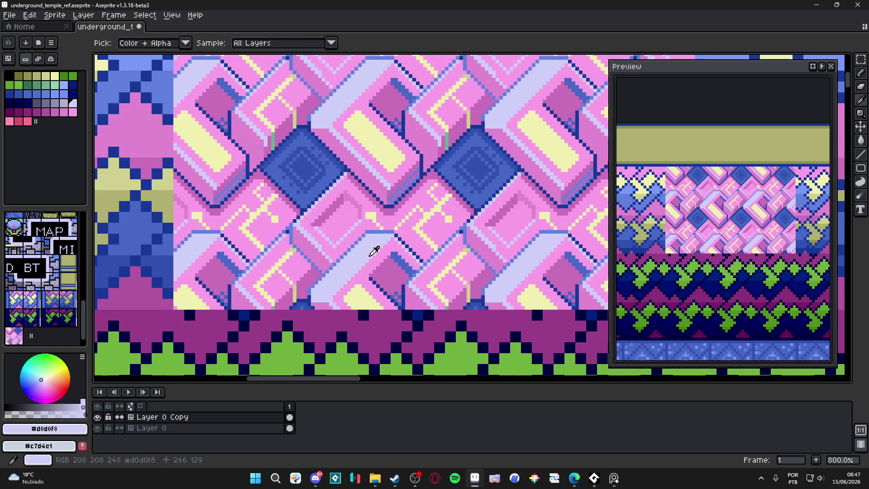
left_click(54, 76)
scroll(368, 251, "up", 1)
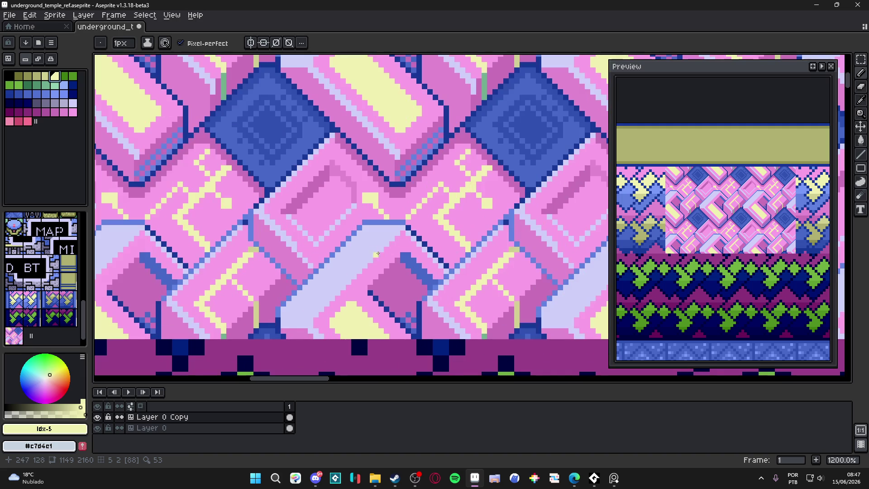
left_click_drag(380, 249, 315, 316)
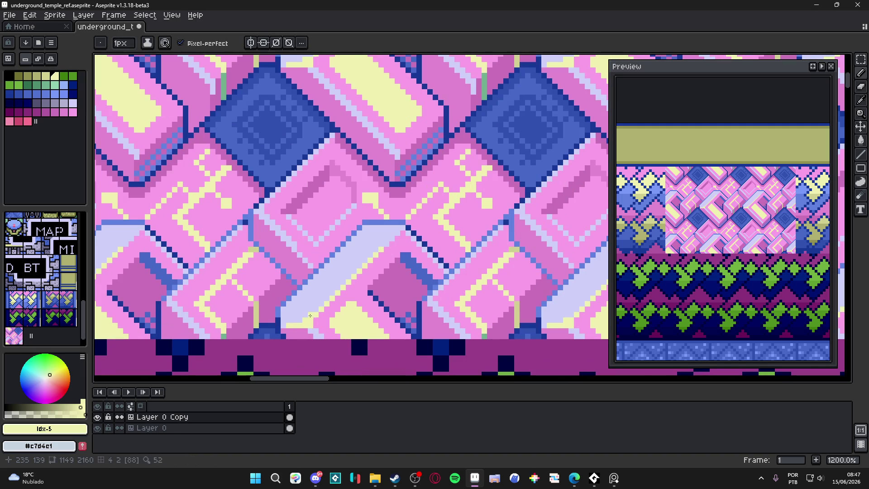
scroll(367, 245, "down", 2)
scroll(368, 244, "up", 2)
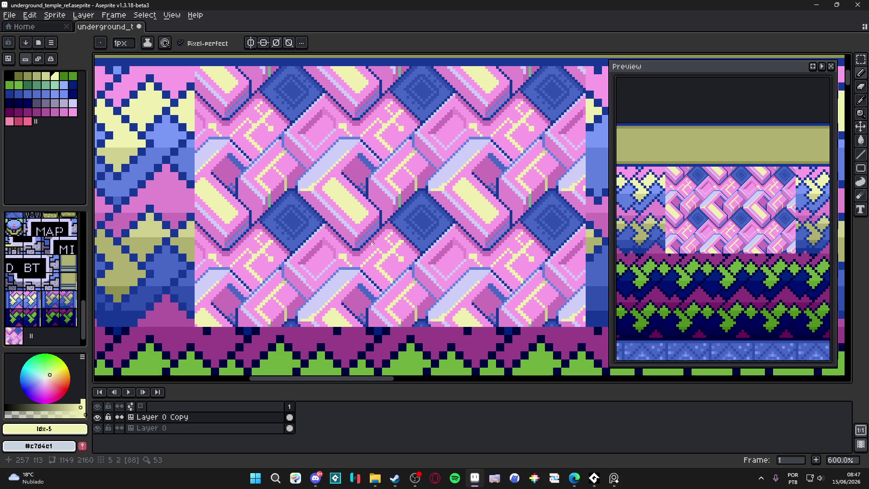
key("ctrl+z")
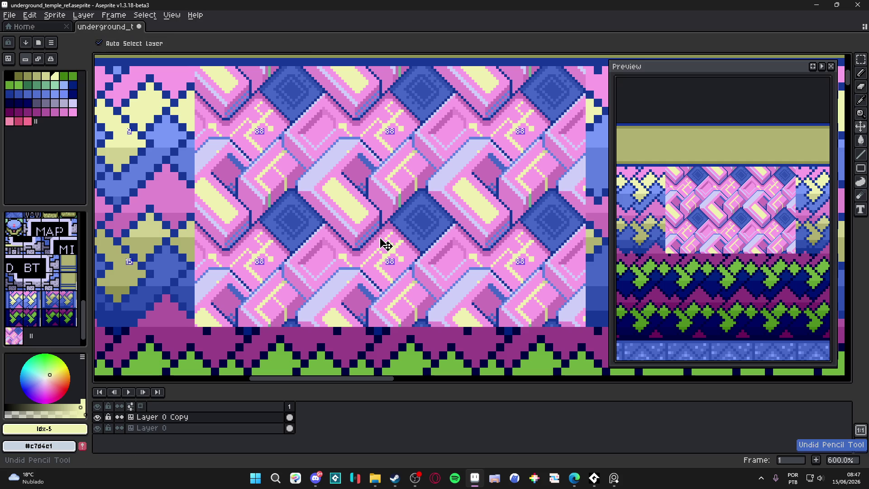
scroll(357, 199, "down", 2)
scroll(358, 200, "down", 1)
key("ctrl+s")
scroll(354, 174, "down", 1)
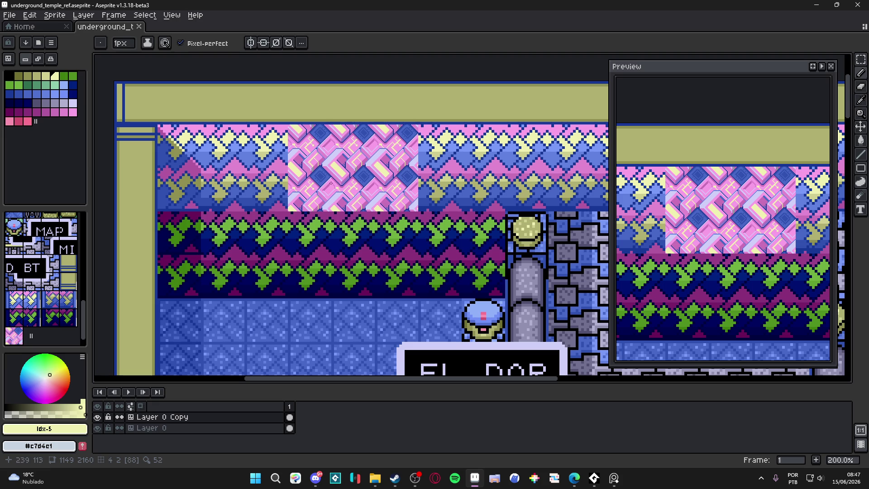
Step: In tilemap mode, paint the pink pattern tile across the wall
key("Tab")
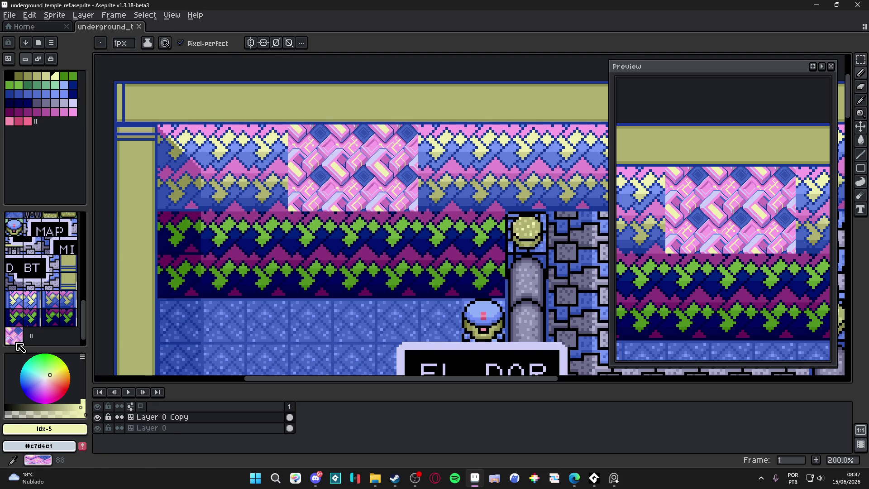
left_click(266, 233)
mouse_move(266, 233)
left_mouse_down()
mouse_move(397, 233)
mouse_move(397, 299)
left_mouse_up()
Step: With the tile grid shown, fill the left wall columns with pink tiles and add a new layer
key("ctrl+apostrophe")
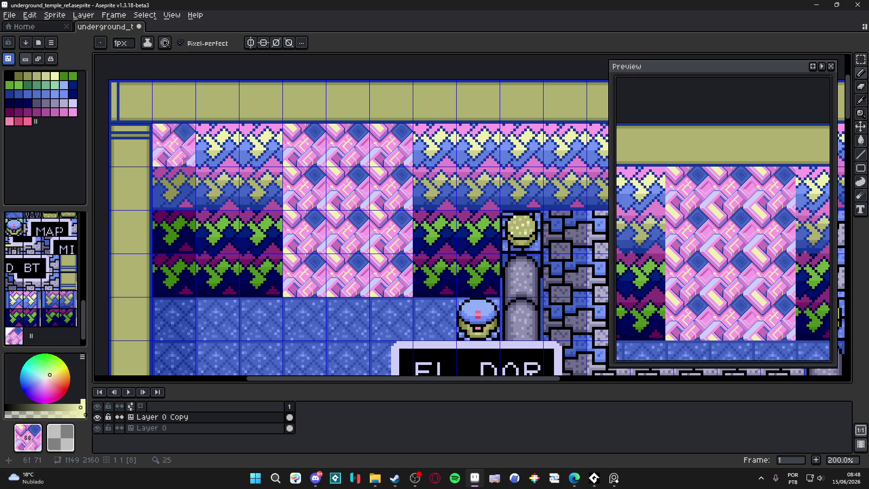
mouse_move(261, 275)
left_mouse_down()
mouse_move(217, 204)
mouse_move(173, 186)
left_mouse_up()
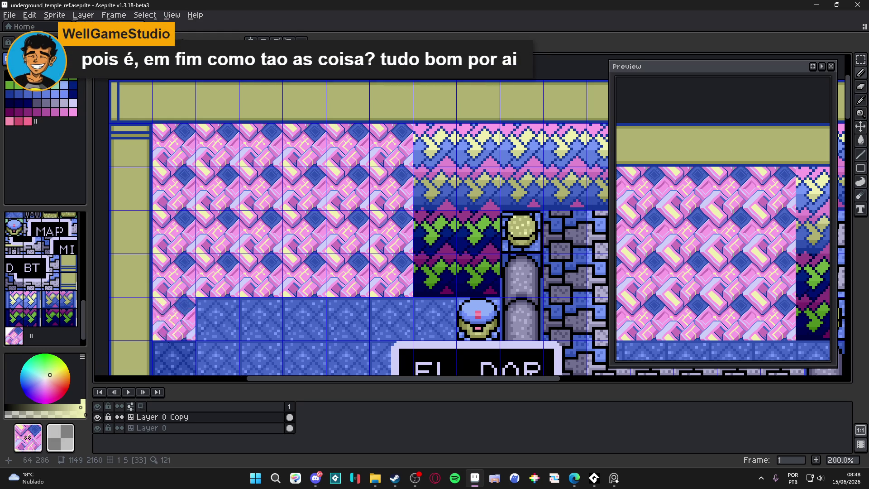
key("shift+n")
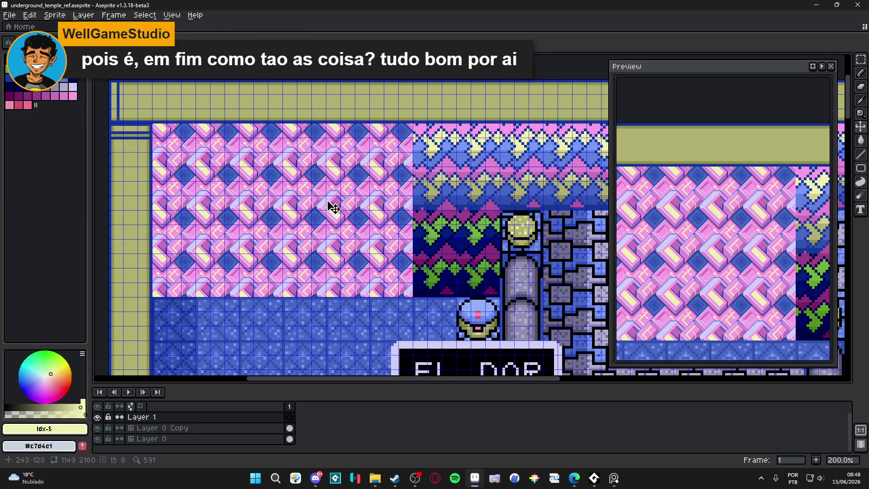
scroll(335, 194, "up", 3)
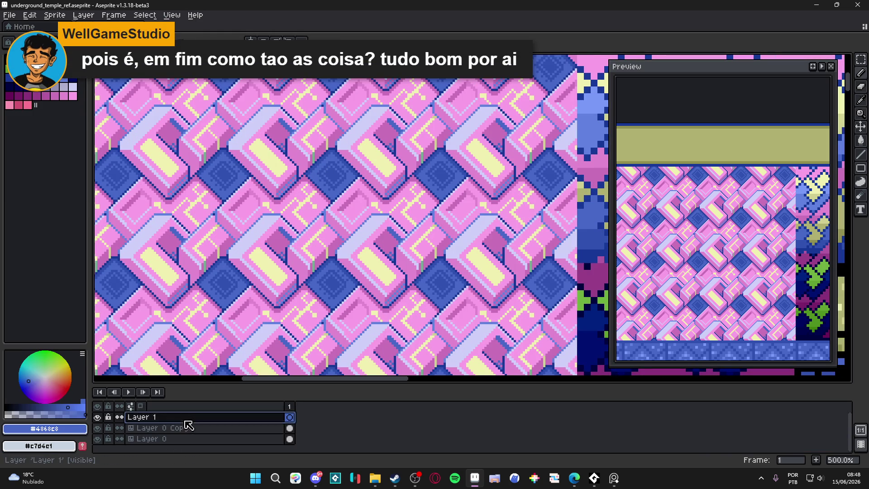
Step: Set Layer 1 to half opacity in its layer properties
double_click(169, 417)
left_click(648, 316)
left_click(707, 266)
scroll(275, 99, "down", 1)
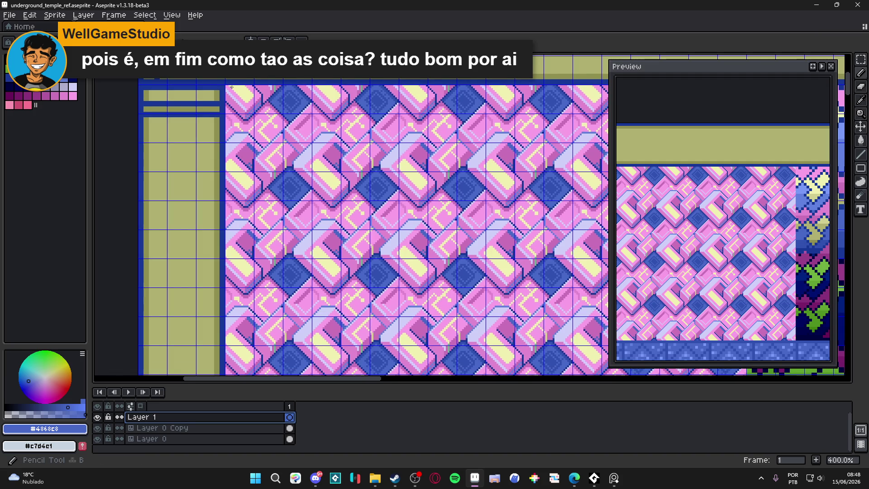
scroll(217, 203, "up", 1)
Step: Set the grid cell size to 48 by 48 pixels in Grid Settings
left_click(172, 15)
mouse_move(178, 84)
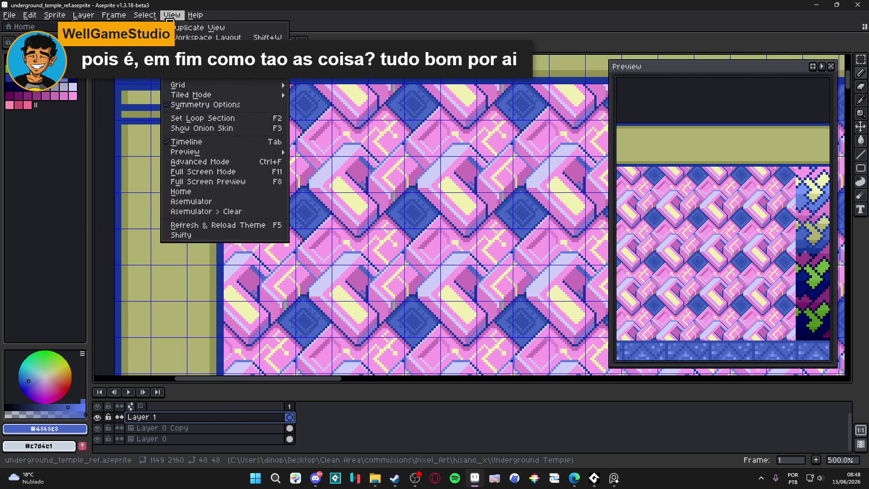
left_click(319, 86)
left_click(425, 239)
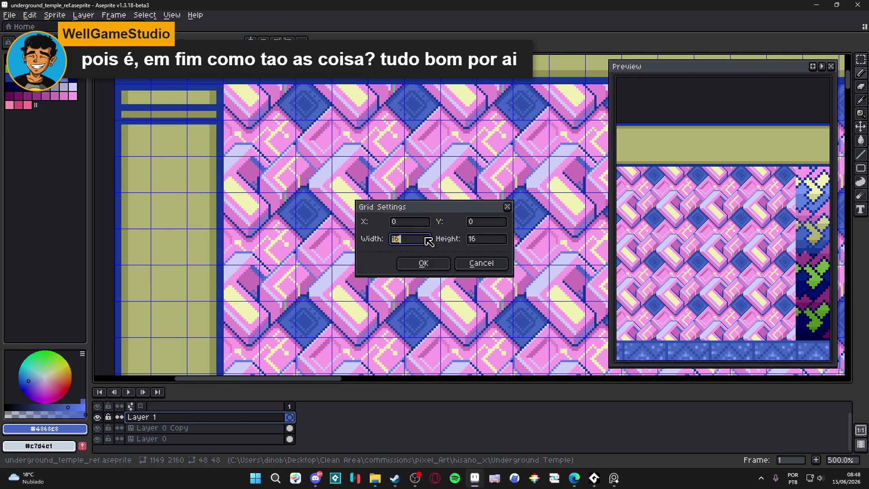
key("Tab")
type("48")
key("Return")
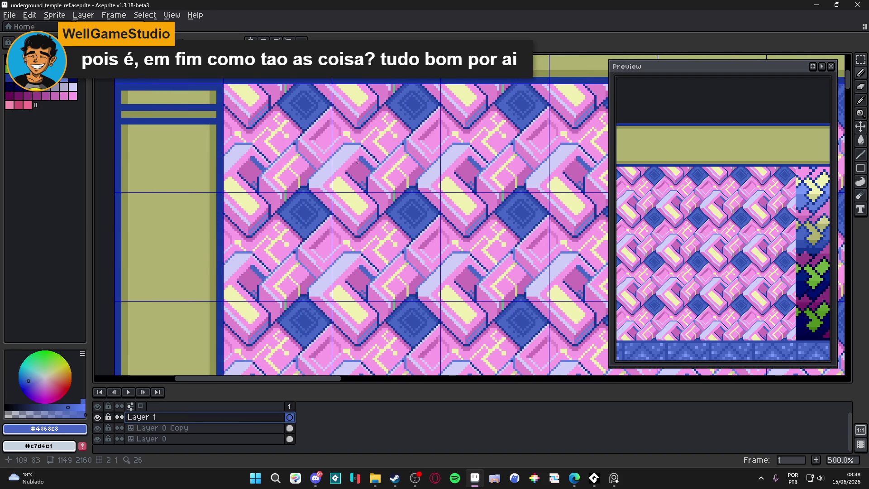
scroll(326, 238, "up", 2)
scroll(339, 224, "up", 2)
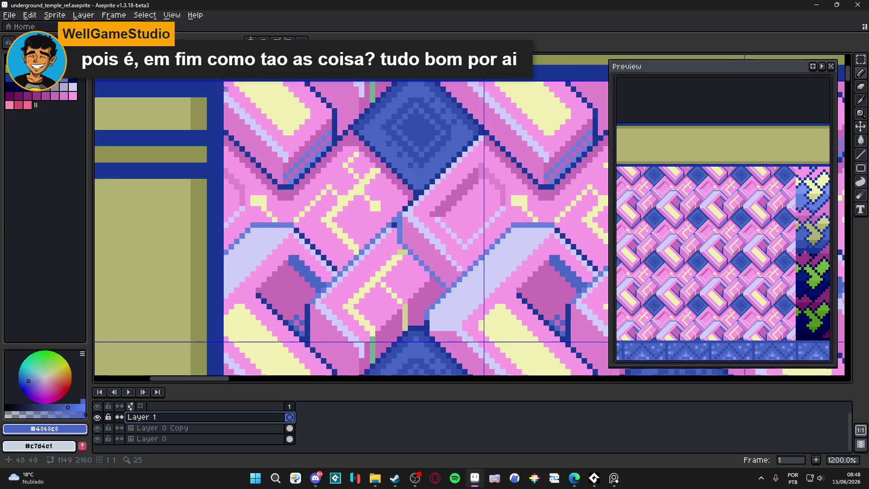
scroll(336, 196, "down", 2)
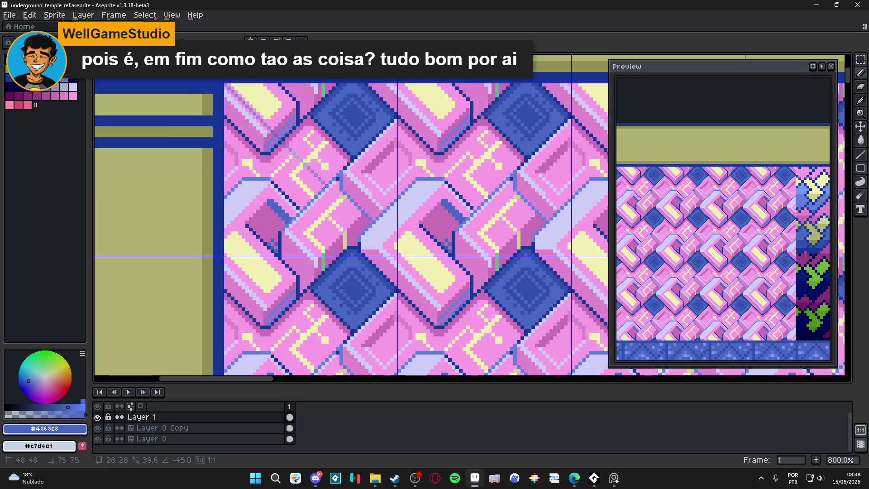
scroll(325, 187, "down", 2)
scroll(300, 165, "down", 1)
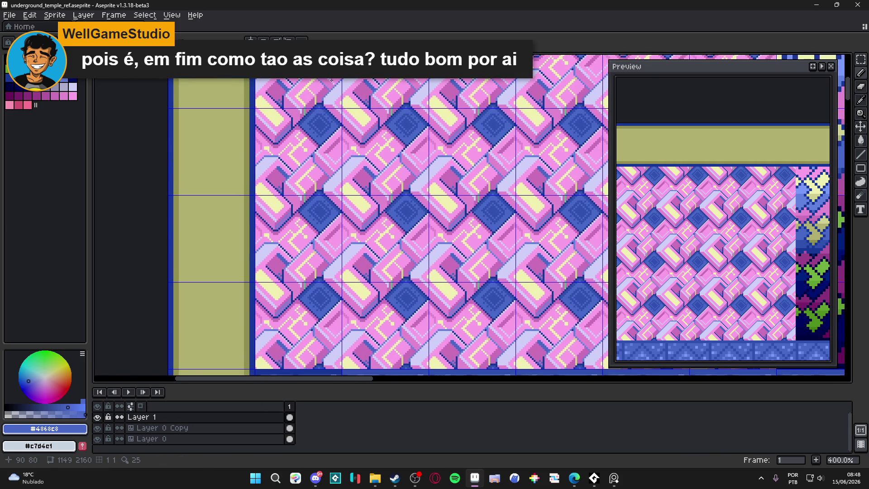
Step: Draw a straight line along the tile seam down to its lower end
key("shift")
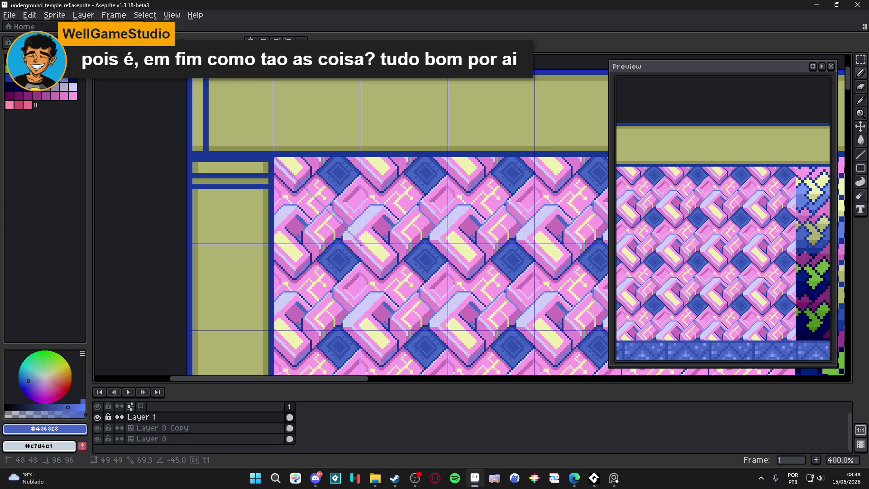
left_click_drag(361, 214, 343, 374)
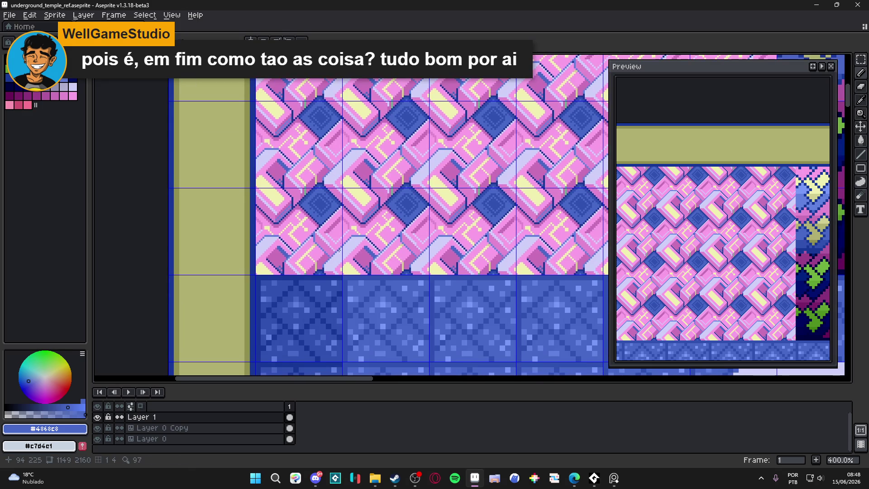
left_click(426, 274, "shift")
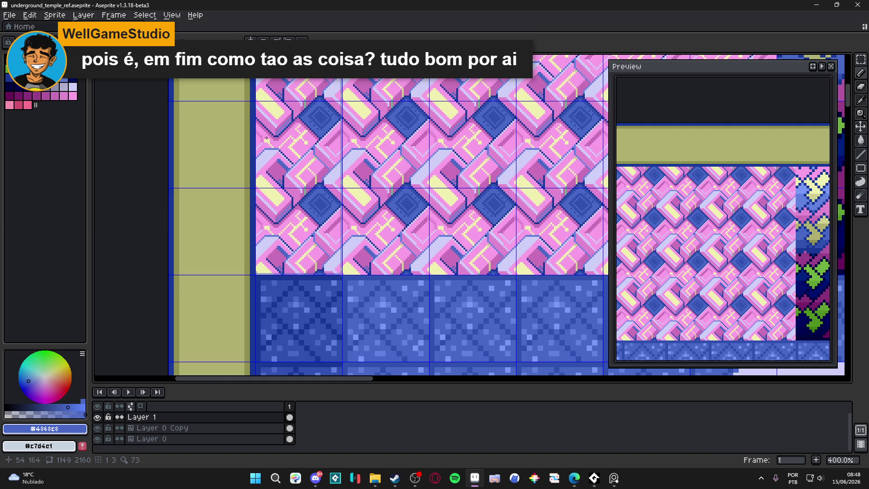
scroll(266, 139, "up", 2)
scroll(271, 163, "up", 1)
scroll(277, 190, "up", 2)
scroll(276, 190, "down", 1)
scroll(316, 204, "down", 4)
scroll(348, 215, "down", 1)
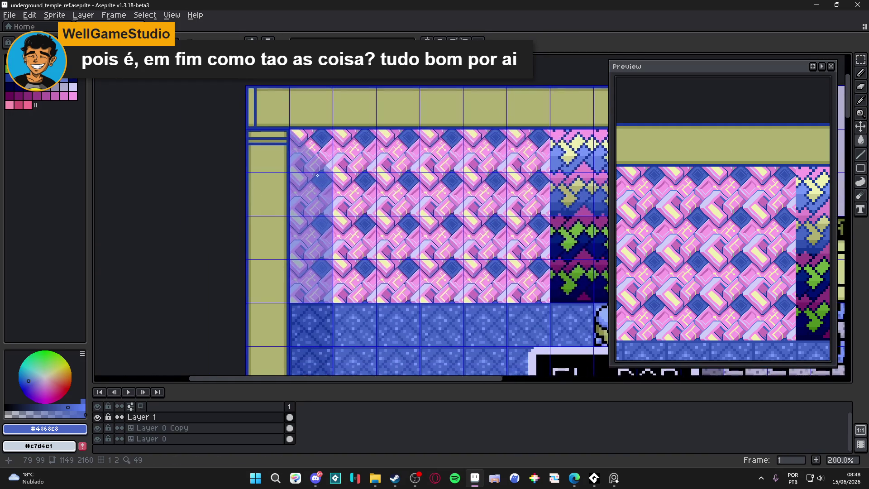
scroll(319, 200, "up", 1)
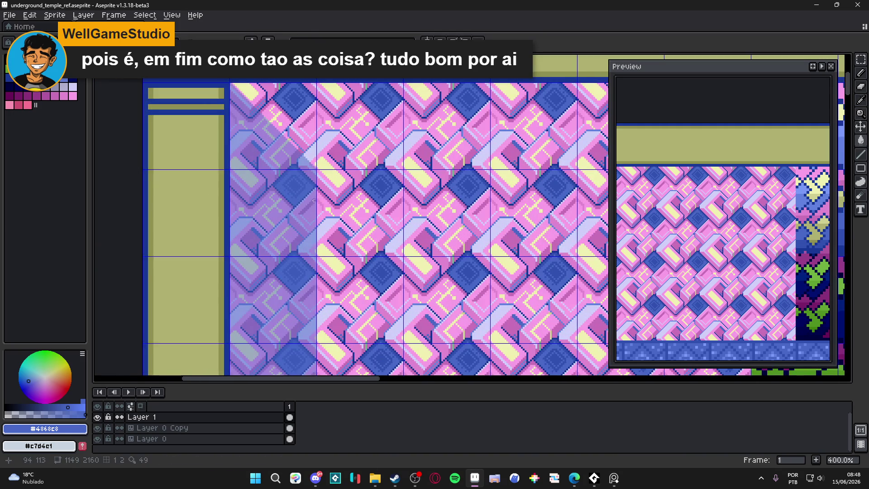
scroll(314, 200, "up", 1)
scroll(312, 163, "up", 1)
Step: Paint along the light shaft edge with a magenta pixel, undoing a stray erase
mouse_move(309, 151)
left_mouse_down()
mouse_move(294, 187)
mouse_move(288, 179)
mouse_move(310, 210)
mouse_move(295, 187)
mouse_move(309, 160)
mouse_move(303, 202)
left_mouse_up()
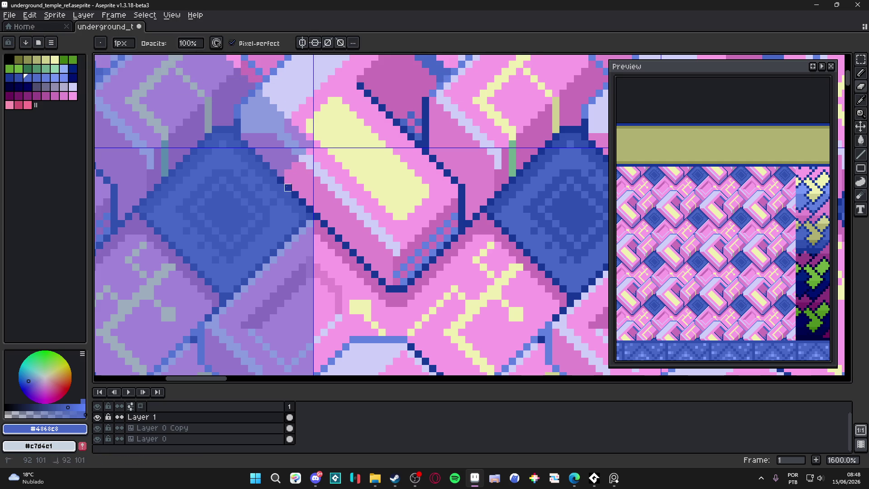
scroll(287, 179, "down", 1)
scroll(310, 140, "up", 3)
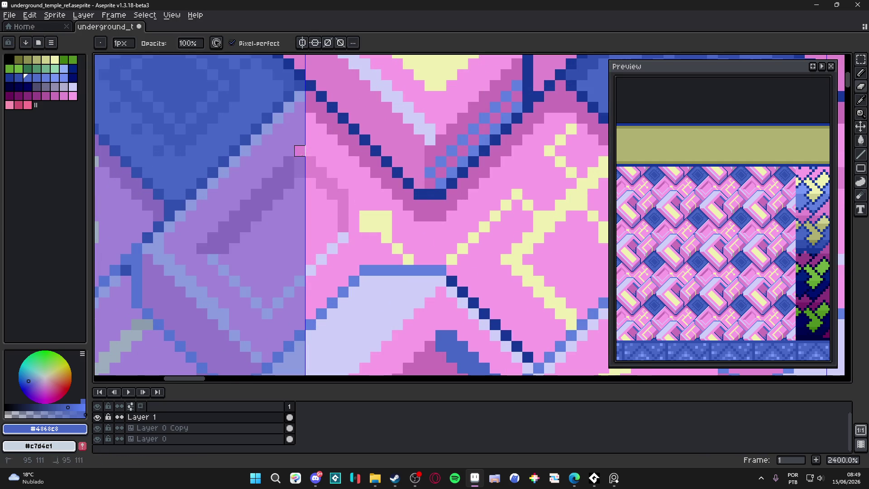
left_click(289, 173)
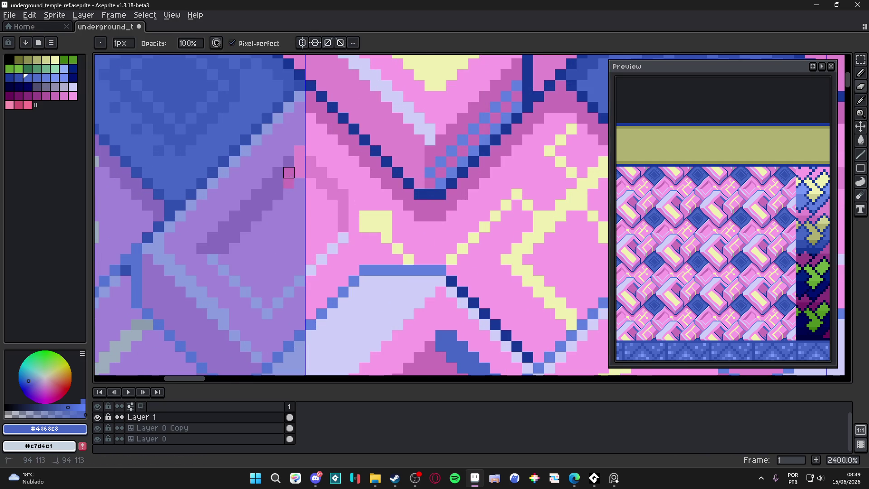
mouse_move(286, 192)
left_mouse_down()
mouse_move(283, 163)
mouse_move(285, 252)
left_mouse_up()
scroll(295, 228, "down", 3)
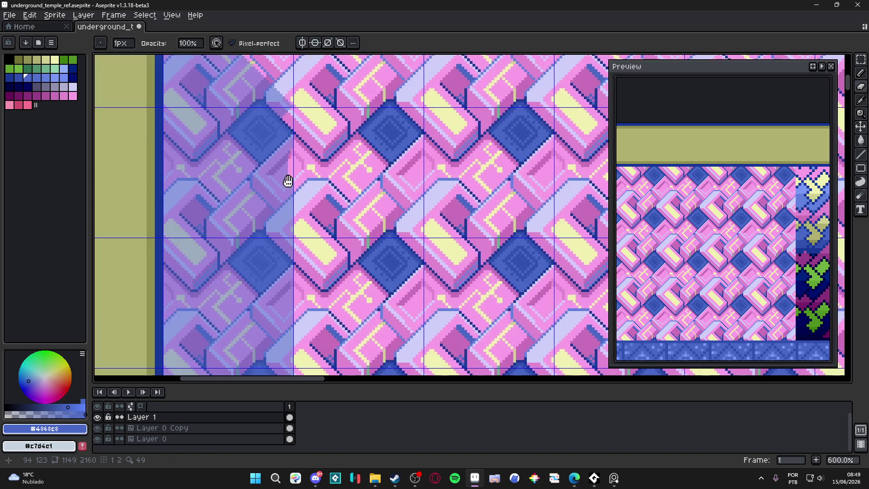
scroll(288, 202, "up", 2)
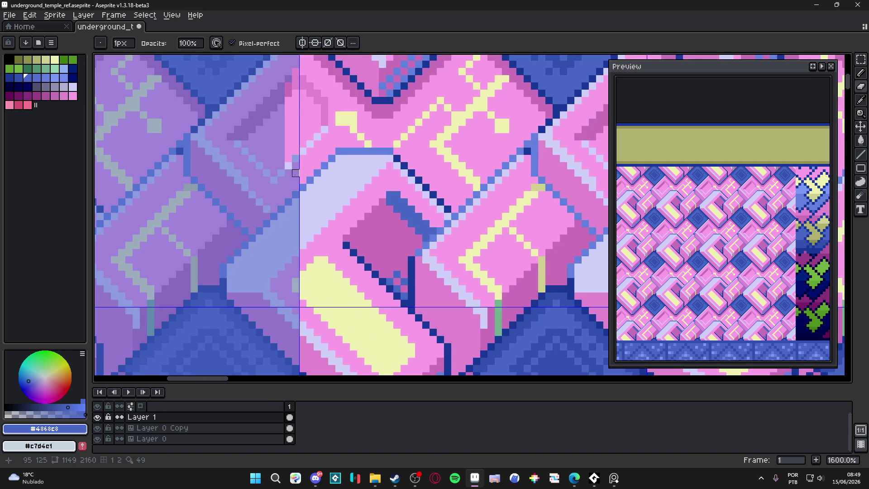
scroll(295, 165, "down", 1)
scroll(287, 151, "down", 1)
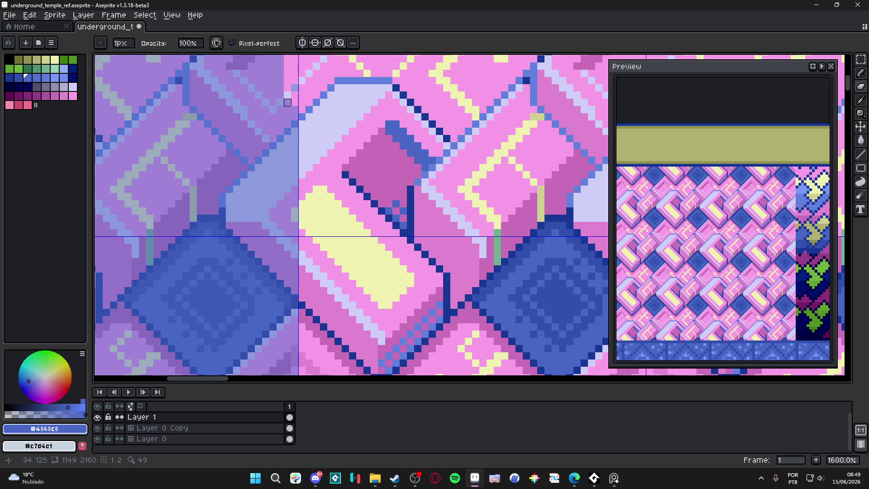
key("ctrl+z")
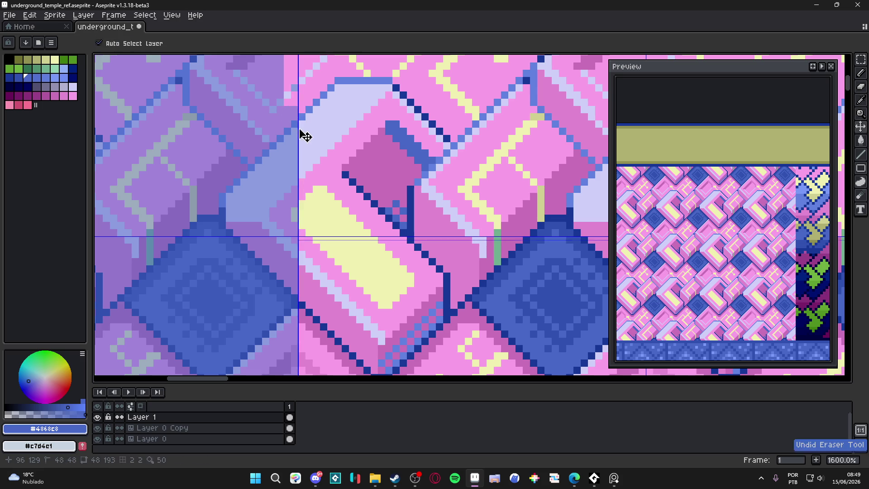
scroll(301, 131, "down", 2)
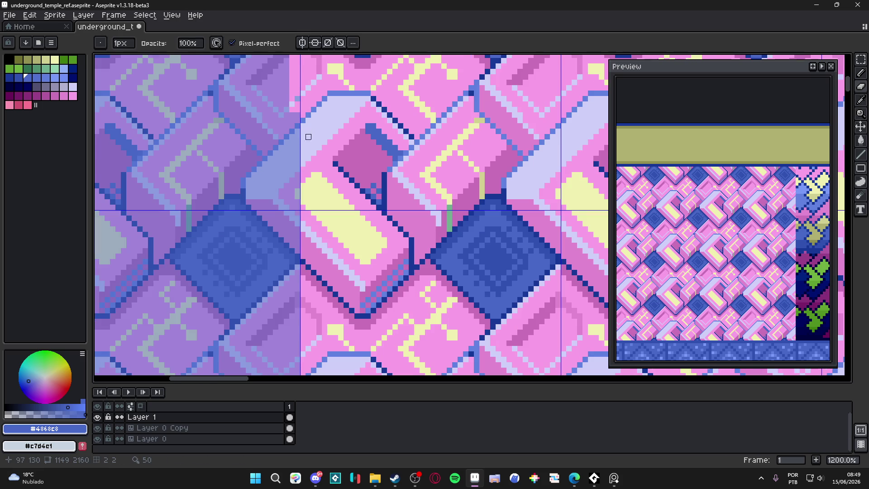
scroll(306, 132, "down", 1)
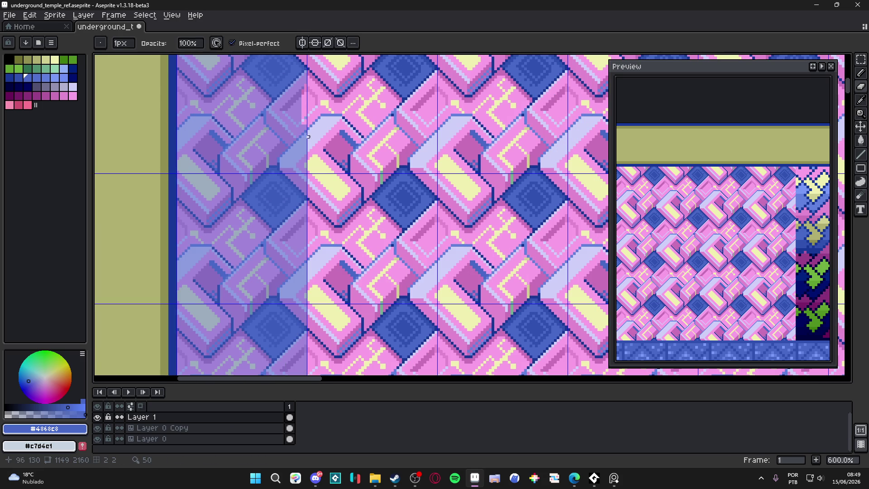
scroll(310, 136, "up", 2)
scroll(315, 181, "up", 2)
Step: Paint a diagonal run of light lavender pixels and pink pixels beside the shaft edge
left_click_drag(315, 181, 272, 148)
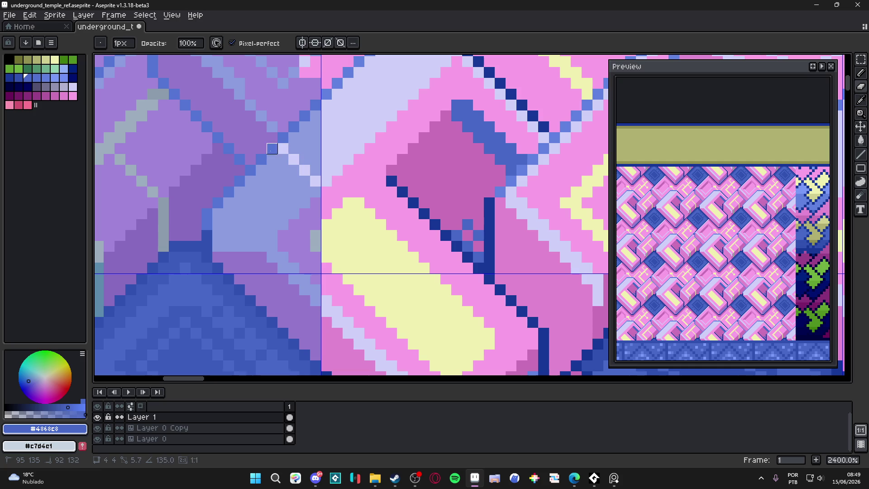
left_click(315, 105, "shift")
left_click_drag(315, 104, 283, 148)
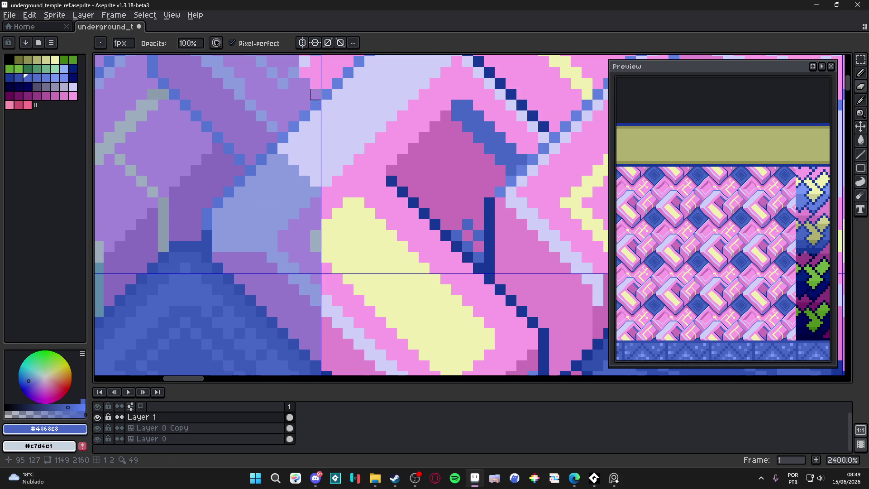
scroll(316, 94, "down", 7)
scroll(315, 116, "up", 1)
scroll(315, 136, "up", 3)
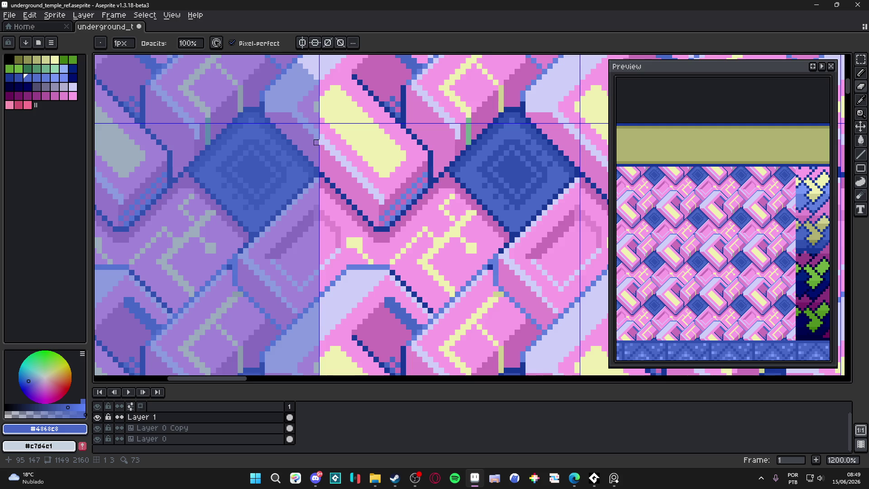
scroll(316, 142, "up", 1)
mouse_move(316, 142)
left_mouse_down()
mouse_move(302, 150)
mouse_move(316, 150)
mouse_move(315, 186)
left_mouse_up()
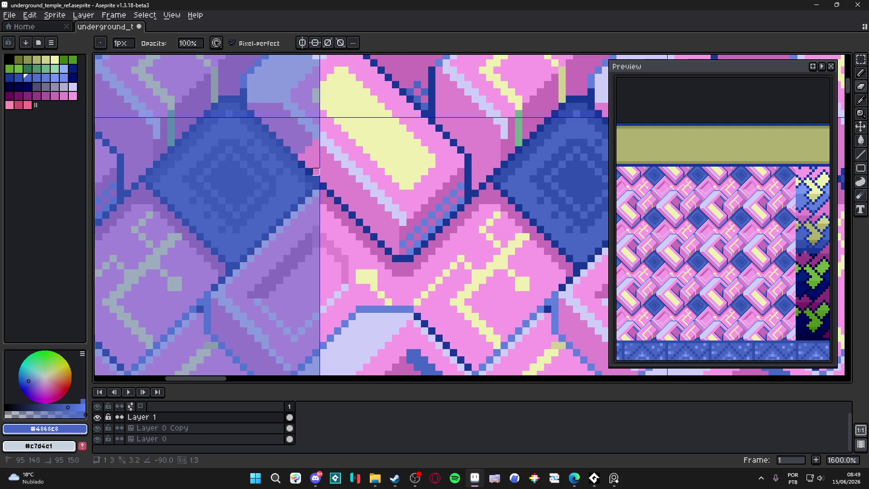
scroll(316, 194, "down", 3)
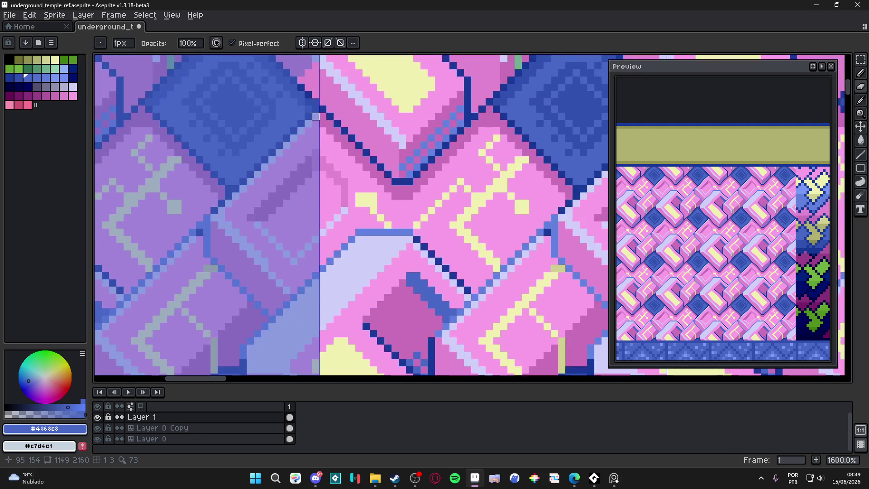
scroll(322, 160, "down", 2)
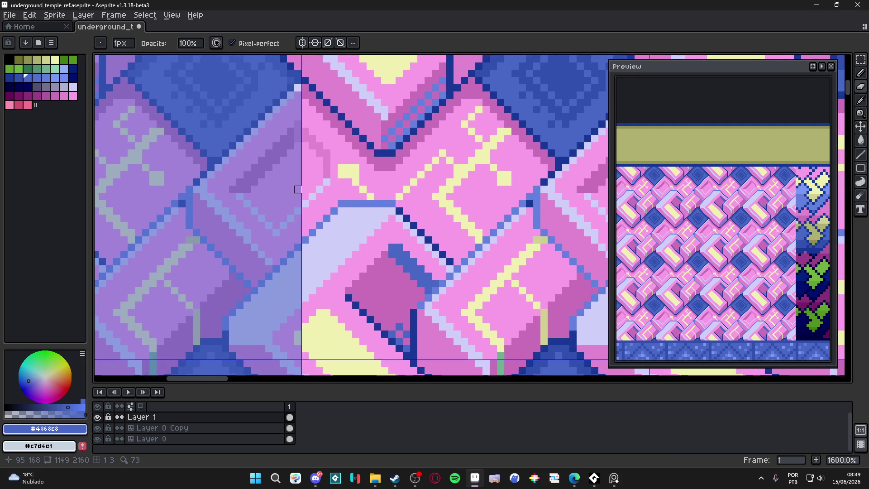
scroll(298, 197, "down", 1)
scroll(302, 224, "down", 1)
scroll(305, 256, "down", 1)
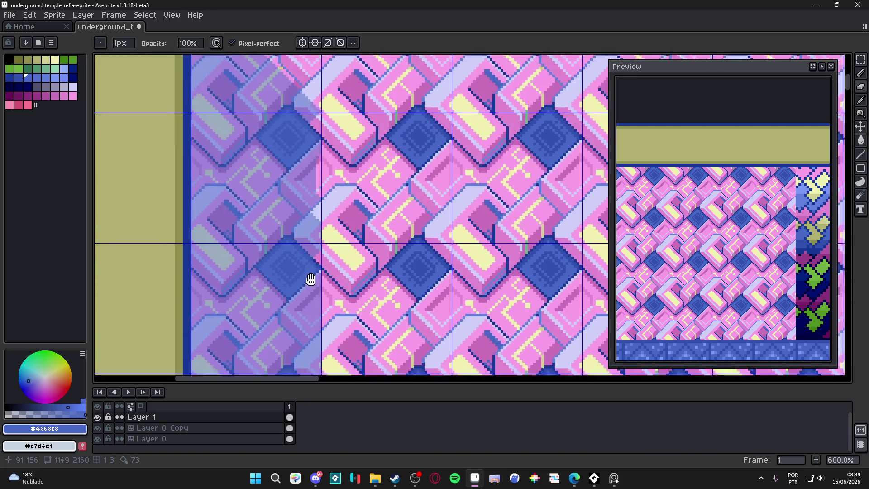
scroll(331, 270, "down", 1)
scroll(339, 233, "down", 2)
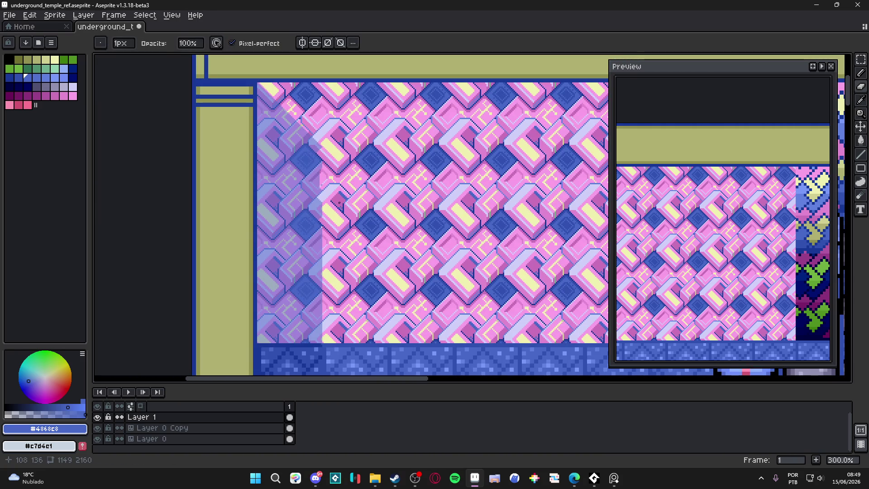
Step: Undo the two most recent eraser strokes on the upper tile wall
left_click_drag(337, 190, 345, 213)
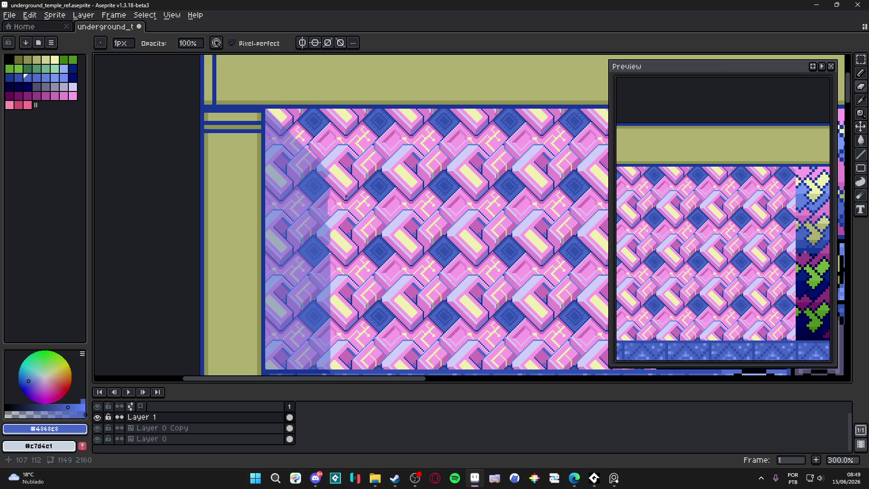
key("ctrl+z")
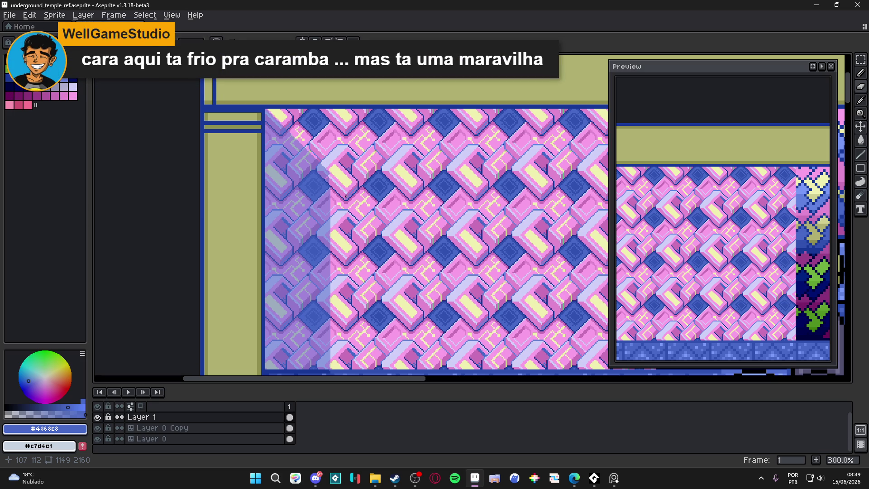
key("ctrl+z")
scroll(346, 161, "up", 2)
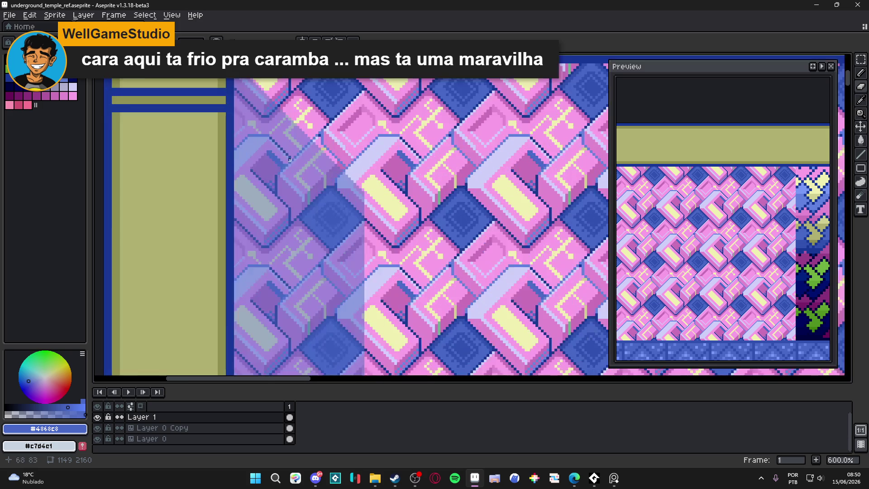
scroll(347, 161, "up", 2)
scroll(346, 160, "up", 2)
Step: Add a pink pixel column, a lavender horizontal line and light edge pixels at the shaft boundary
mouse_move(346, 161)
left_mouse_down()
mouse_move(346, 182)
mouse_move(354, 175)
left_mouse_up()
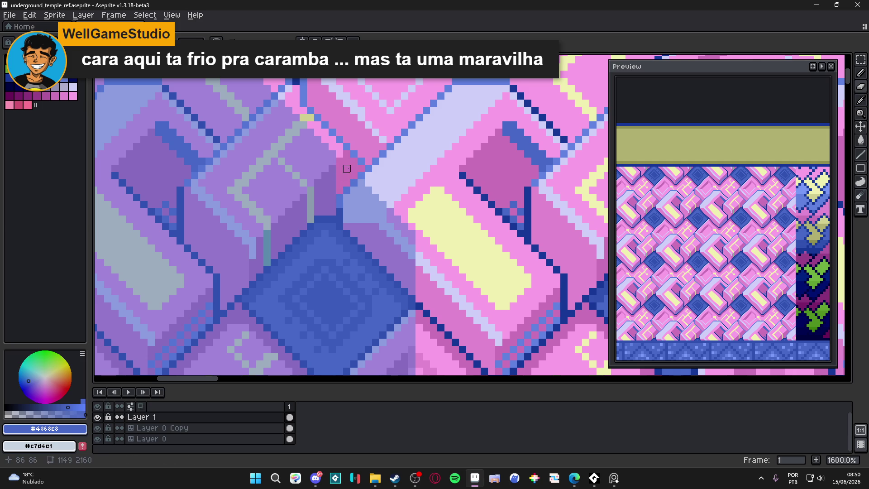
scroll(354, 175, "down", 1)
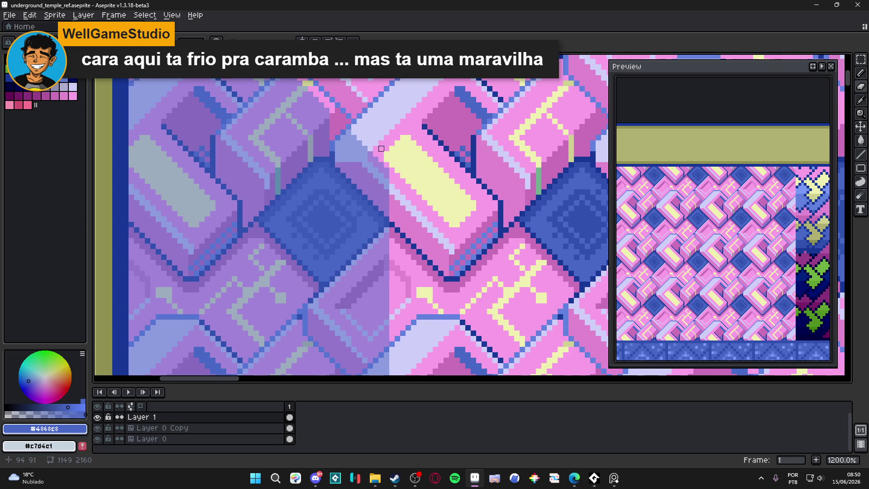
scroll(343, 144, "up", 1)
left_click_drag(343, 143, 366, 144)
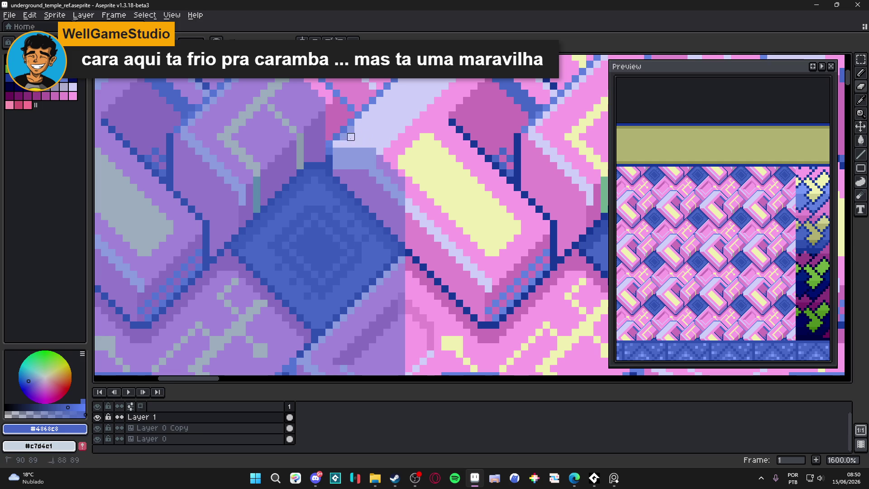
left_click_drag(338, 138, 343, 129)
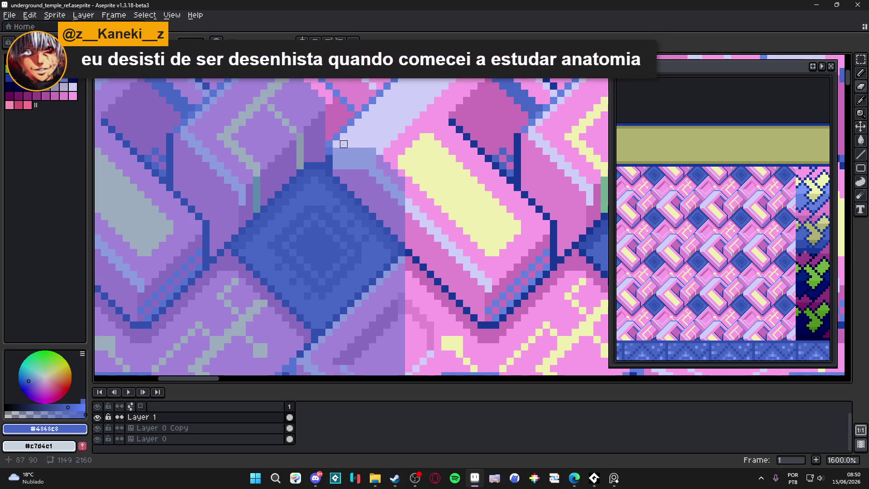
scroll(369, 131, "down", 2)
scroll(387, 142, "down", 1)
scroll(388, 142, "down", 2)
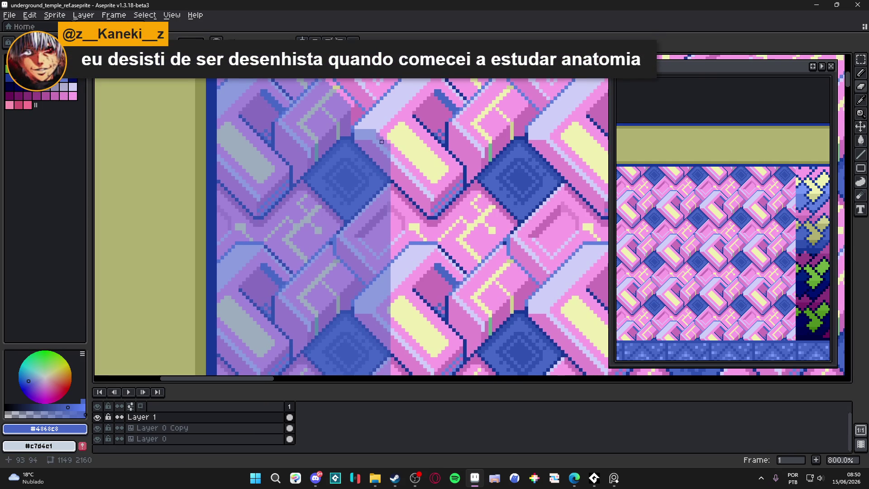
scroll(380, 133, "up", 2)
scroll(378, 130, "down", 1)
scroll(378, 130, "down", 3)
scroll(384, 136, "down", 1)
scroll(385, 138, "up", 1)
scroll(378, 196, "down", 1)
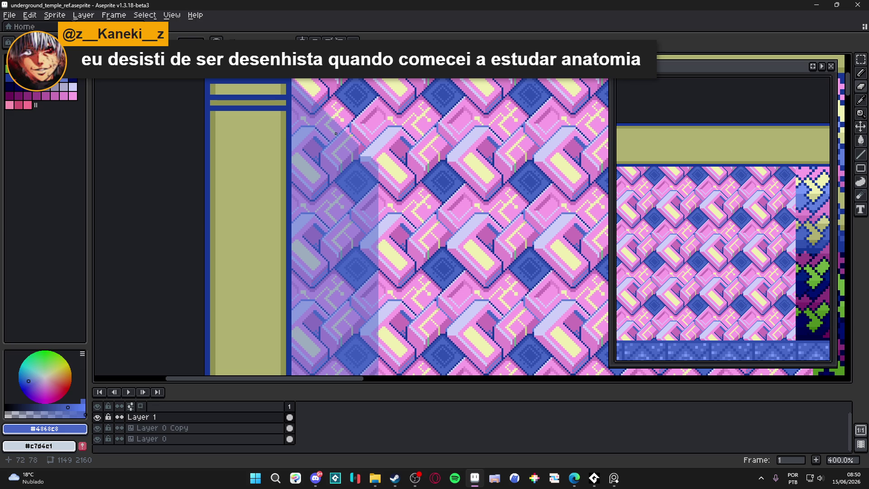
scroll(335, 131, "up", 2)
scroll(346, 127, "up", 3)
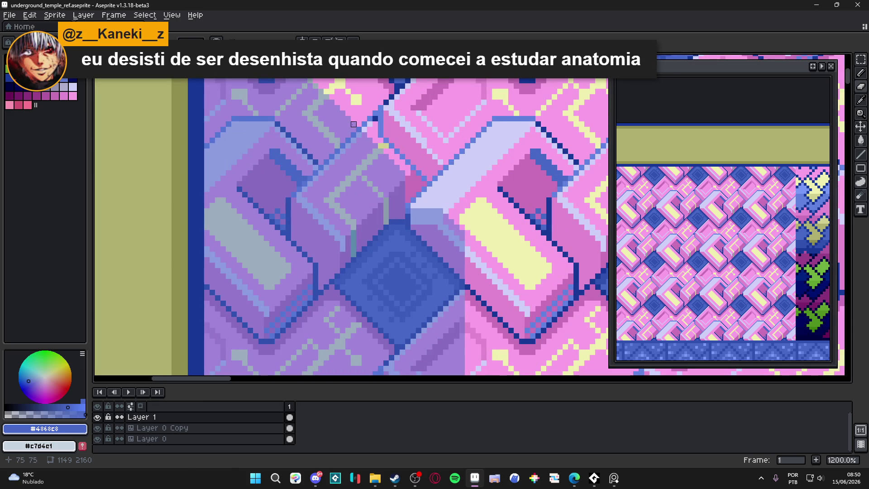
Step: Show the pixel grid and bring the sprite's left edge into the preview
left_click_drag(353, 124, 388, 187)
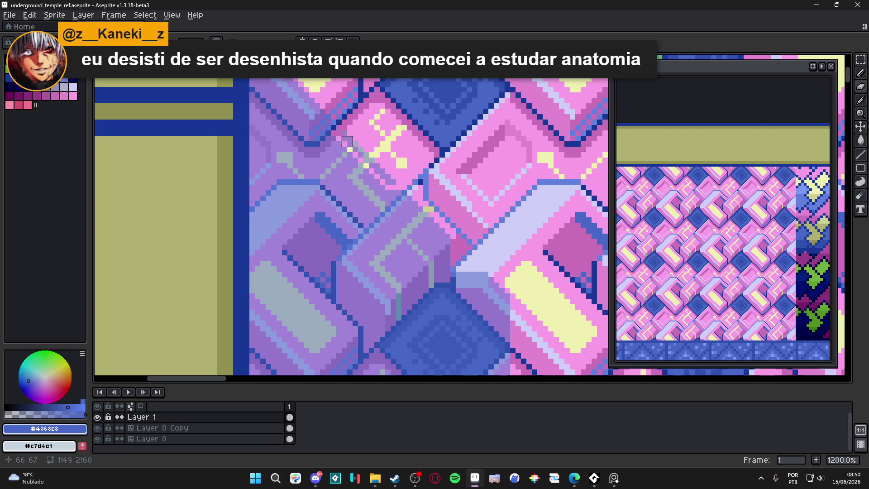
scroll(391, 169, "down", 1)
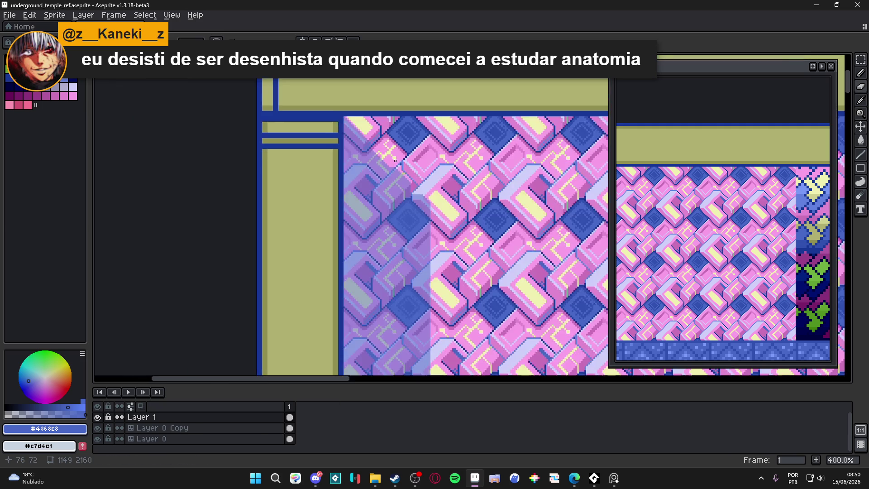
scroll(392, 170, "up", 1)
scroll(392, 171, "down", 2)
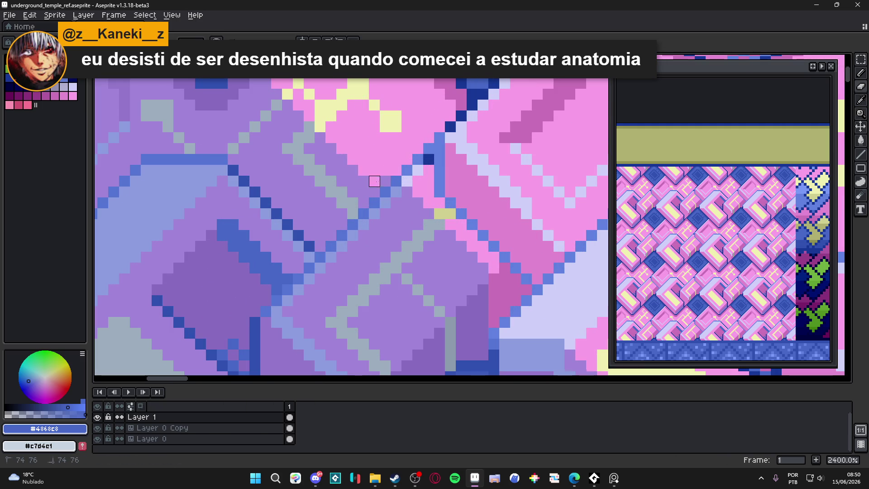
scroll(401, 188, "down", 3)
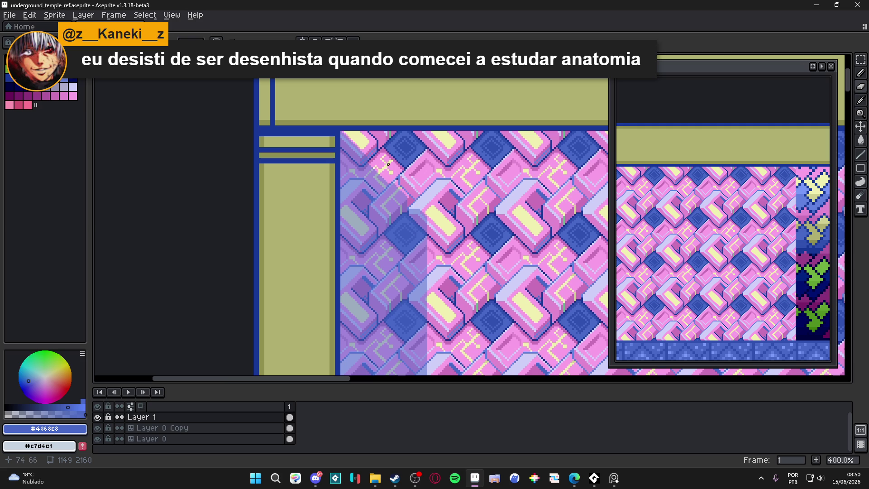
scroll(380, 152, "down", 2)
scroll(404, 146, "down", 2)
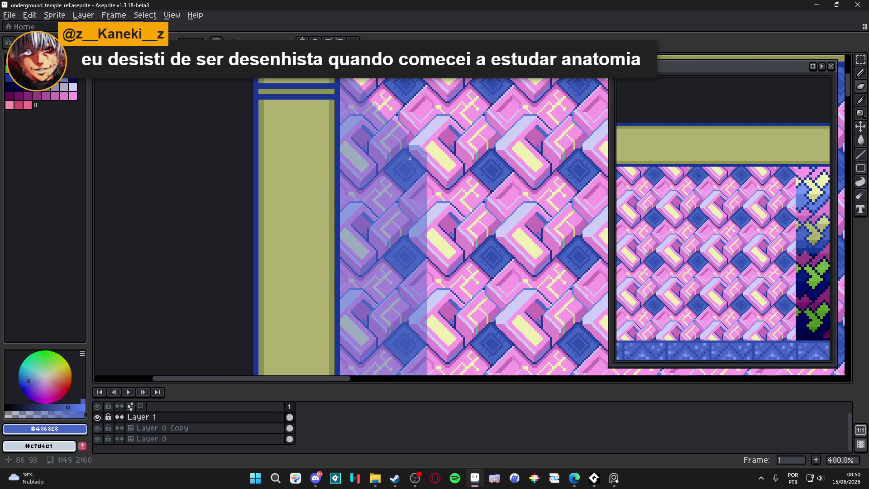
scroll(409, 158, "right", 1)
key("ctrl+apostrophe")
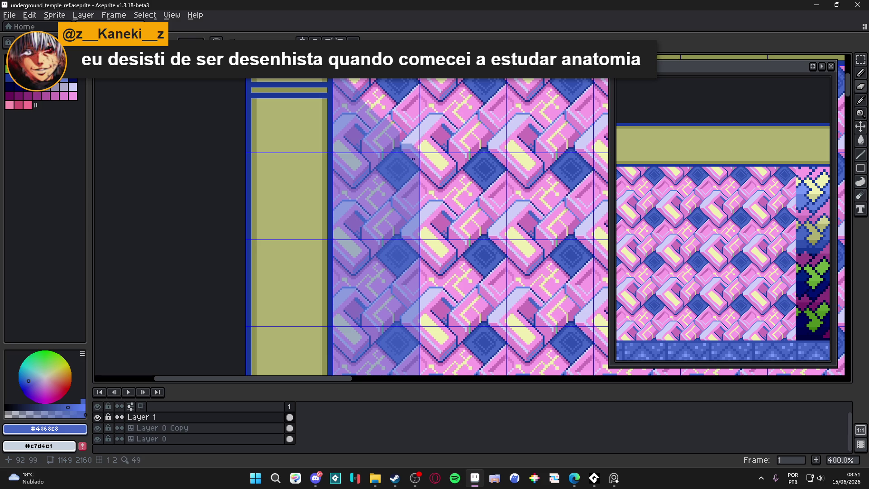
scroll(414, 157, "up", 1)
scroll(413, 154, "up", 1)
scroll(414, 149, "up", 1)
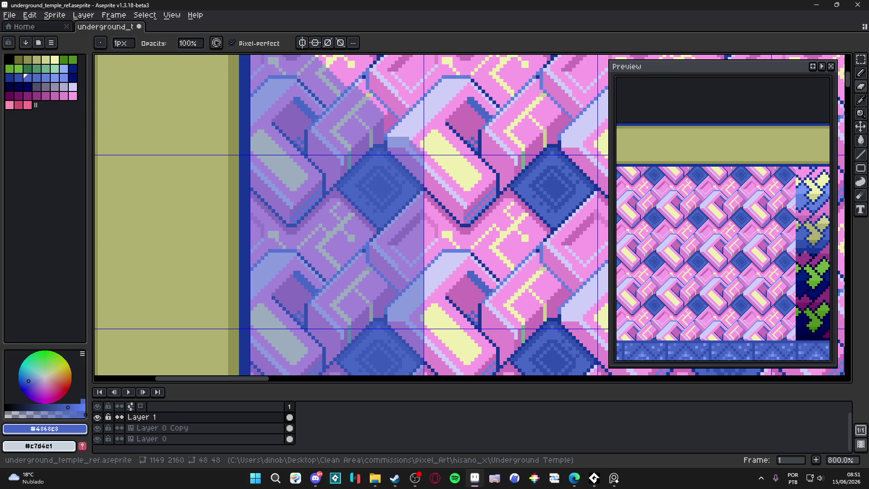
left_click_drag(739, 233, 767, 217)
scroll(418, 179, "down", 2)
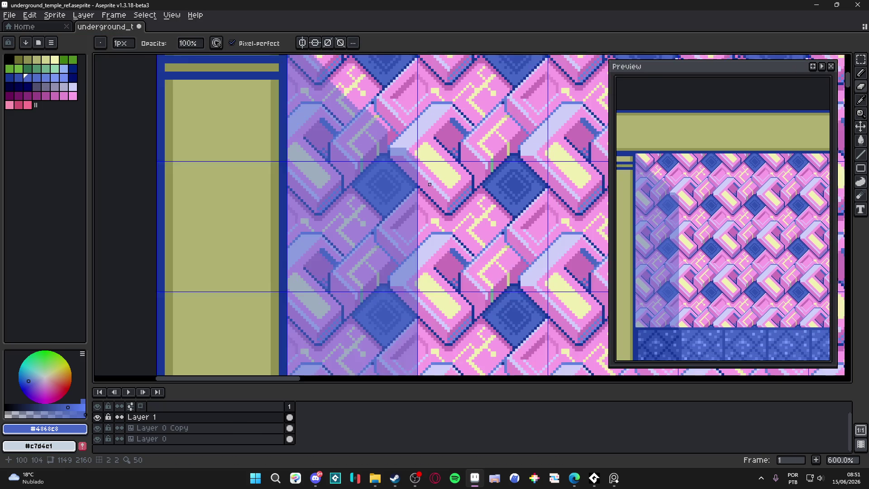
Step: Save the temple scene and paint a single pixel on the tiles
key("ctrl+s")
scroll(417, 180, "down", 1)
scroll(417, 180, "down", 1)
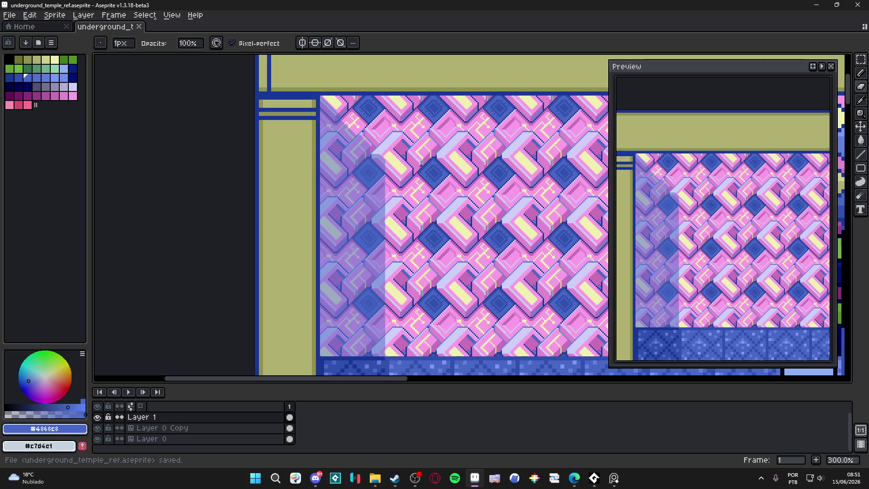
left_click(417, 164)
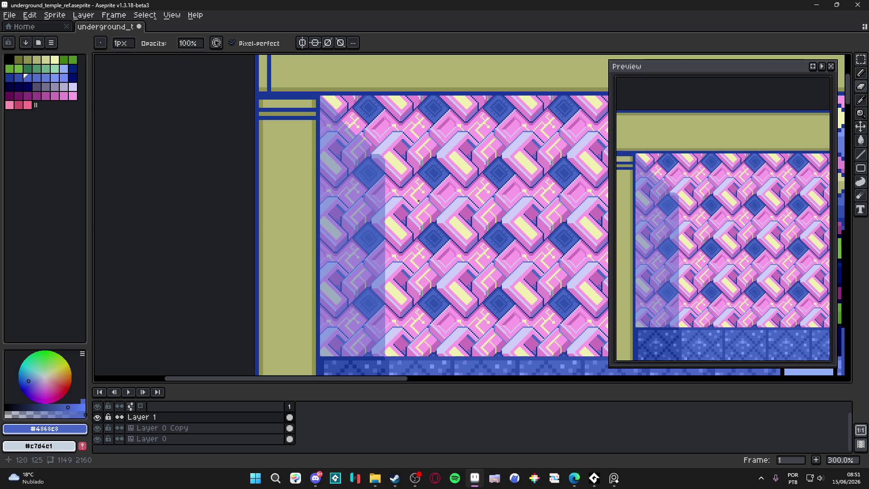
scroll(421, 165, "up", 1)
scroll(401, 173, "up", 1)
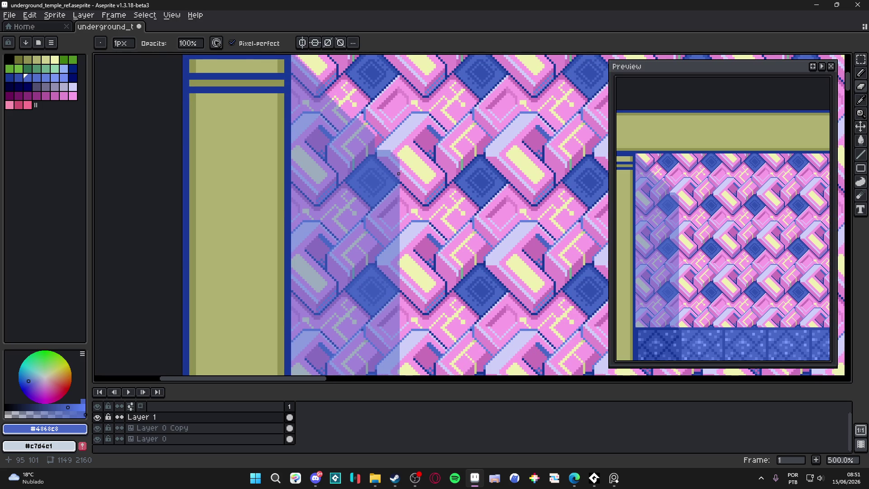
key("v")
scroll(404, 184, "up", 2)
scroll(415, 217, "up", 2)
scroll(416, 217, "down", 4)
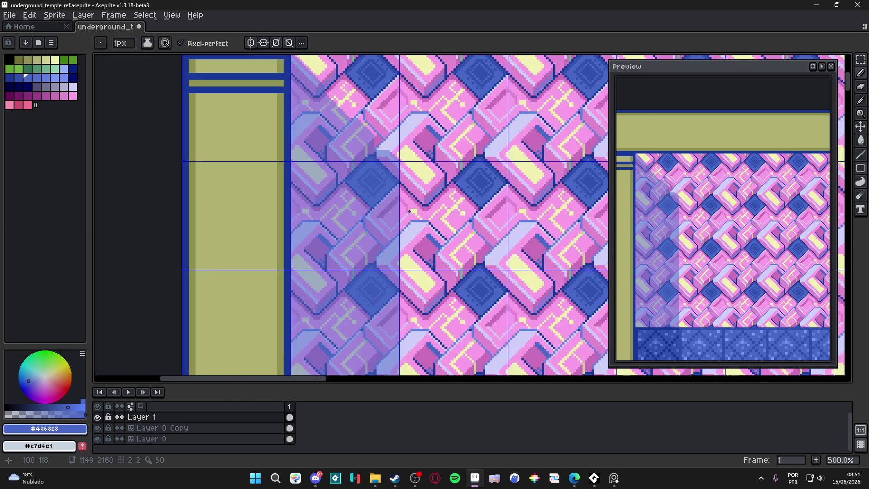
Step: With the grid shown, draw a straight light diagonal line along the tile edge
left_click_drag(403, 196, 437, 175)
scroll(437, 170, "up", 1)
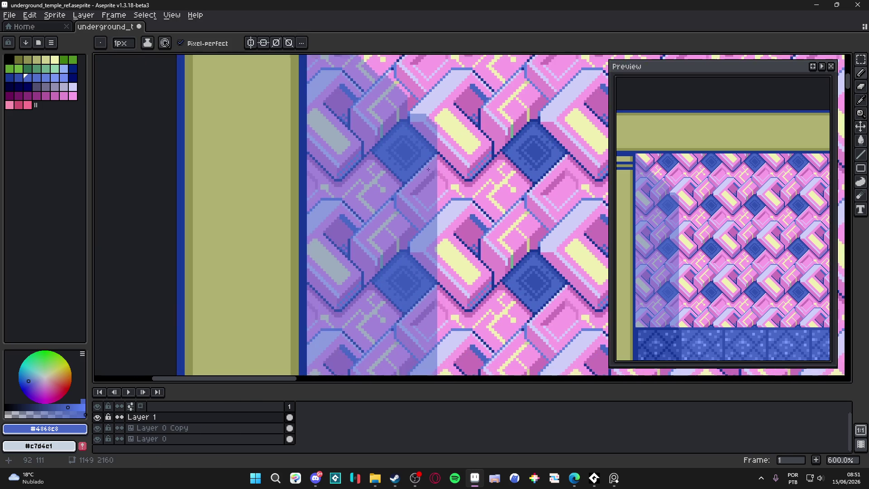
key("ctrl+apostrophe")
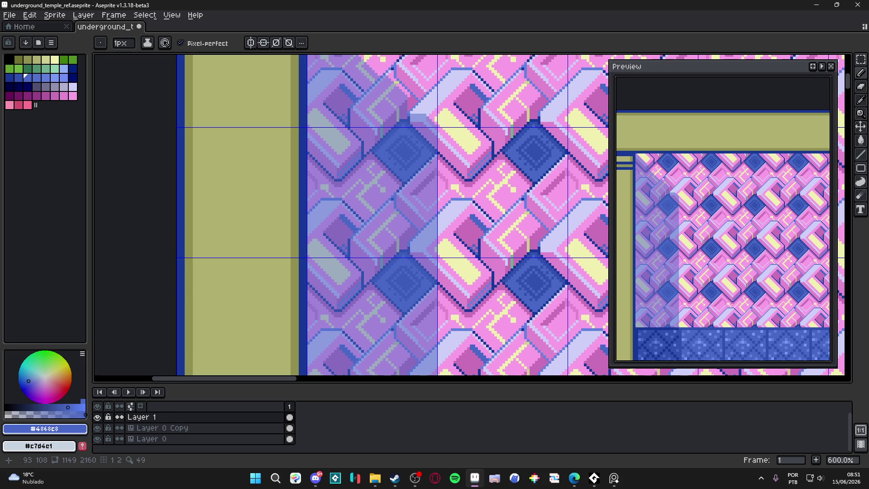
scroll(434, 155, "up", 1)
scroll(432, 160, "up", 2)
scroll(431, 162, "down", 5)
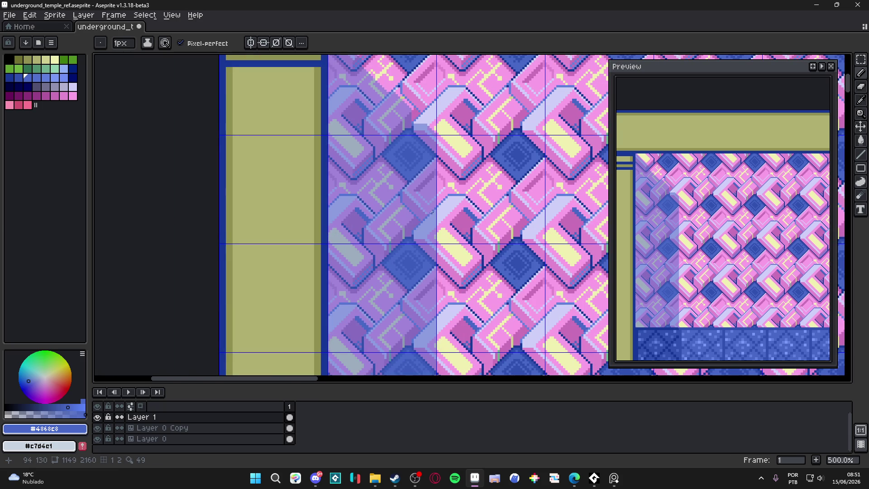
scroll(435, 218, "up", 3)
scroll(436, 217, "up", 2)
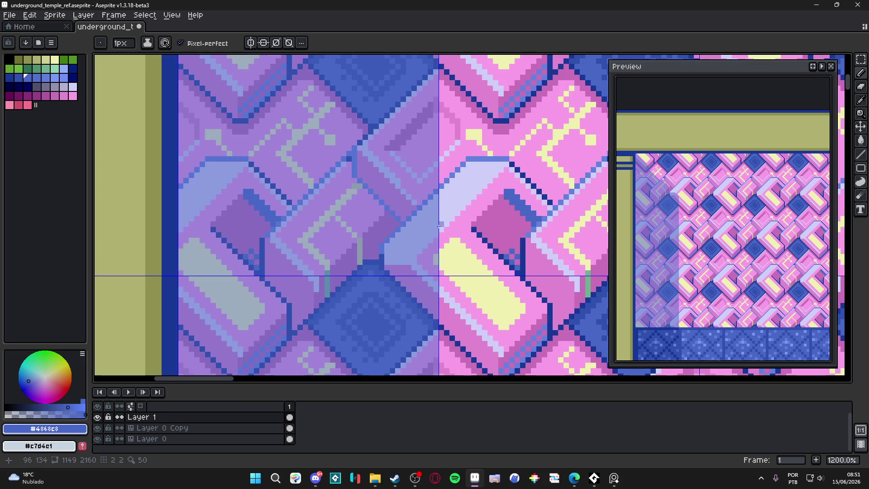
left_click(413, 208, "shift")
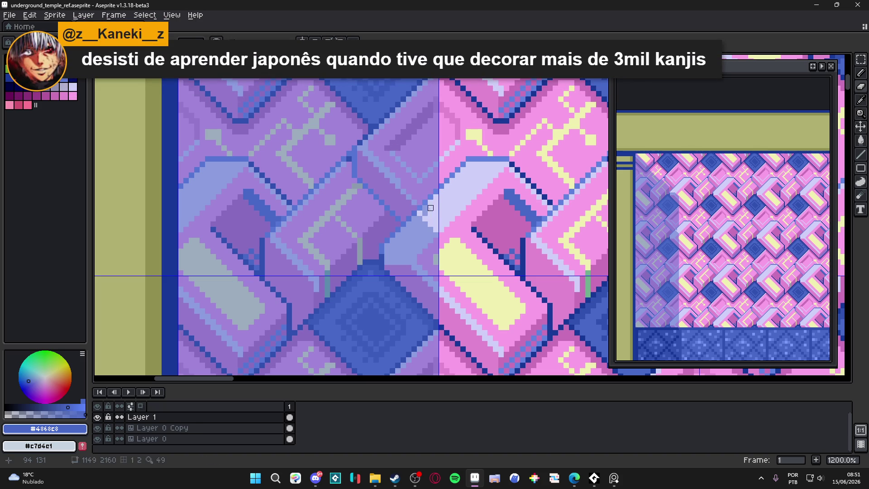
scroll(420, 213, "down", 3)
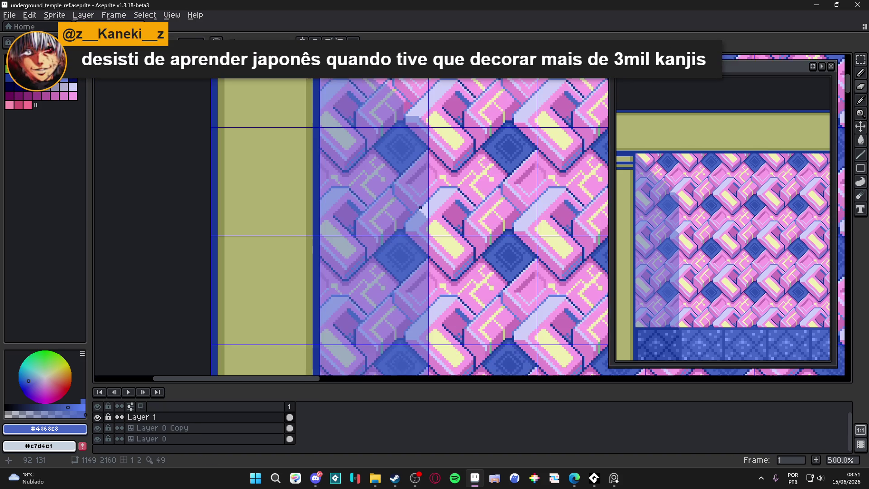
scroll(430, 182, "up", 3)
scroll(429, 160, "up", 1)
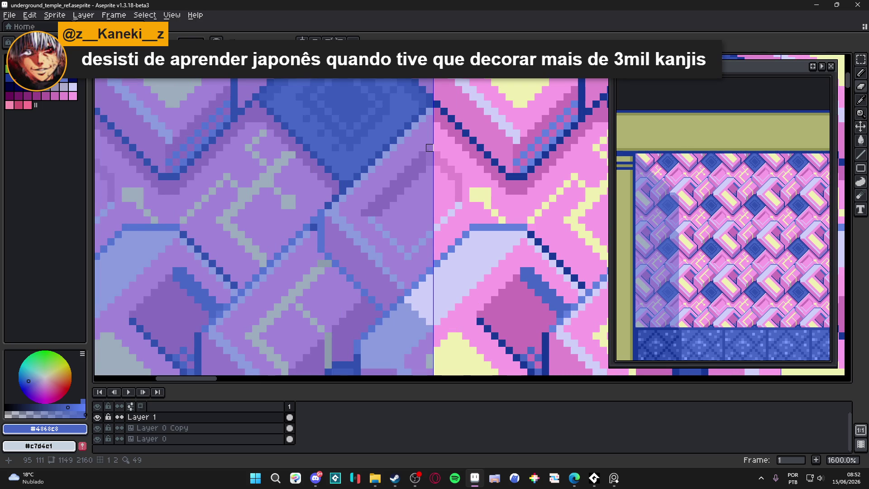
scroll(429, 147, "down", 6)
scroll(429, 148, "up", 2)
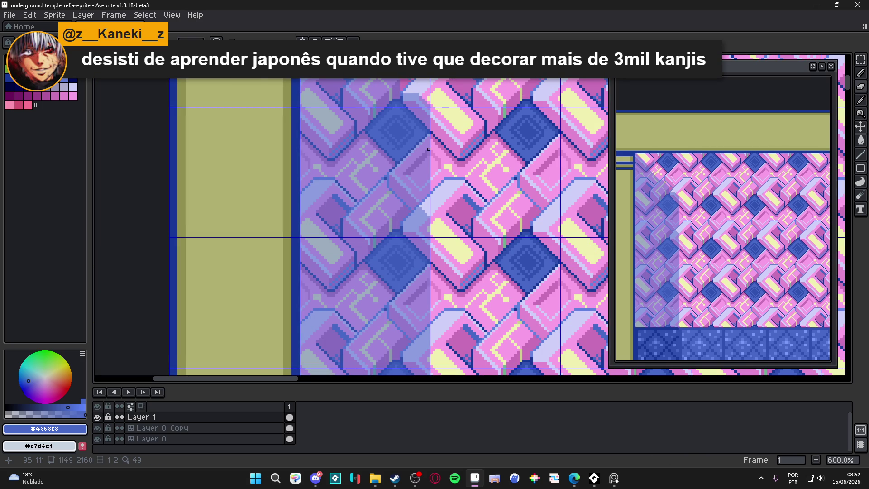
scroll(429, 148, "down", 2)
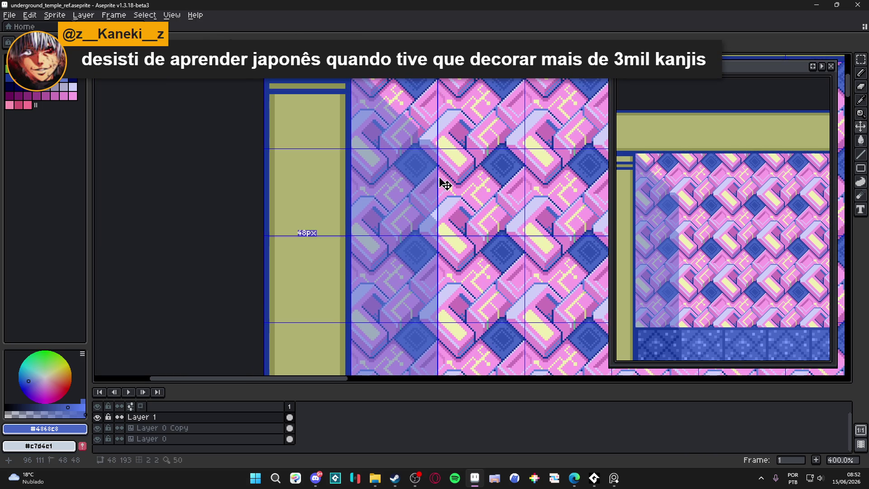
scroll(442, 184, "down", 2)
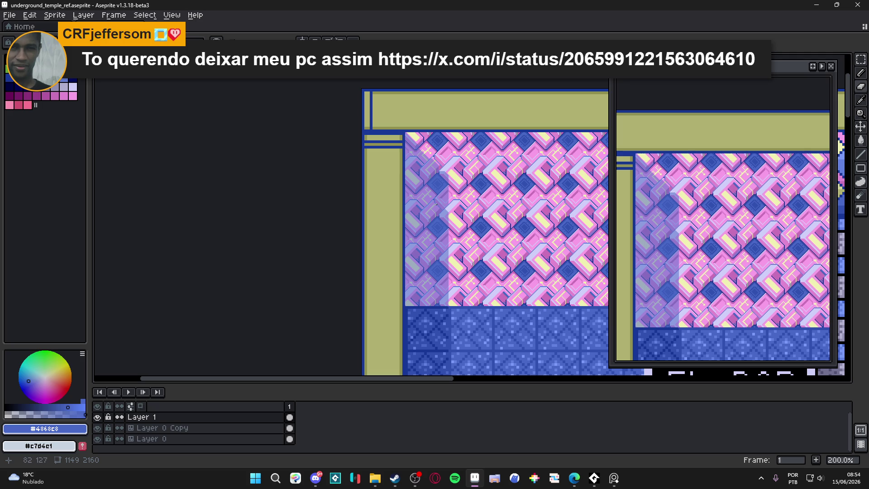
scroll(436, 203, "up", 1)
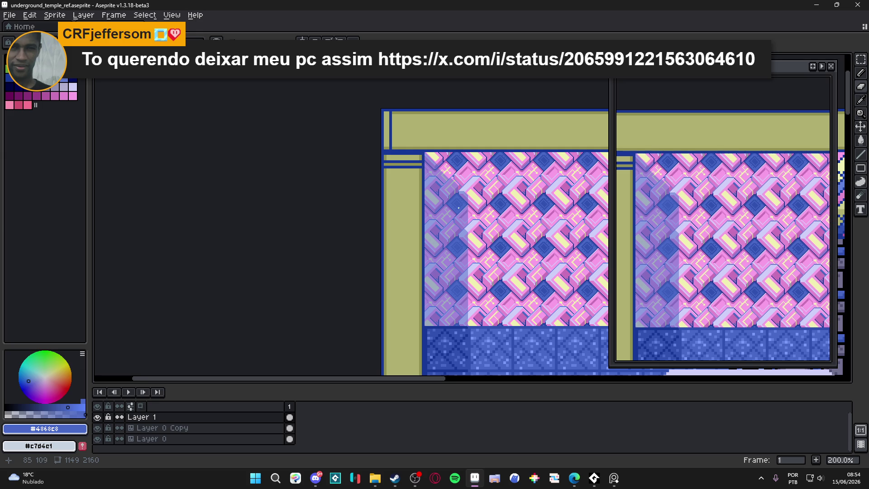
Step: Switch from Aseprite to the browser window with the X post
key("alt+Tab")
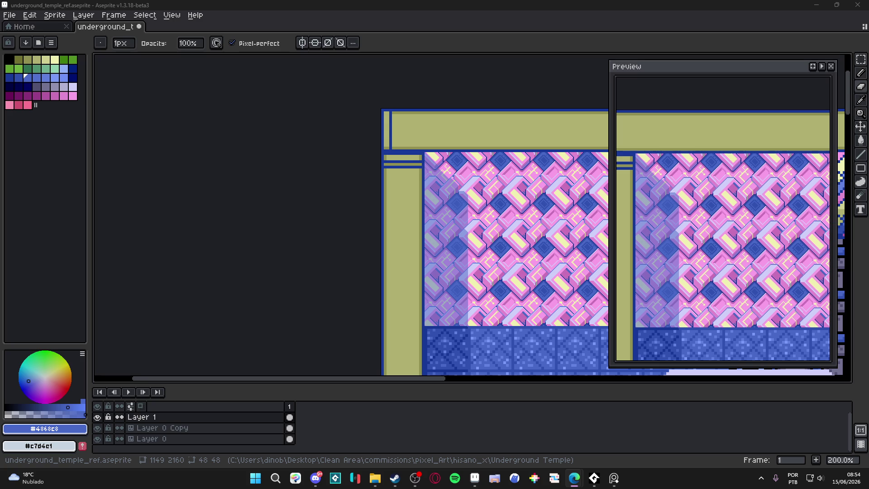
key("alt+Tab")
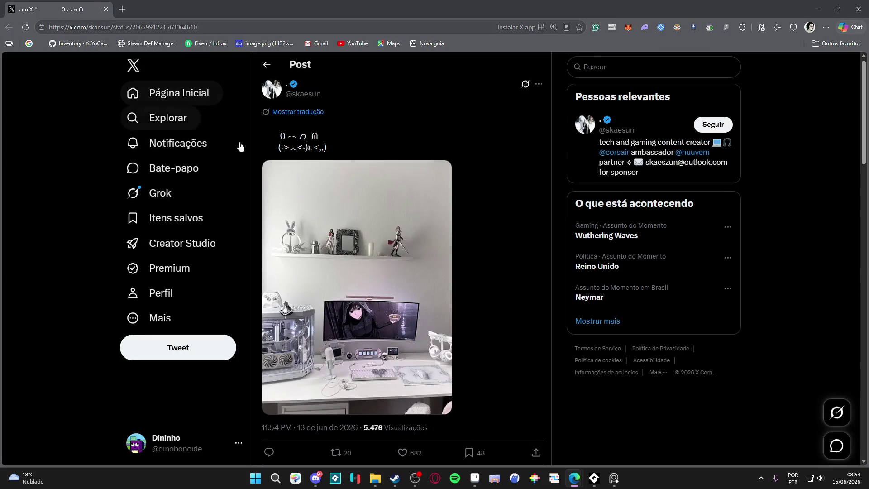
Step: View the post's desk-setup photo full size, then return to Aseprite
left_click(364, 299)
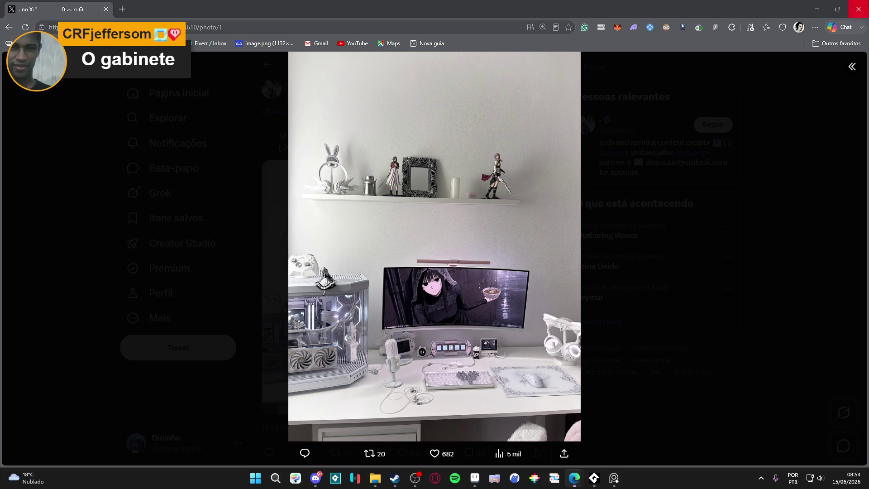
left_click(817, 9)
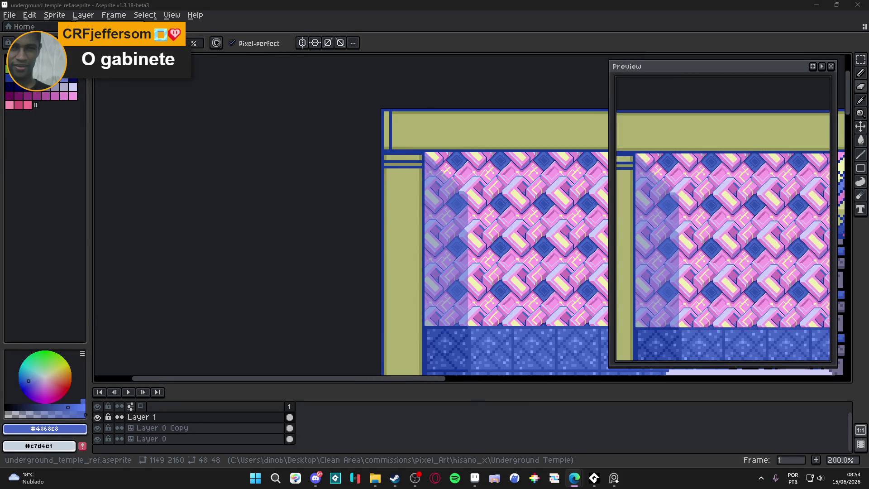
left_click_drag(459, 204, 414, 189)
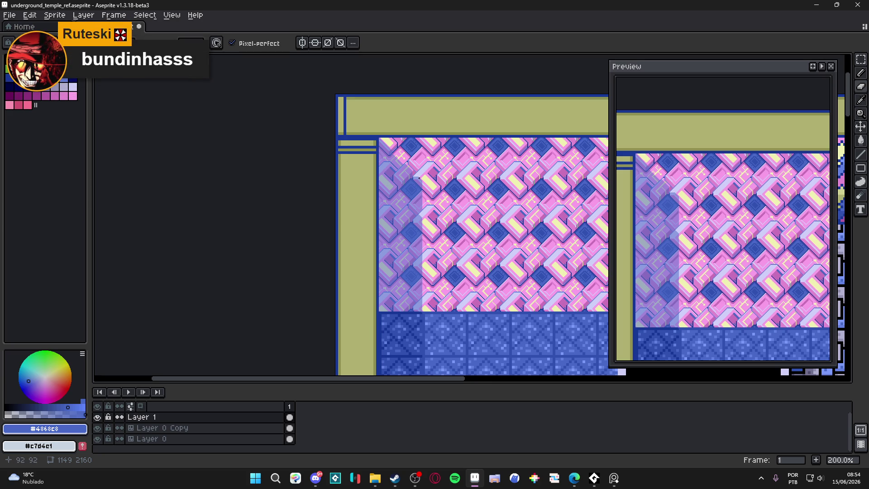
Step: Bring up Layer 1's properties from the layer list
left_click_drag(412, 184, 393, 172)
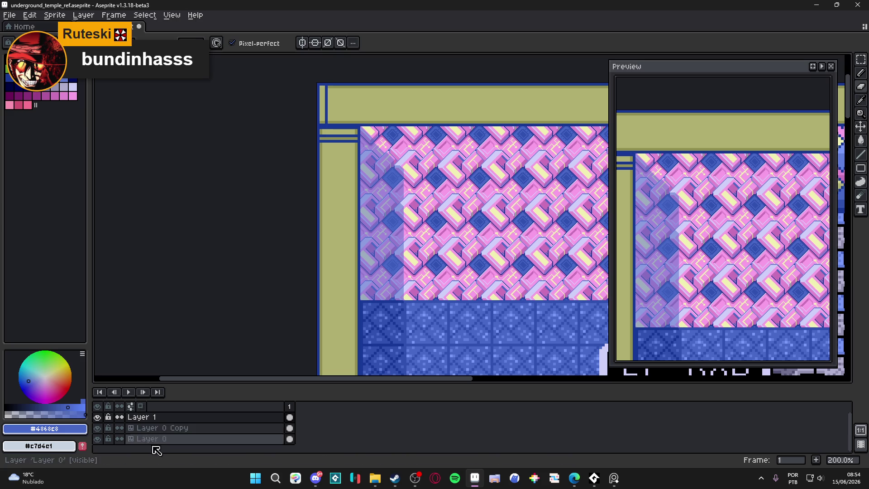
right_click(162, 421)
mouse_move(193, 416)
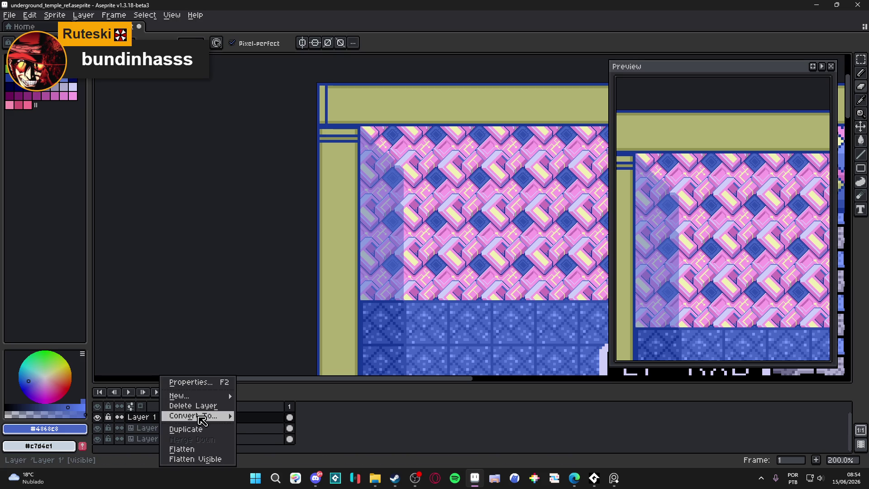
left_click(150, 417)
double_click(171, 419)
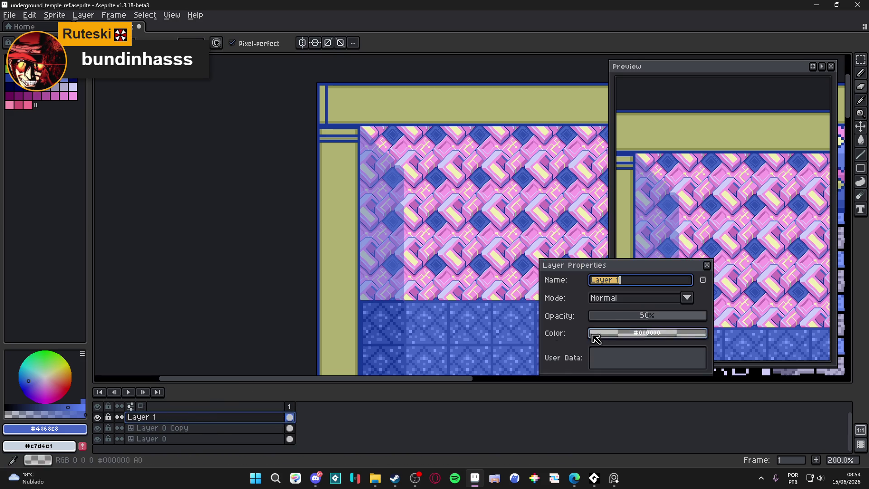
Step: Set Layer 1's blend mode to Multiply after trying Color and Darken
left_click(624, 299)
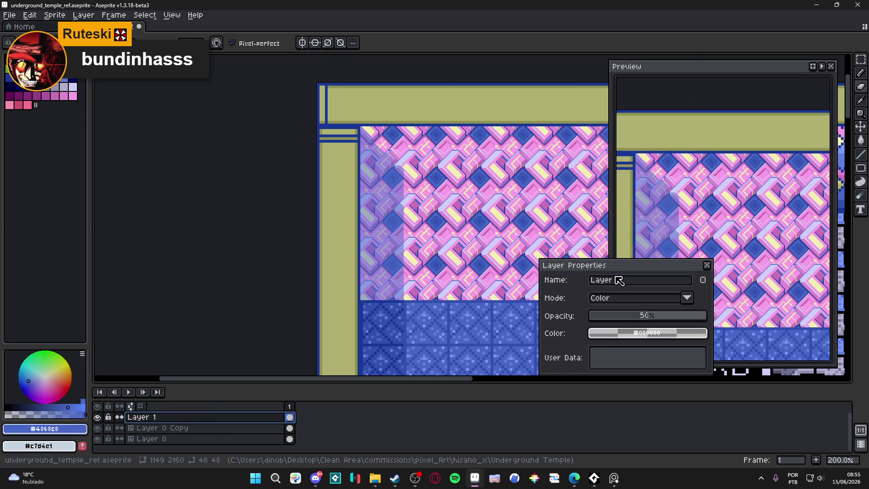
left_click(617, 278)
left_click(618, 299)
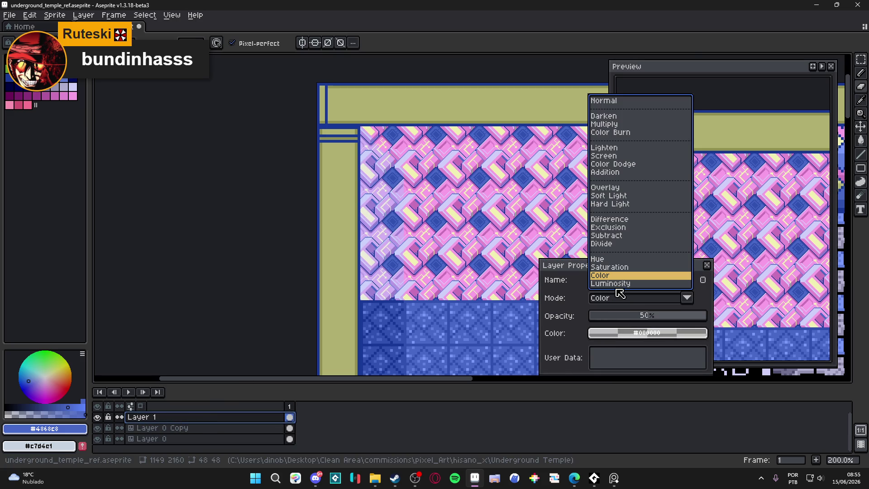
left_click(621, 120)
left_click(630, 298)
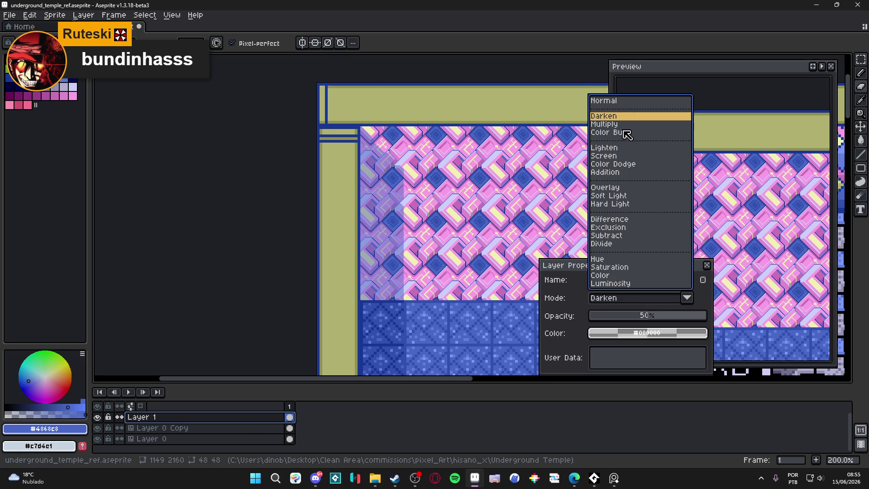
left_click(621, 124)
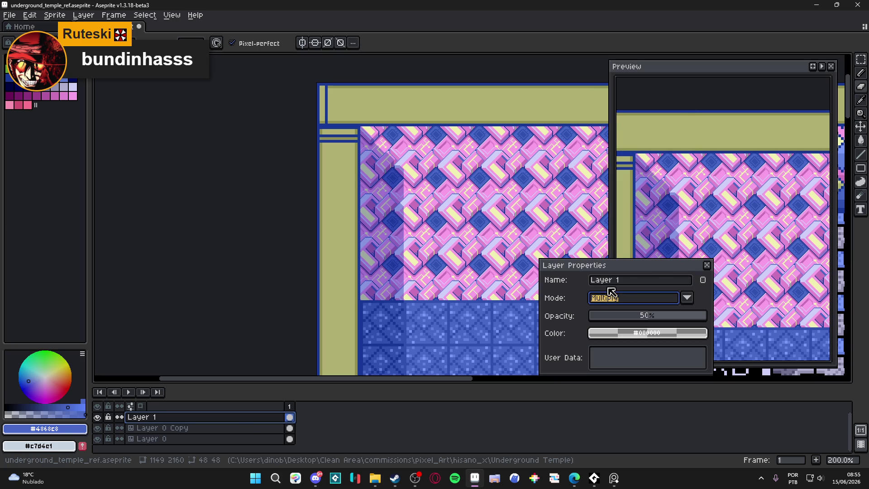
left_click(707, 266)
scroll(394, 181, "up", 2)
scroll(394, 181, "up", 2)
scroll(394, 180, "down", 2)
scroll(433, 161, "down", 1)
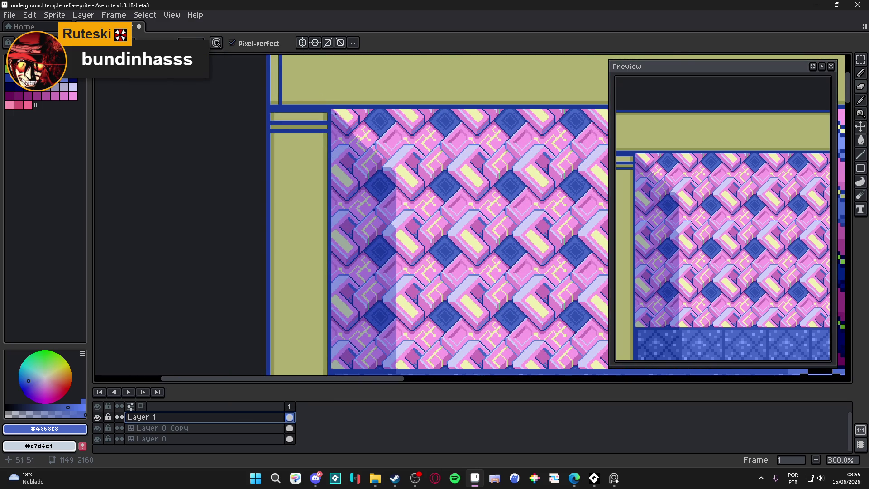
scroll(408, 174, "down", 1)
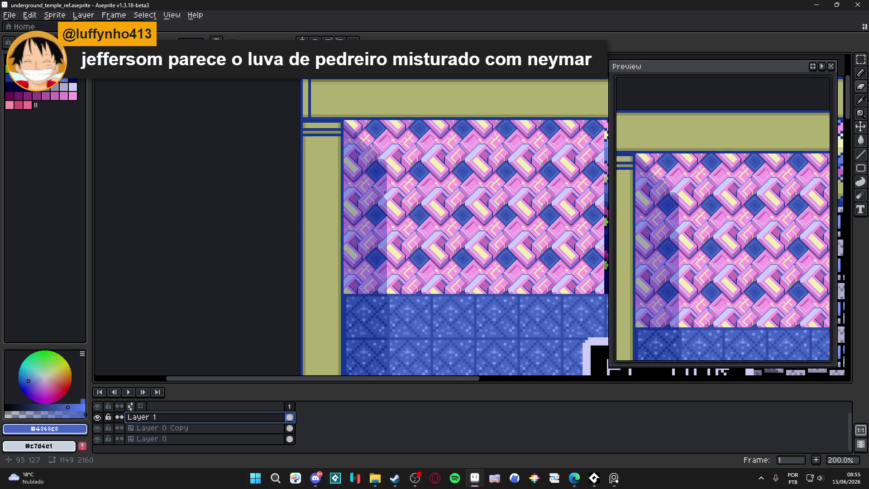
Step: Show the tile grid and marquee-select the shaded leftmost tile column
left_click_drag(382, 185, 412, 185)
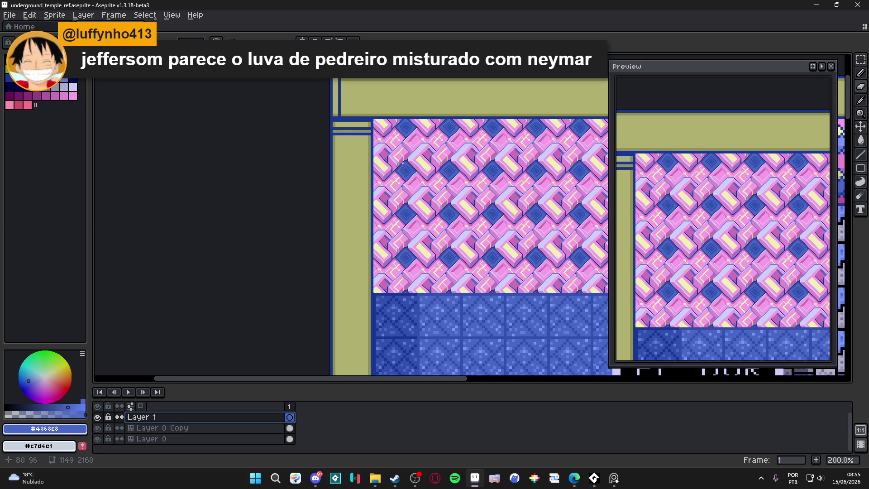
scroll(382, 126, "up", 3)
key("ctrl+apostrophe")
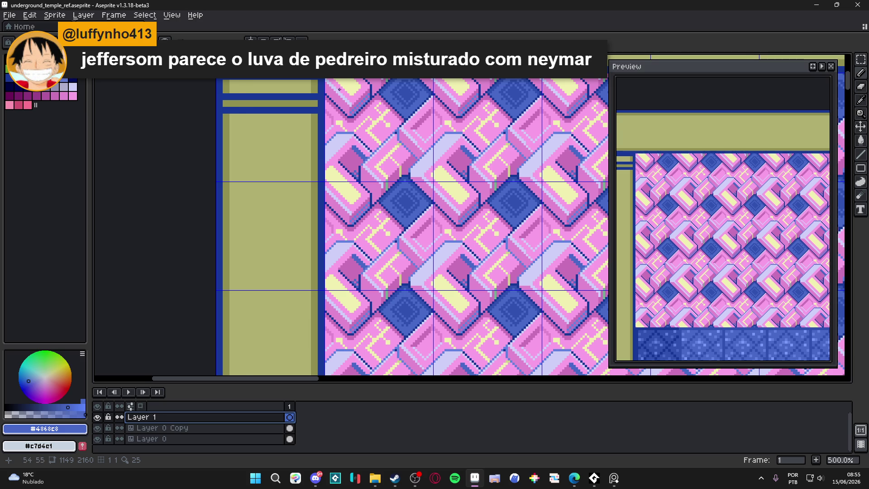
scroll(339, 87, "down", 1)
scroll(373, 132, "down", 1)
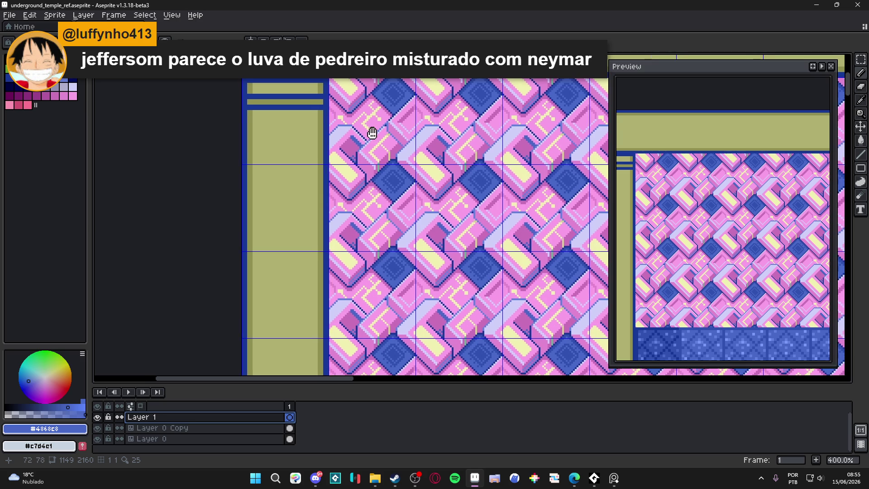
scroll(372, 130, "down", 1)
left_click_drag(373, 127, 380, 340)
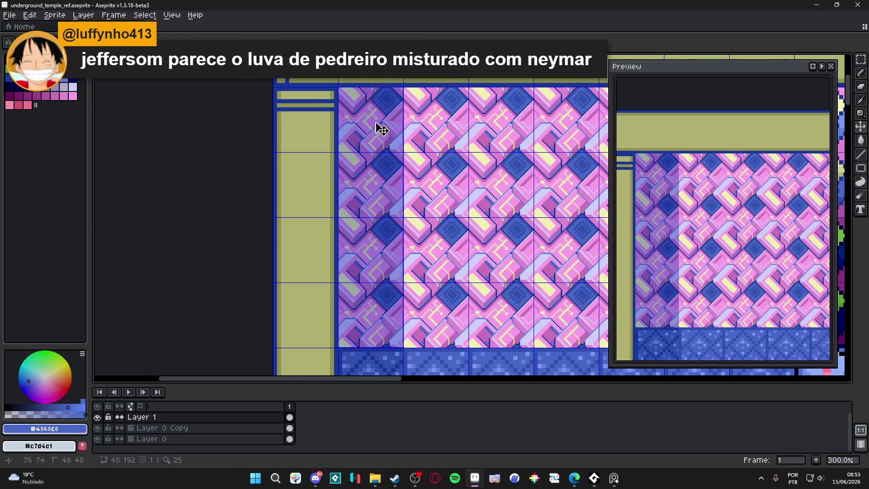
scroll(383, 130, "up", 1)
scroll(381, 129, "up", 1)
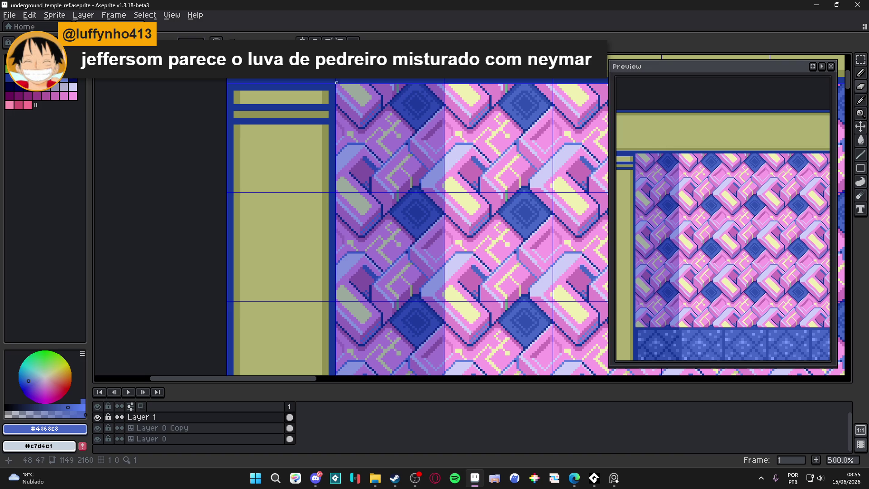
Step: Draw a light diagonal streak across the top-left tile, comparing it with undo and redo
left_click_drag(337, 82, 443, 192)
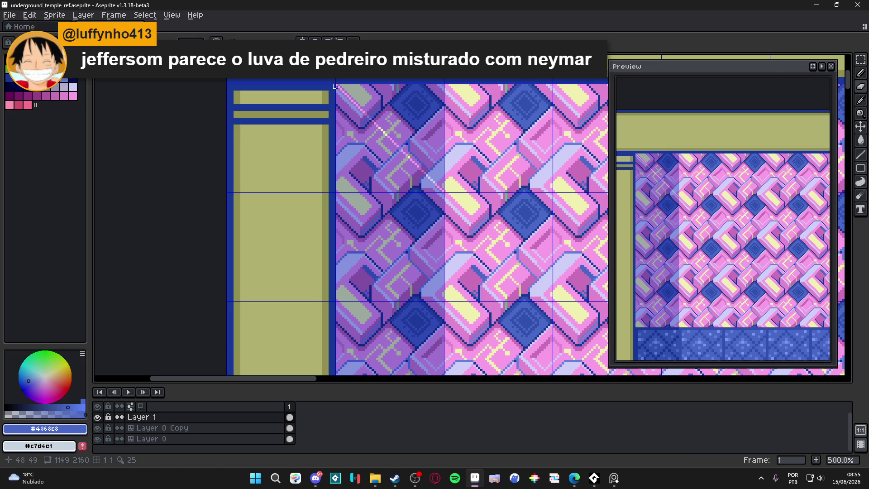
mouse_move(337, 84)
left_mouse_down()
mouse_move(441, 183)
mouse_move(439, 84)
mouse_move(335, 82)
mouse_move(438, 174)
left_mouse_up()
key("ctrl+z")
key("ctrl+y")
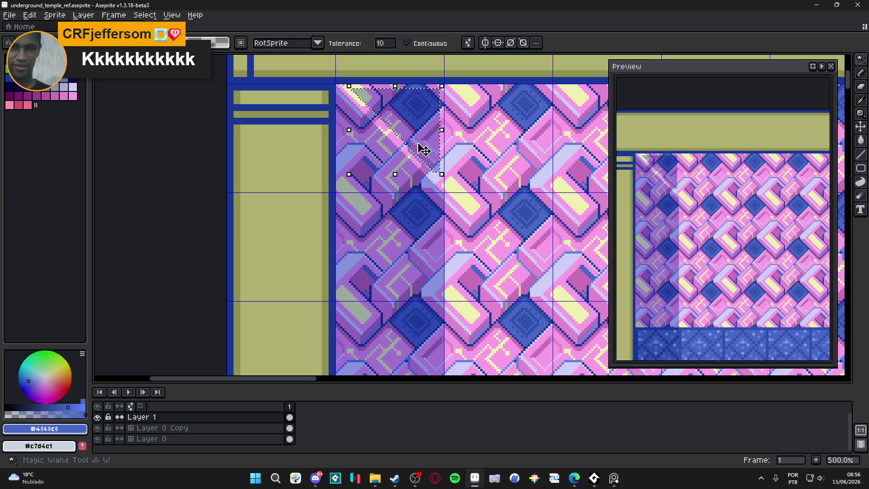
Step: Undo the diagonal and pencil in dark pixels along the lavender tile edge
key("ctrl+z")
key("b")
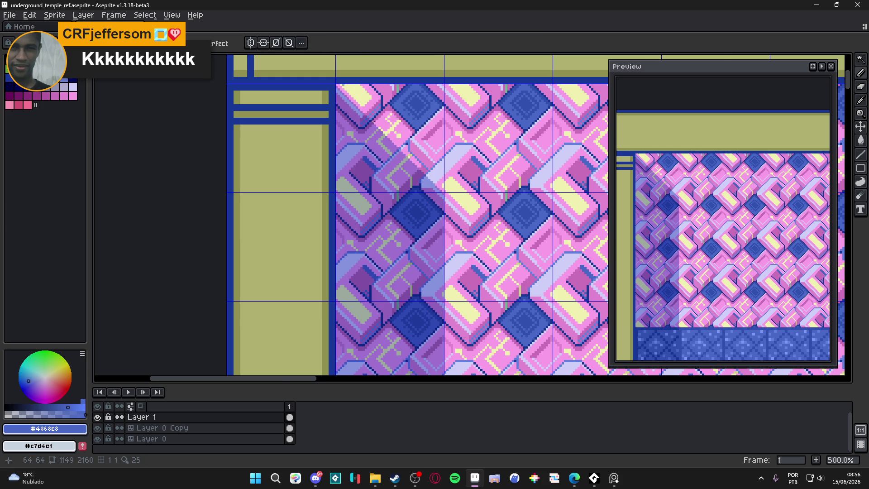
scroll(374, 122, "up", 1)
scroll(373, 112, "up", 4)
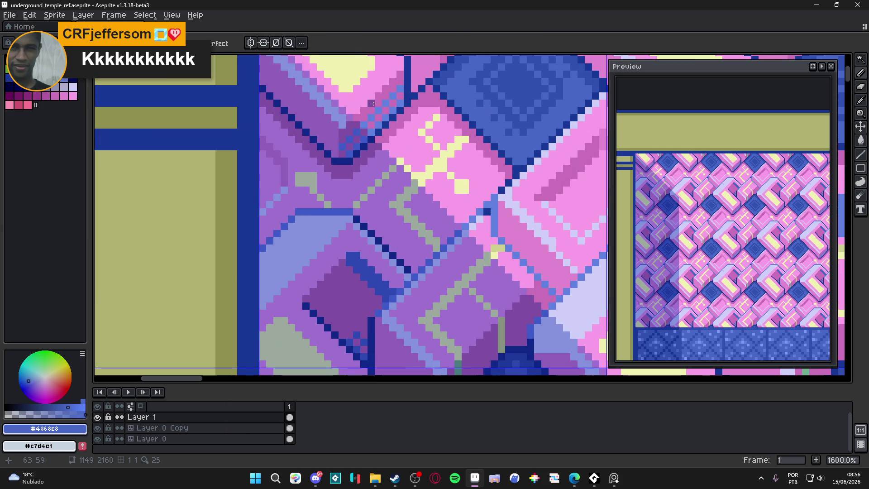
left_click_drag(363, 112, 356, 121)
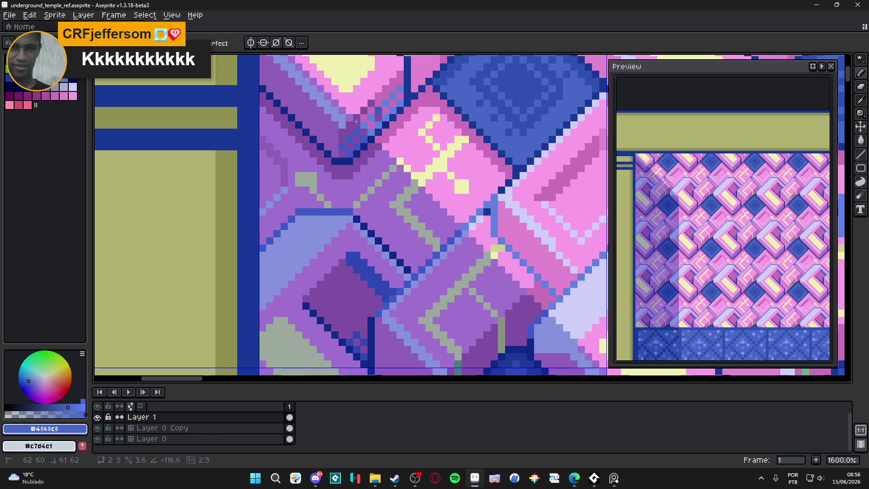
left_click_drag(356, 121, 372, 124)
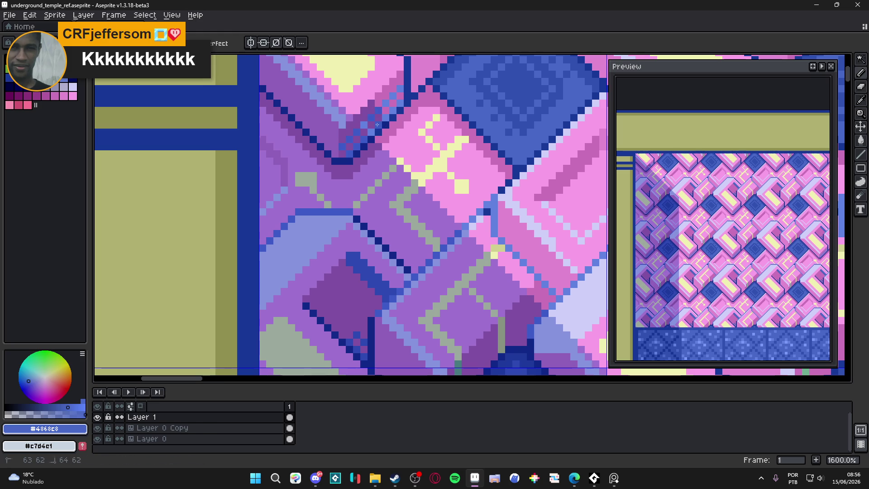
left_click(370, 130)
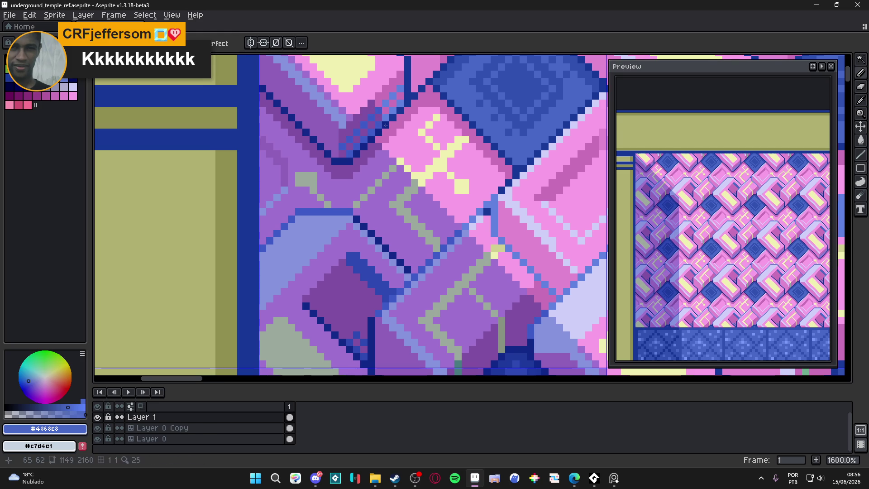
scroll(385, 125, "down", 5)
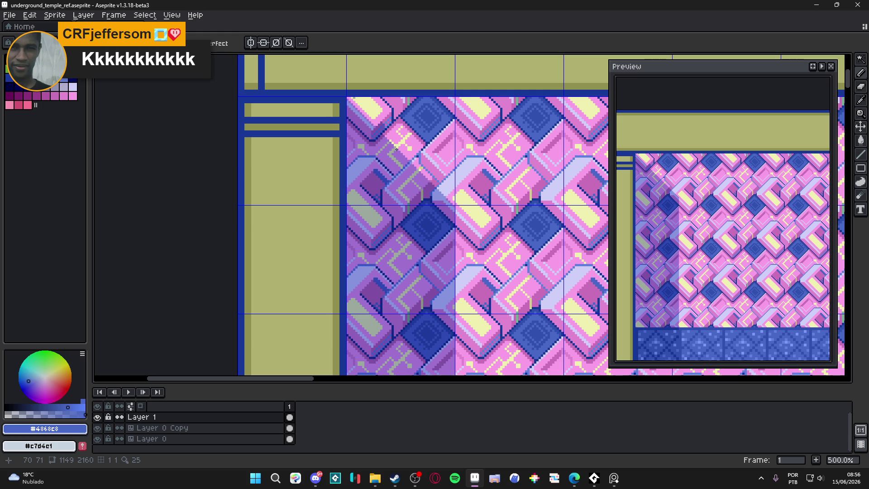
Step: Add a short diagonal line and darken the area along it, comparing the fill with undo/redo
left_click_drag(383, 130, 432, 170)
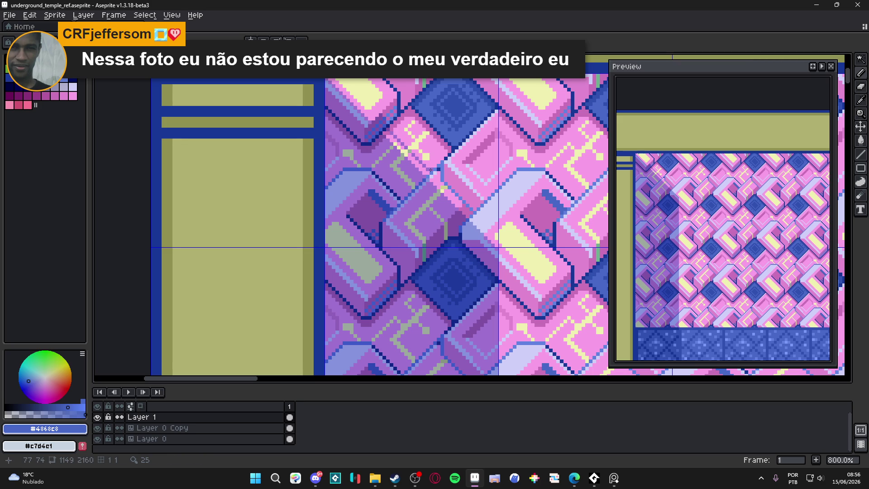
left_click(425, 169)
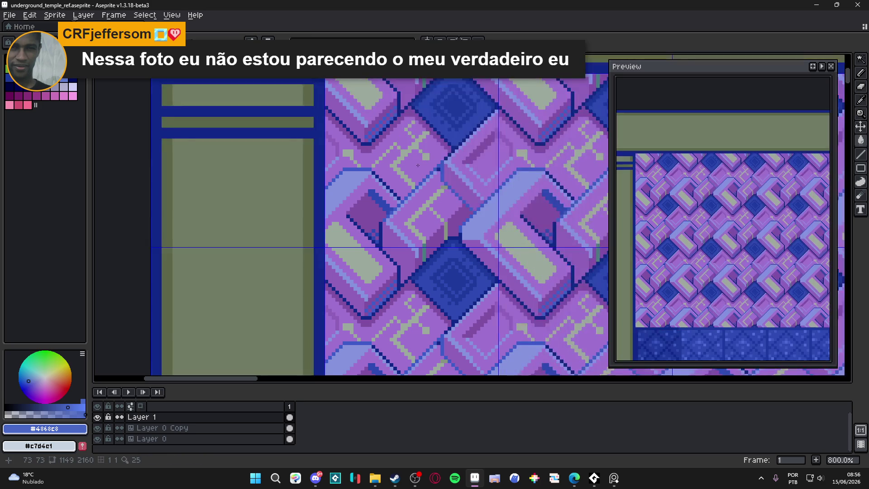
key("ctrl+z")
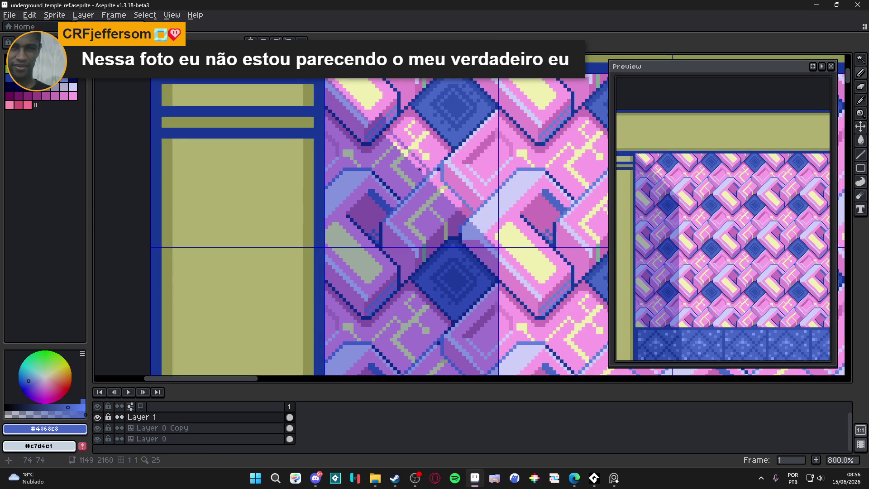
left_click(423, 167)
key("b")
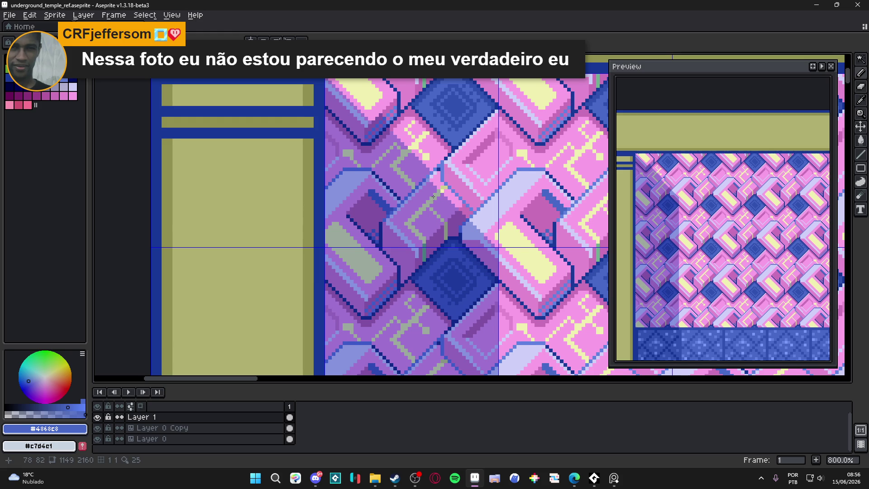
scroll(438, 207, "right", 1)
scroll(458, 213, "up", 2)
key("ctrl+z")
key("ctrl+y")
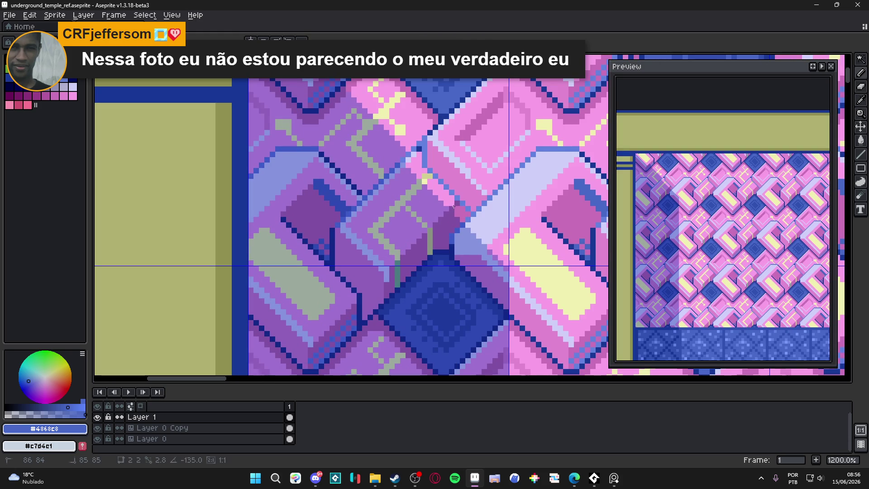
Step: Draw a short line of pixels beside the blue diamond's top edge
left_click_drag(465, 207, 468, 216)
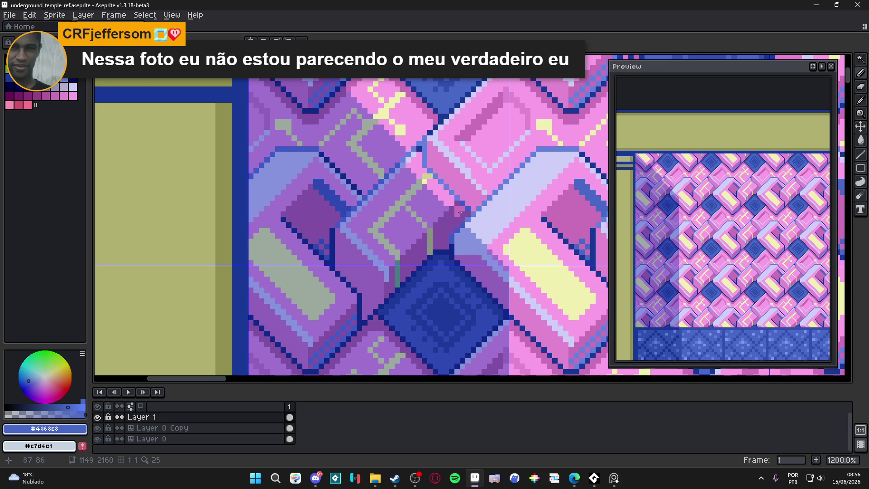
scroll(470, 215, "down", 3)
left_click_drag(352, 233, 458, 208)
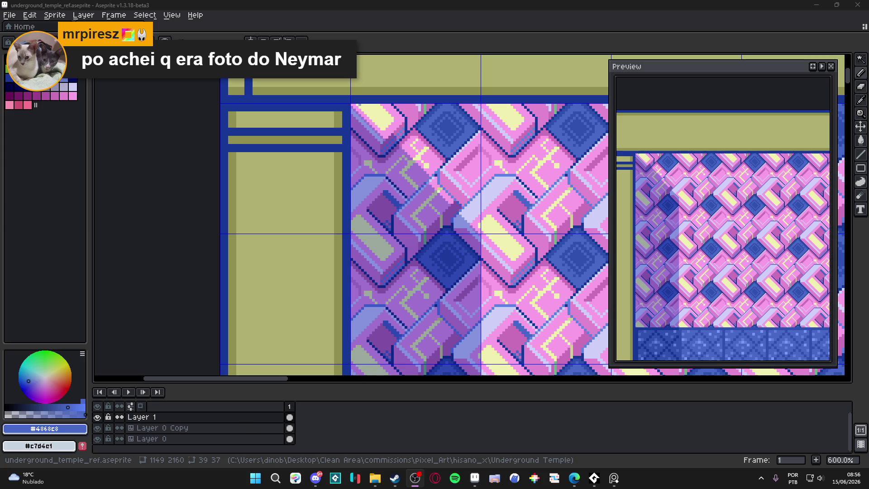
Step: Erase stray pixels along the blue diamond's upper-right edge
left_click_drag(392, 210, 370, 191)
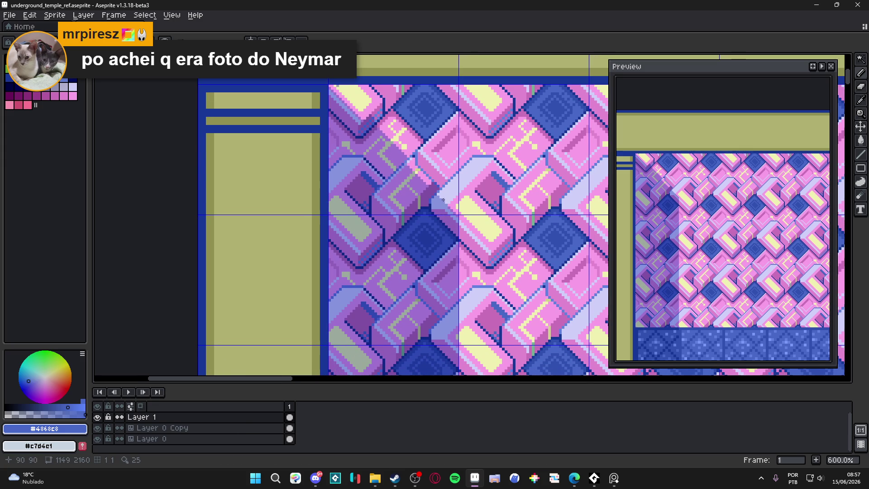
scroll(436, 194, "up", 1)
scroll(439, 201, "up", 1)
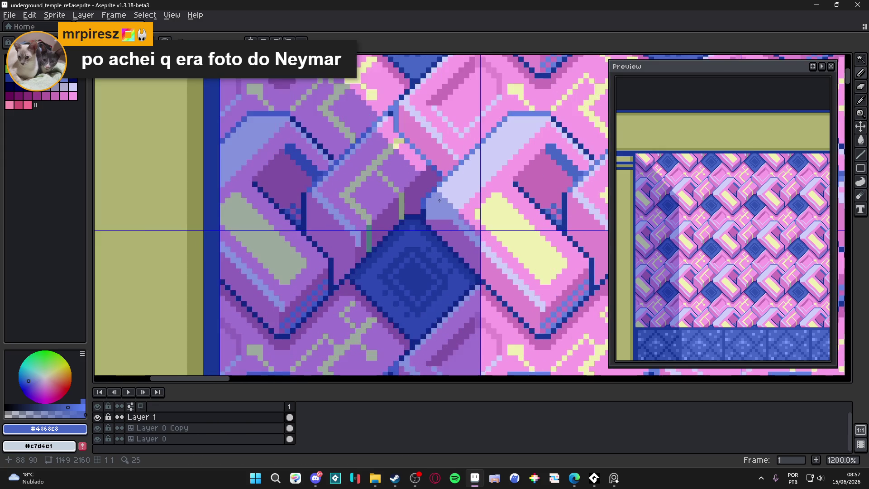
key("e")
left_click_drag(426, 192, 425, 208)
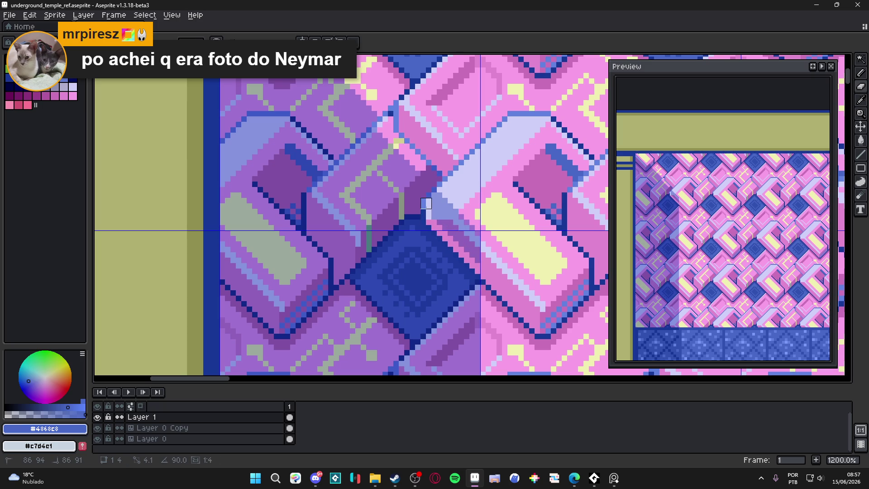
left_click_drag(426, 208, 458, 229)
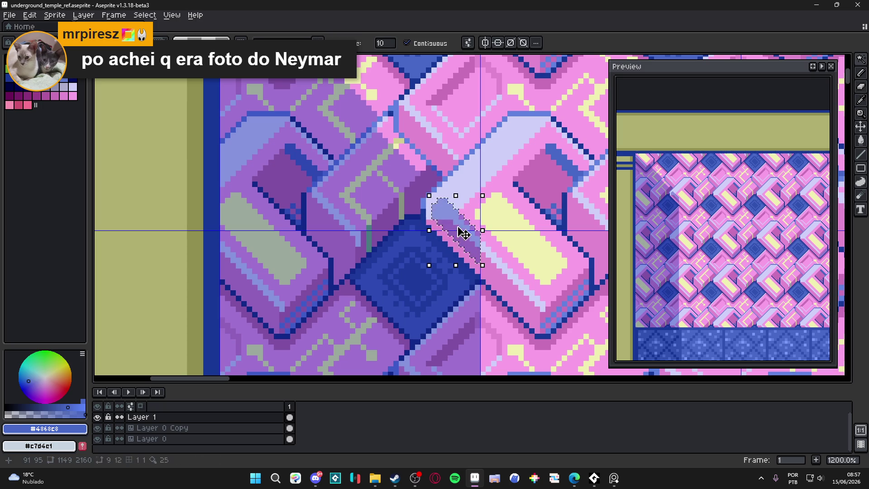
scroll(458, 229, "down", 4)
key("b")
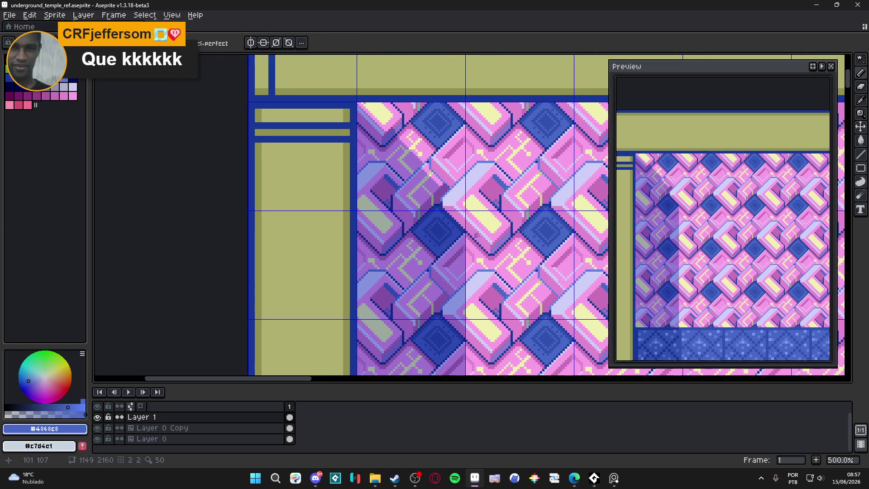
scroll(457, 233, "down", 2)
scroll(458, 233, "down", 1)
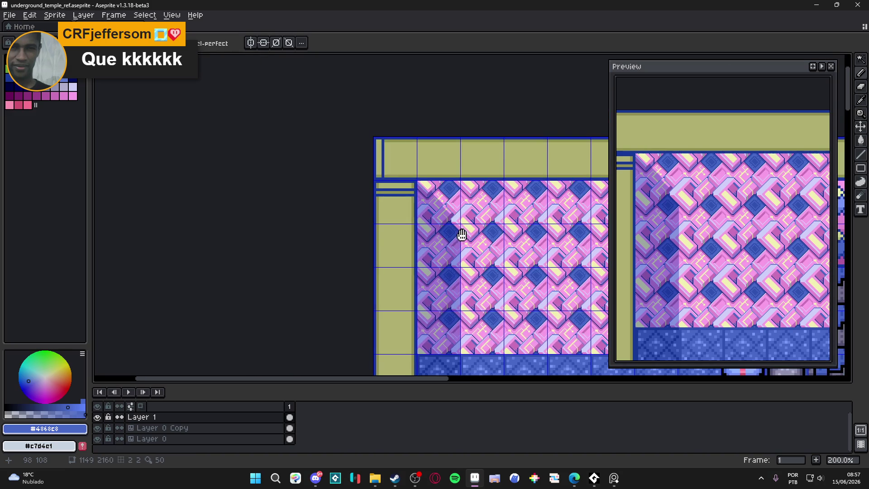
scroll(458, 234, "up", 3)
key("b")
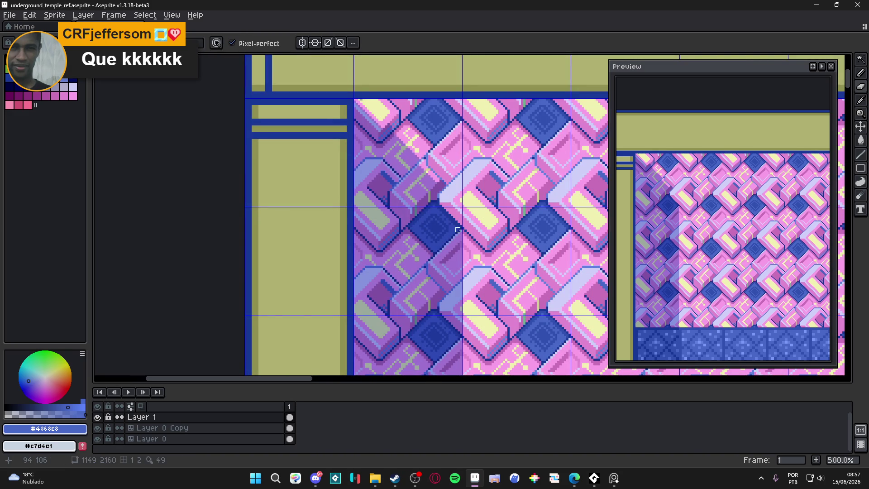
scroll(460, 231, "down", 5)
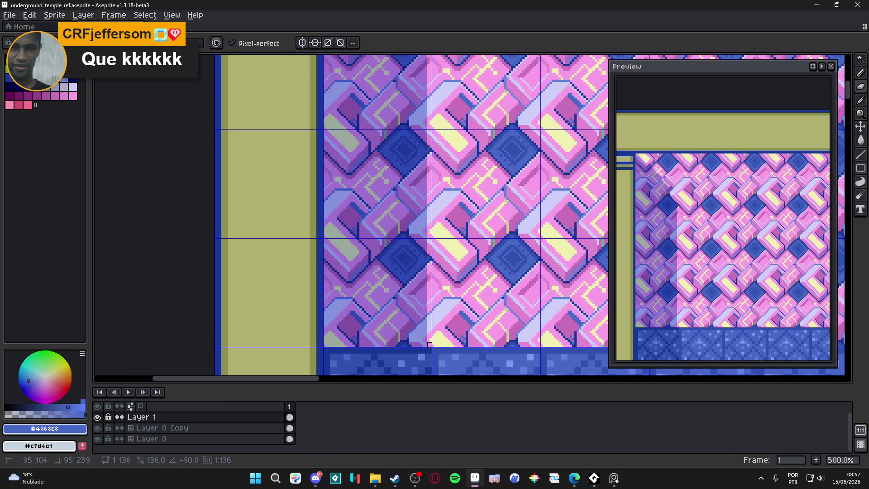
scroll(435, 322, "up", 2)
scroll(448, 287, "down", 1)
scroll(448, 258, "up", 2)
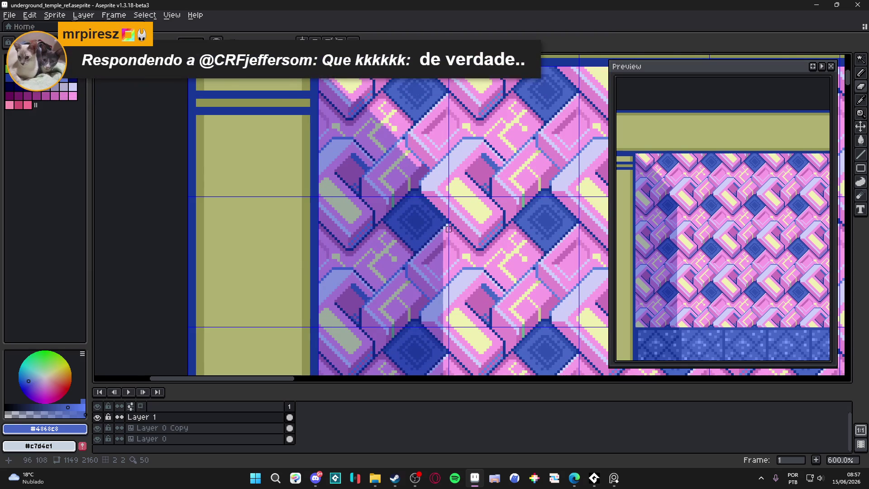
scroll(448, 229, "up", 1)
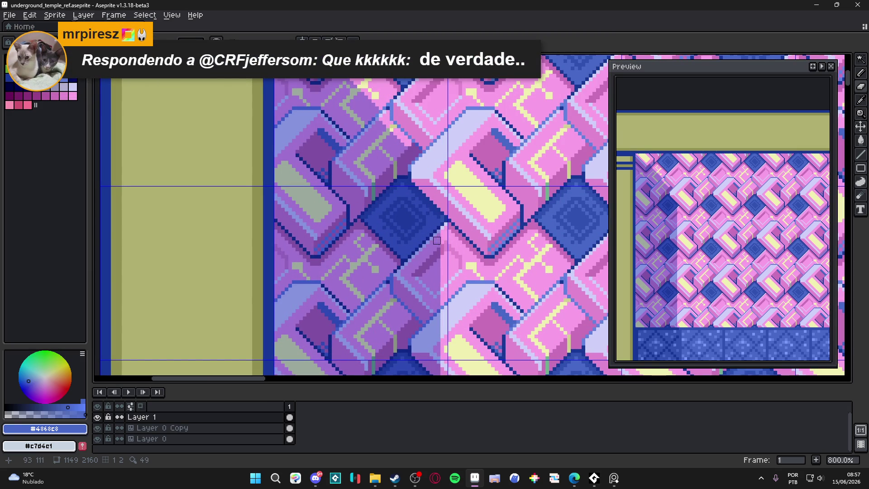
scroll(446, 243, "up", 1)
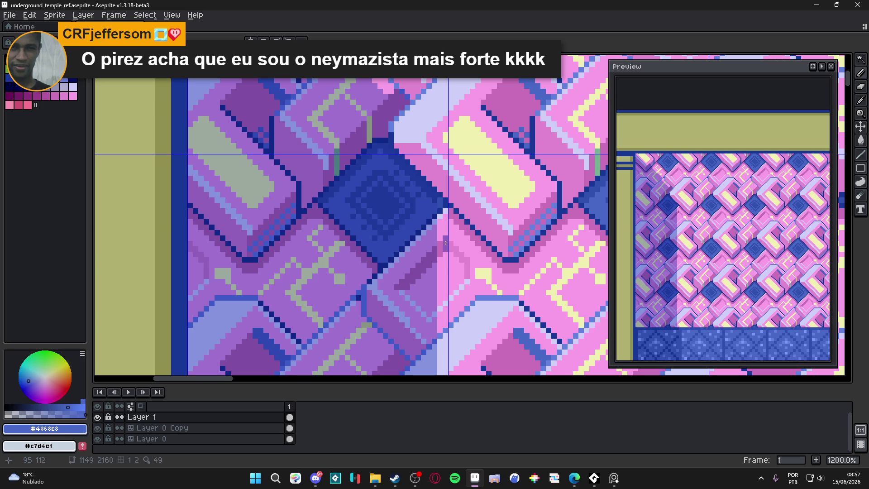
scroll(438, 257, "down", 4)
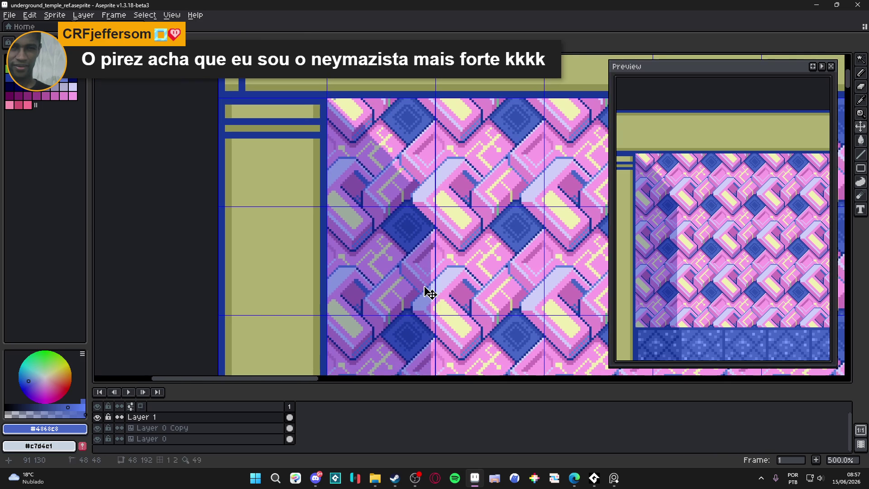
Step: With the grid on, slide the tile layer to check alignment, pick pale lavender #8693de, and undo the last stroke
key("ctrl+apostrophe")
scroll(435, 270, "up", 2)
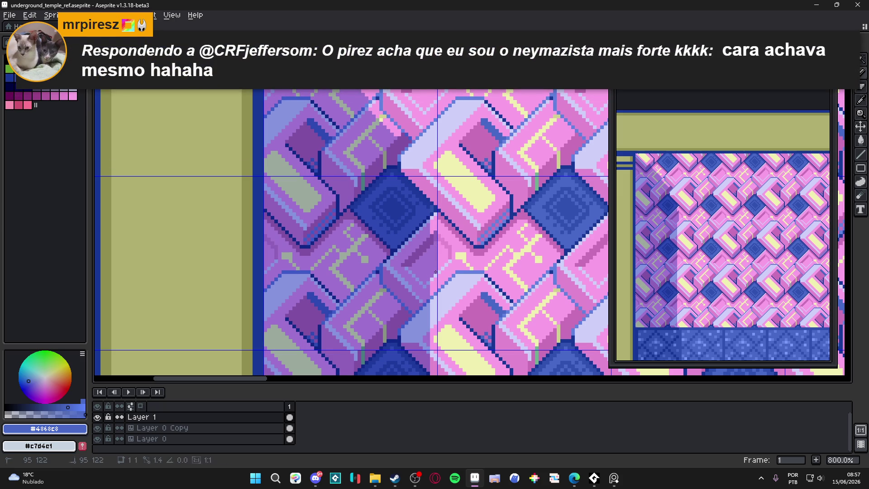
scroll(436, 275, "down", 3)
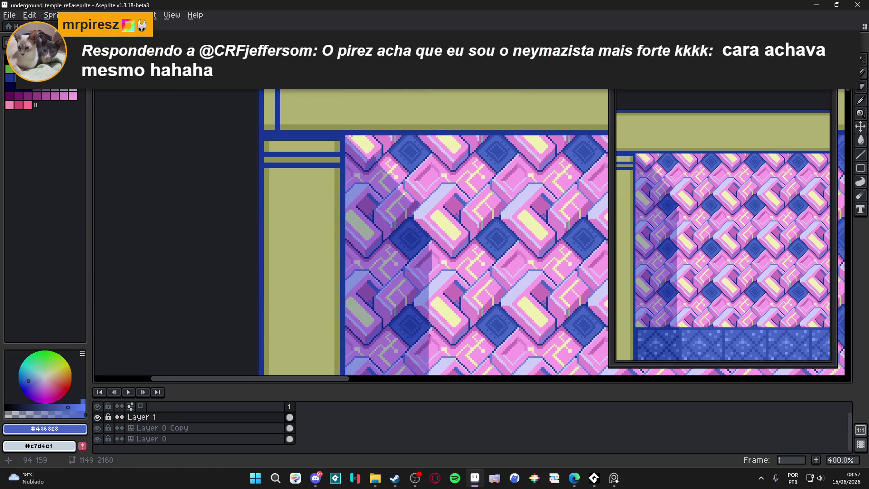
left_click_drag(431, 306, 430, 285)
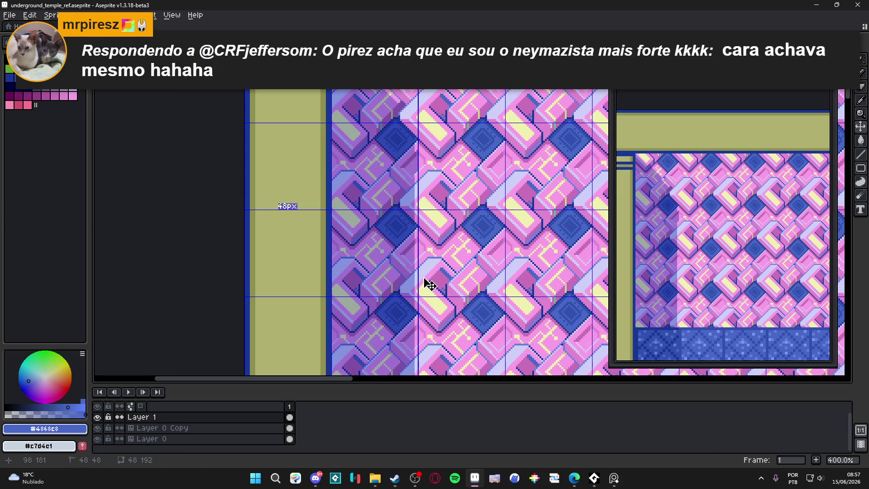
left_click_drag(430, 285, 413, 198)
scroll(412, 198, "up", 3)
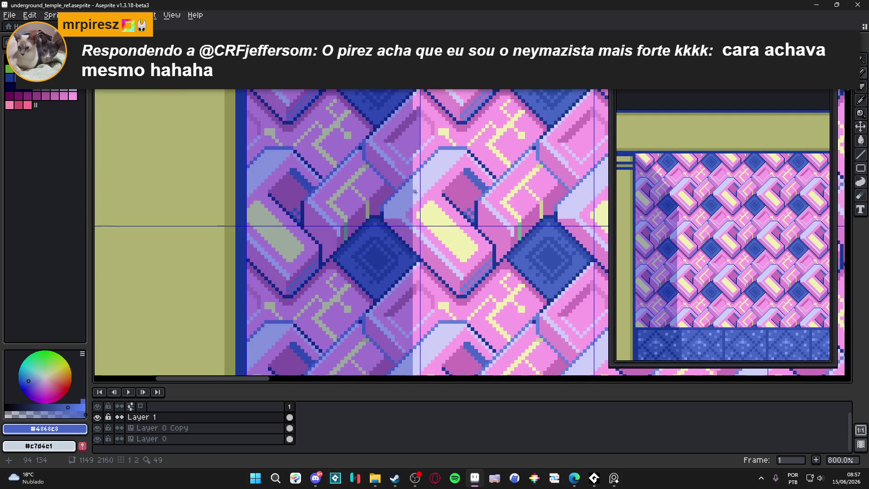
left_click(411, 197, "alt")
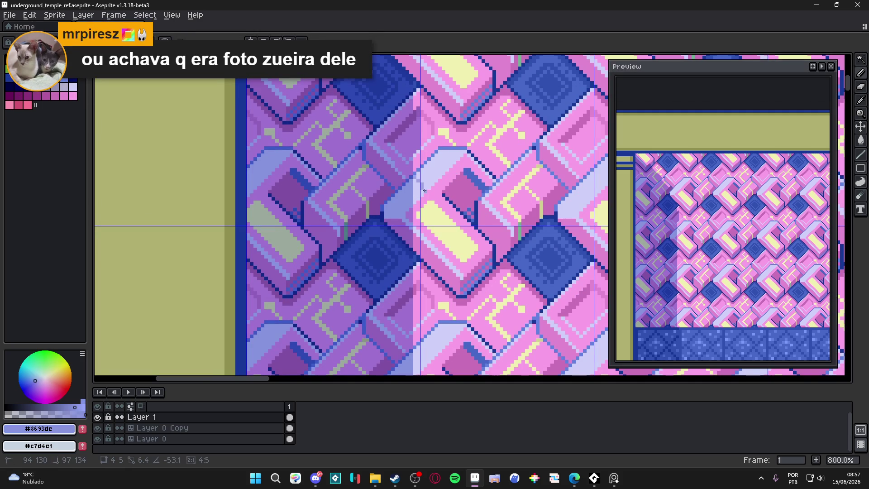
key("e")
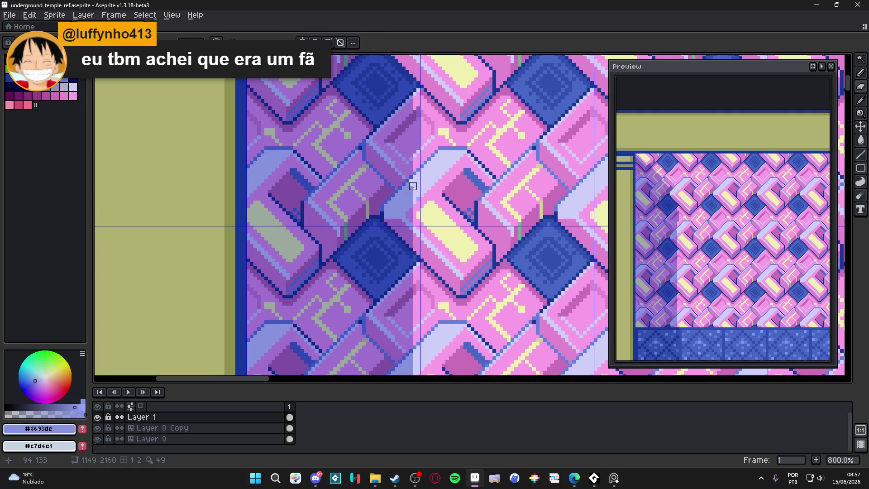
key("m")
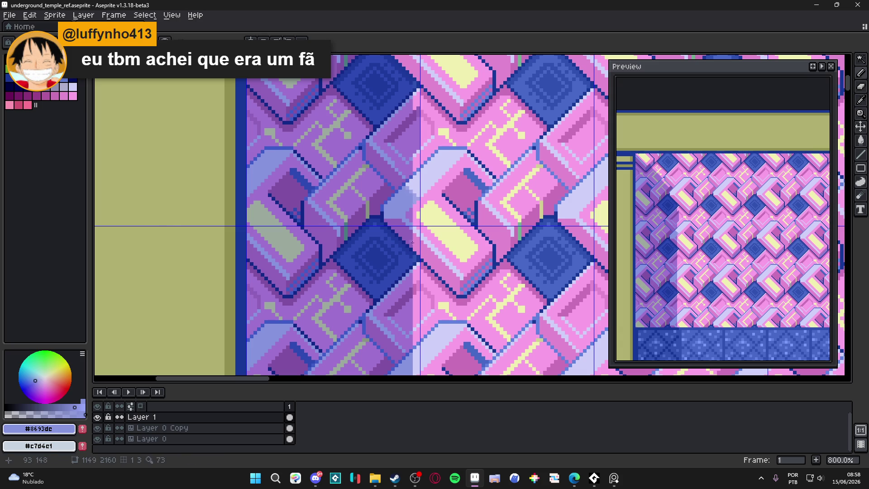
key("ctrl+z")
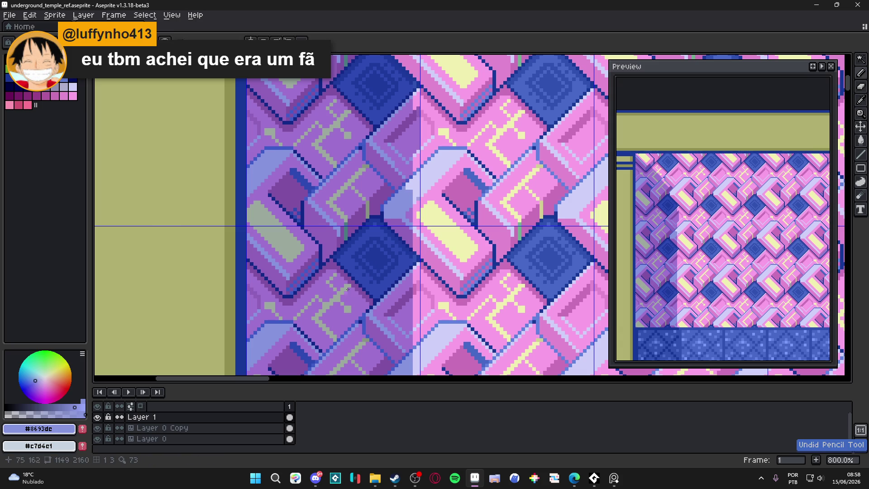
Step: Pick dark blue #2e49b3 then medium blue #4868c8 and undo the last erased pixels beside the diamond
left_click(384, 269, "alt")
scroll(385, 268, "up", 3)
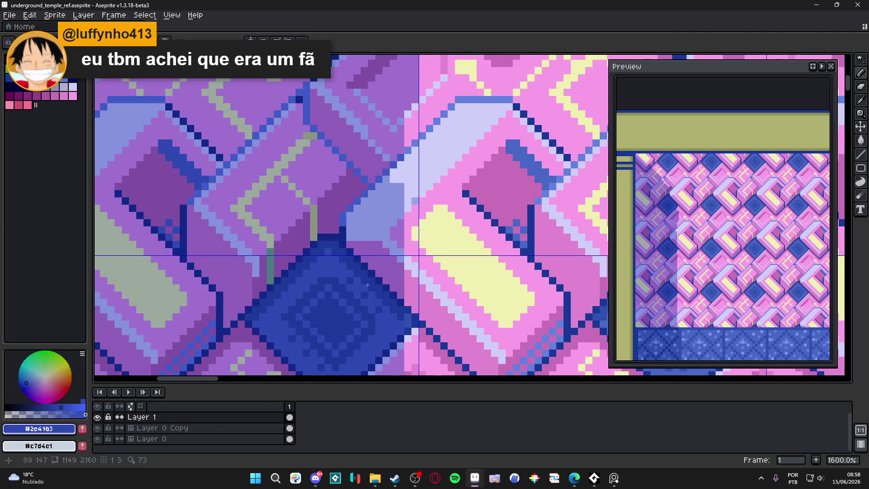
scroll(439, 243, "down", 2)
scroll(439, 243, "up", 1)
left_click(449, 247, "alt")
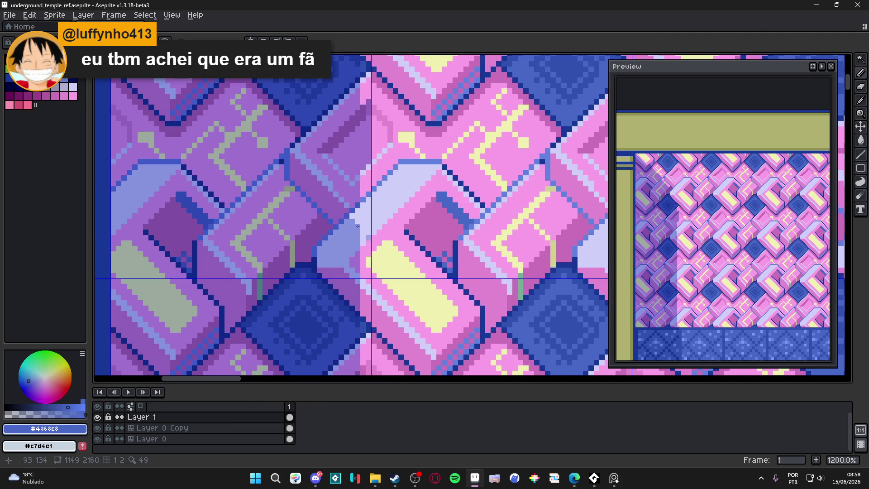
key("b")
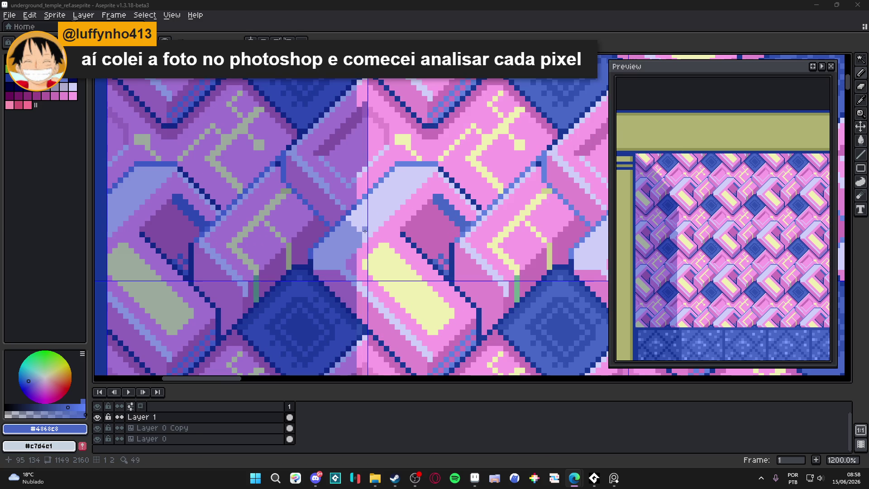
left_click_drag(377, 187, 360, 235)
key("ctrl+z")
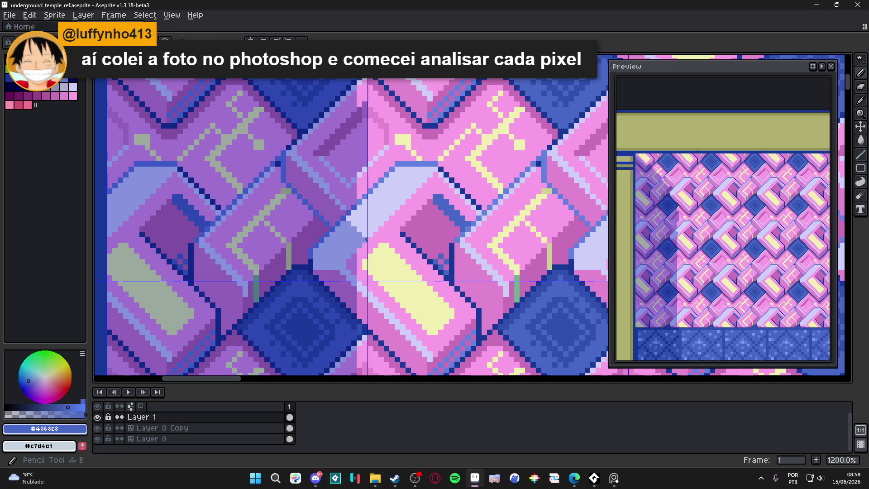
scroll(362, 232, "down", 3)
left_click_drag(392, 205, 339, 218)
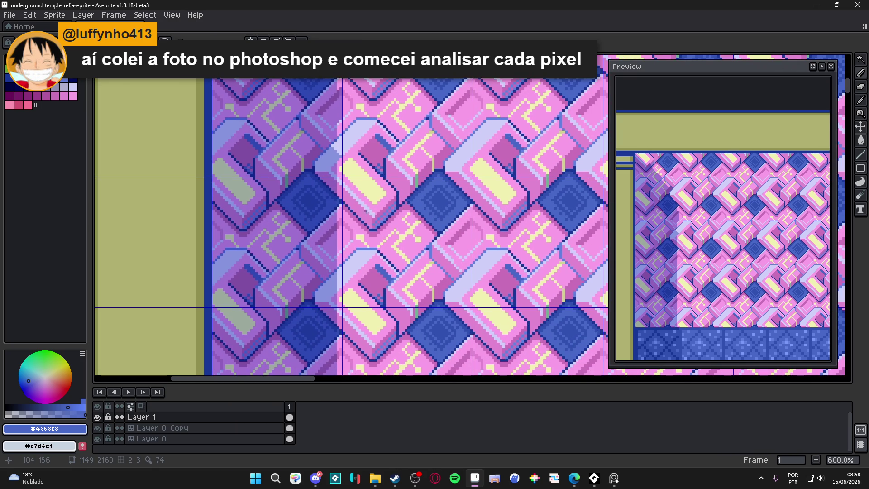
scroll(369, 224, "up", 3)
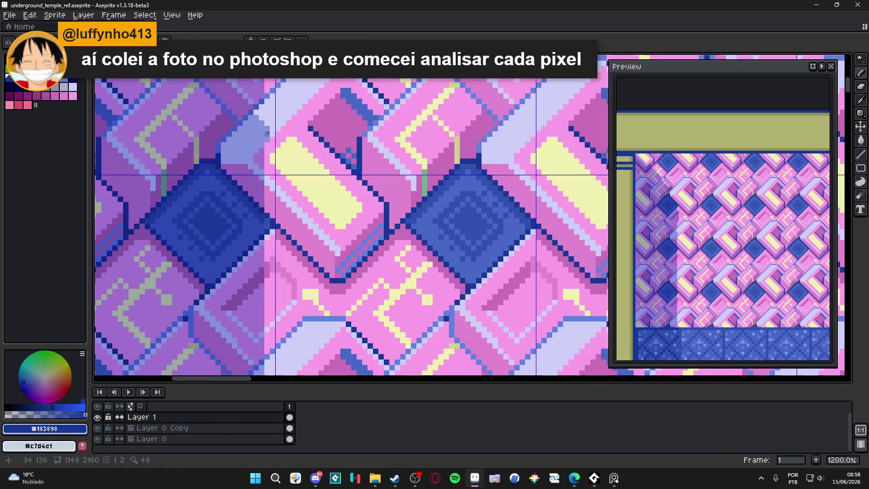
left_click(361, 264, "alt")
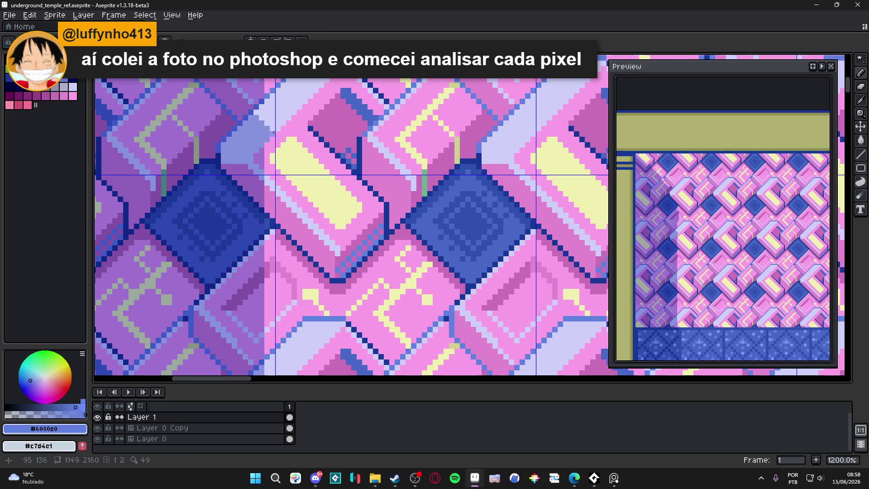
scroll(288, 174, "down", 2)
scroll(303, 141, "down", 1)
scroll(293, 158, "up", 1)
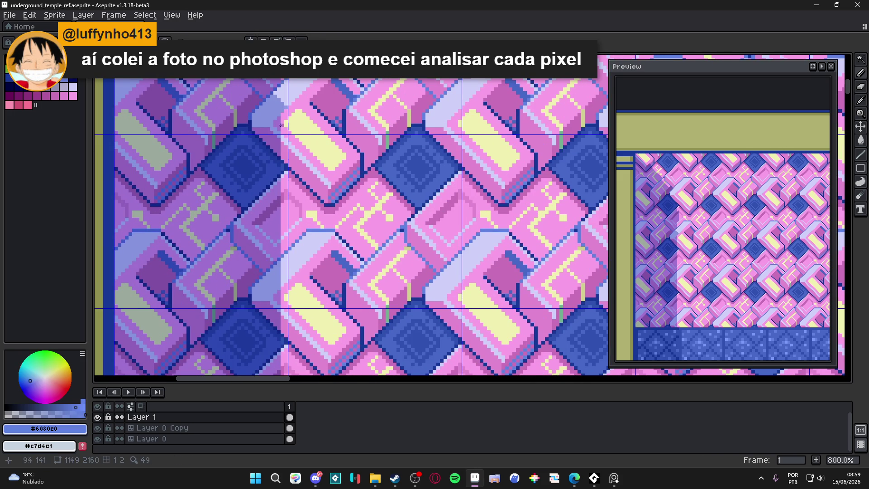
scroll(289, 143, "up", 1)
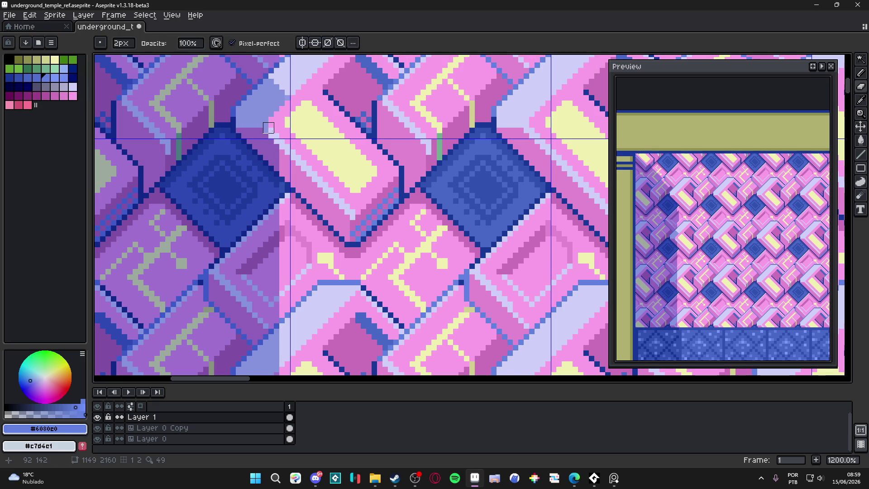
key("b")
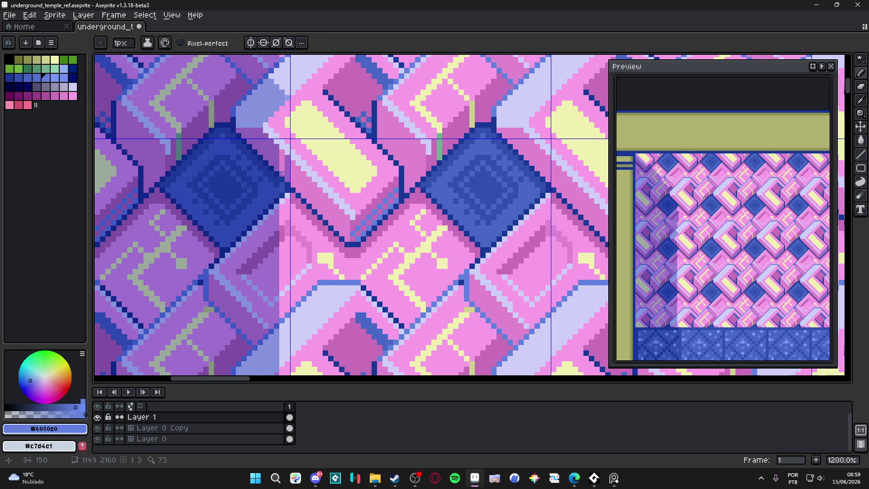
scroll(280, 153, "down", 3)
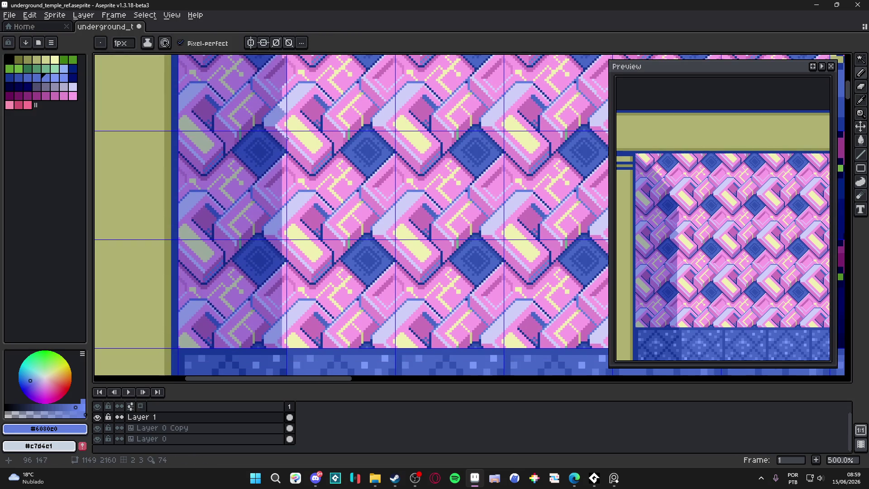
scroll(279, 170, "up", 3)
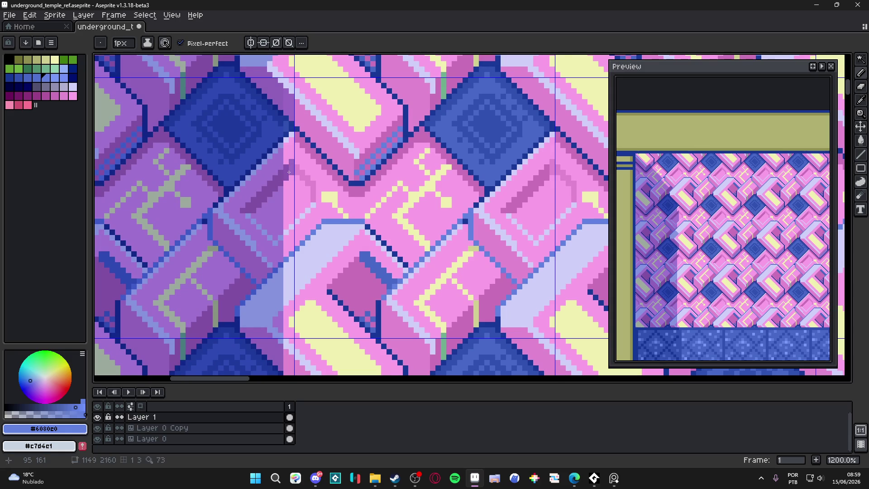
scroll(289, 172, "down", 2)
scroll(289, 176, "down", 3)
key("v")
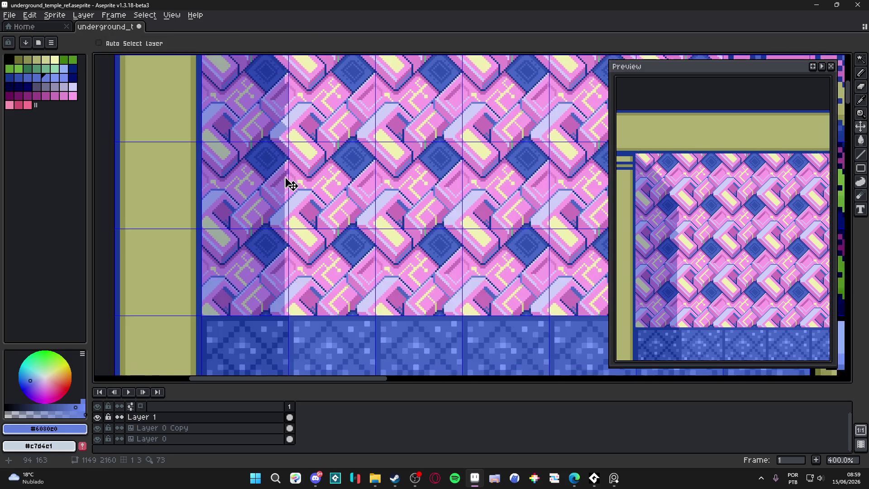
Step: Cut the tinted strip on the left column, paste it as one tile-sized block one tile lower, and drop it in place
left_click_drag(289, 183, 310, 226)
scroll(311, 227, "down", 1)
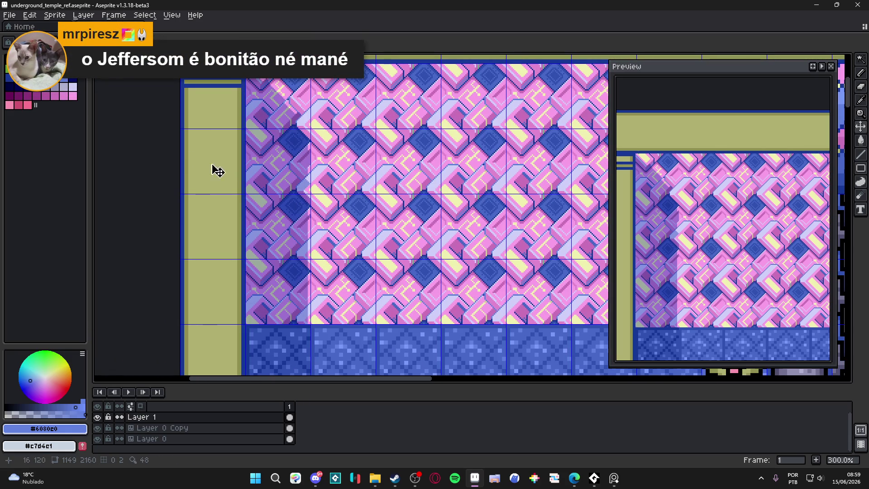
key("m")
left_click_drag(272, 243, 281, 266)
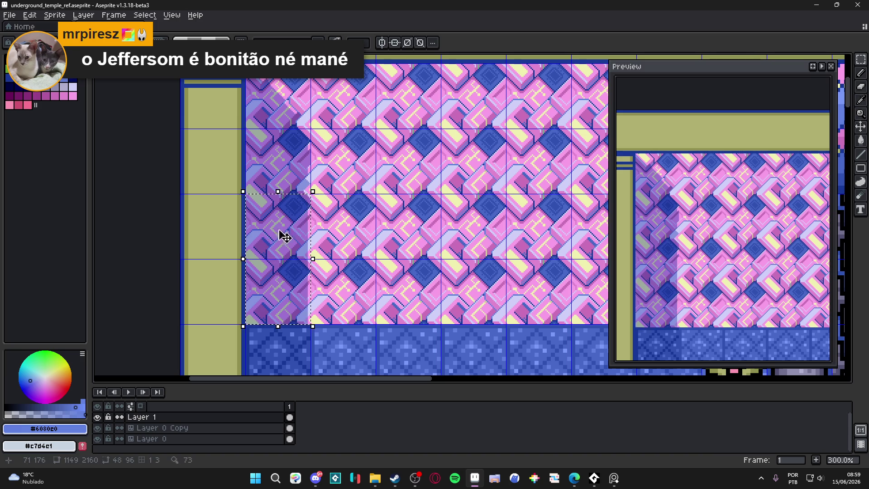
key("ctrl+x")
key("ctrl+v")
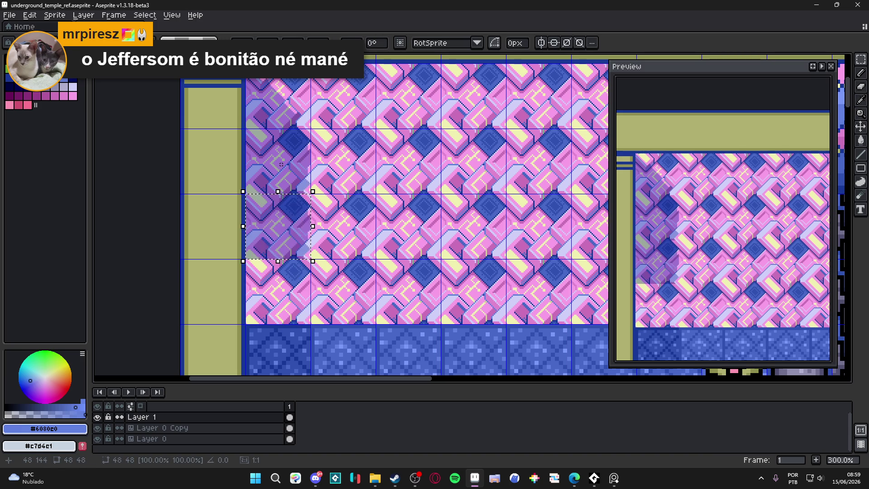
key("shift+Down")
key("ctrl+d")
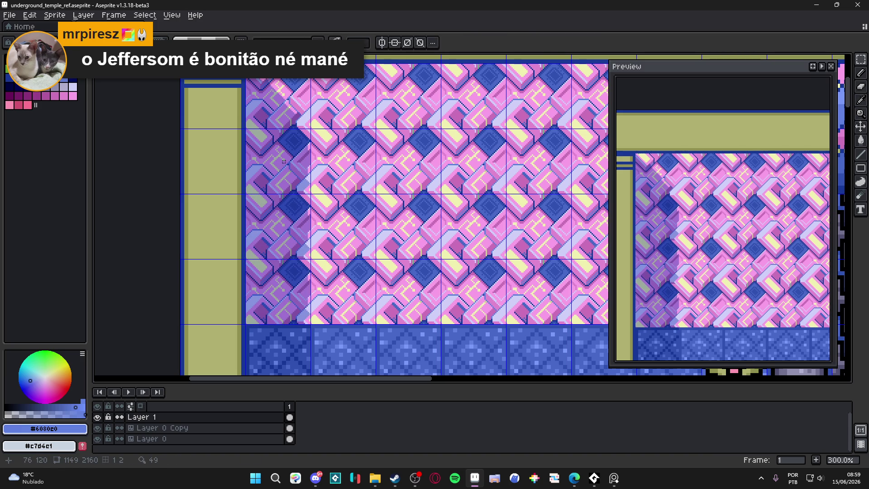
scroll(370, 213, "down", 1)
scroll(372, 213, "up", 1)
key("ctrl+apostrophe")
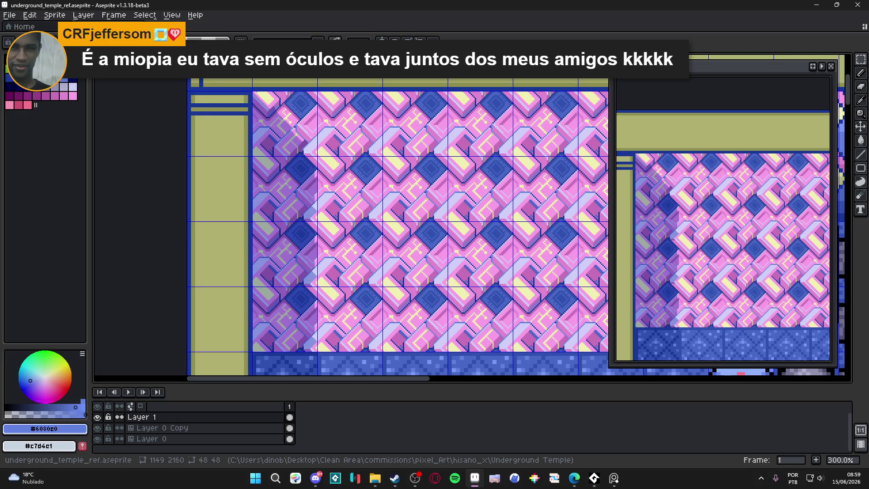
key("alt+Tab")
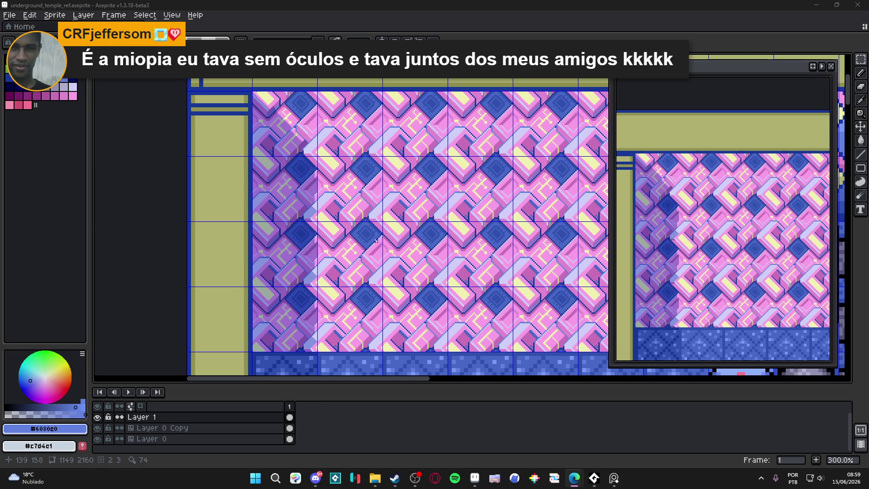
scroll(358, 233, "down", 1)
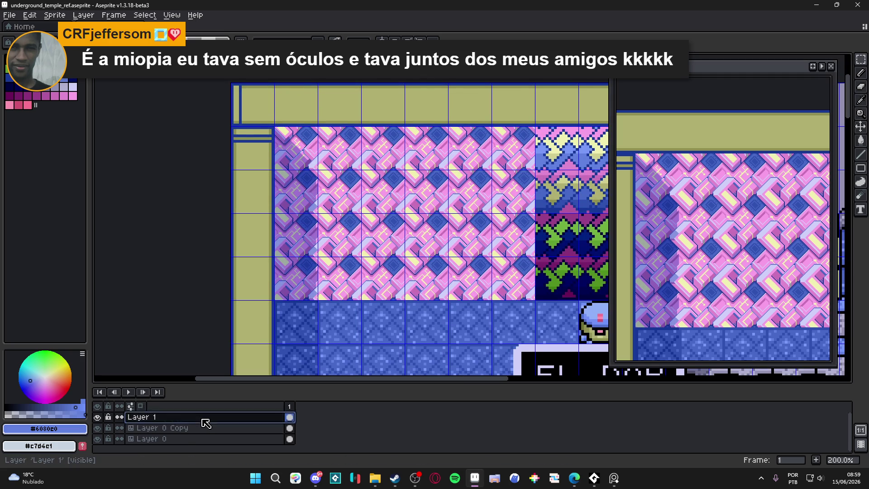
Step: Raise Layer 1's opacity to 69% in Layer Properties and save the temple file
double_click(203, 418)
left_click(656, 316)
left_click_drag(665, 319, 673, 321)
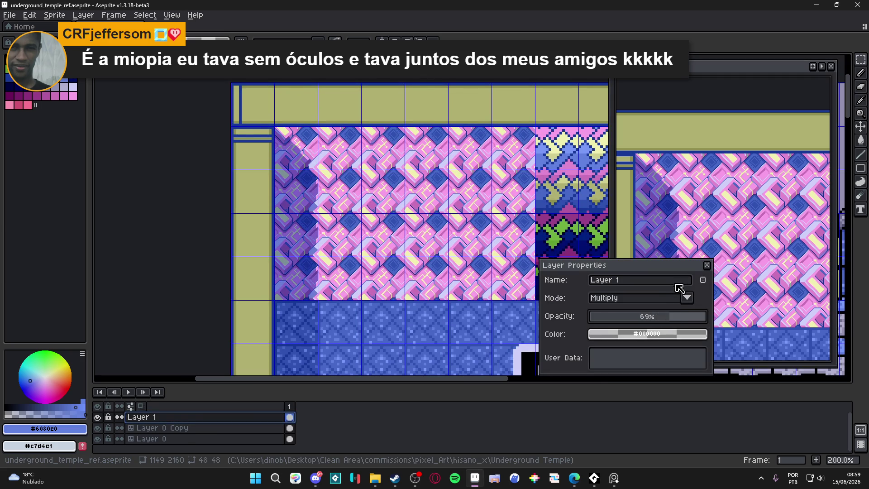
left_click(706, 265)
scroll(403, 233, "down", 2)
scroll(403, 235, "up", 1)
scroll(357, 261, "down", 1)
scroll(358, 262, "down", 1)
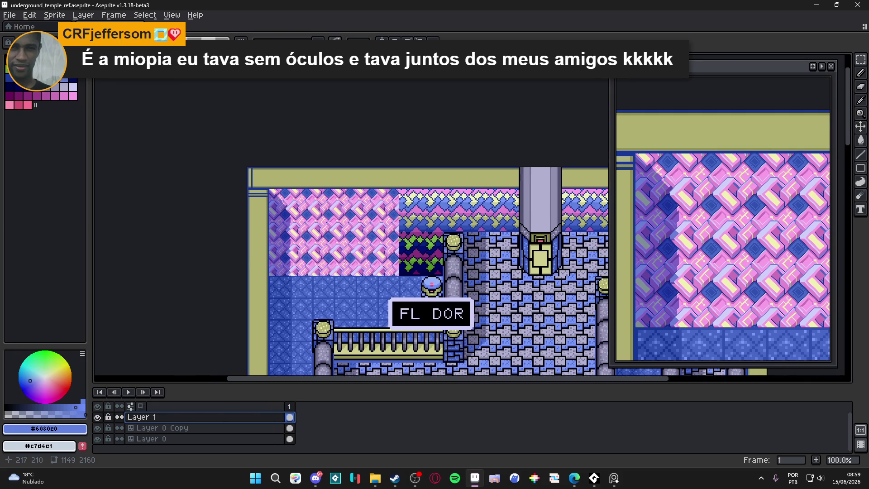
key("ctrl+s")
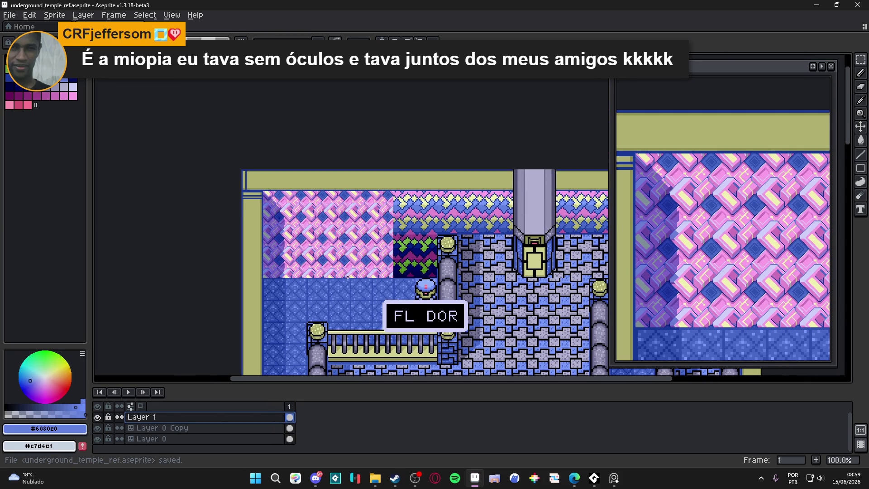
key("ctrl+apostrophe")
key("ctrl+apostrophe")
key("ctrl+apostrophe")
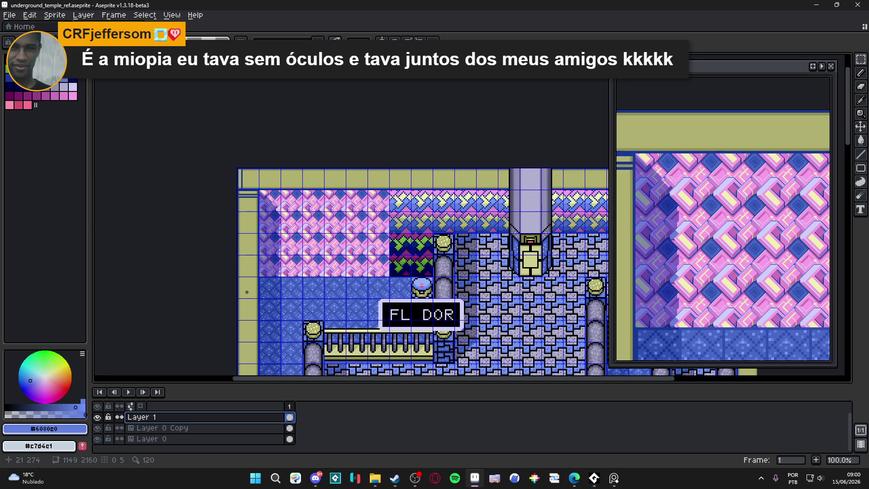
scroll(344, 228, "up", 1)
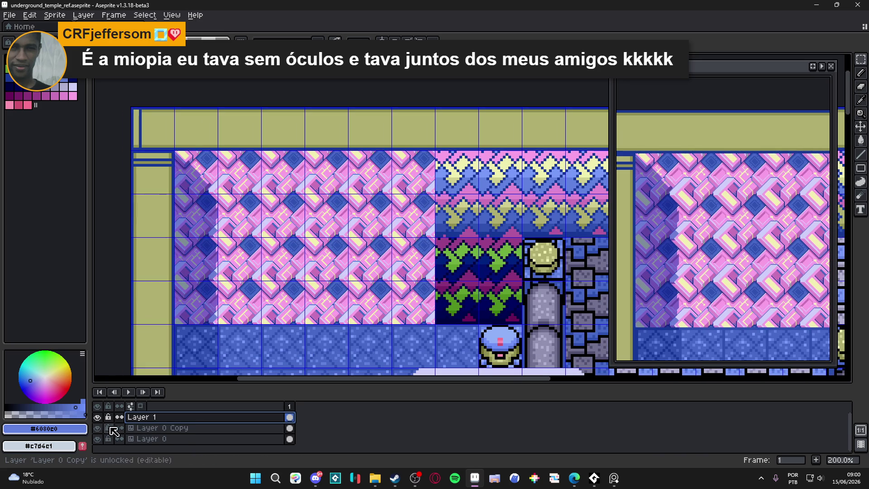
Step: Create a new Layer 2 above Layer 0 Copy and mark a one-tile-wide wall column for painting
left_click(169, 430)
key("shift+n")
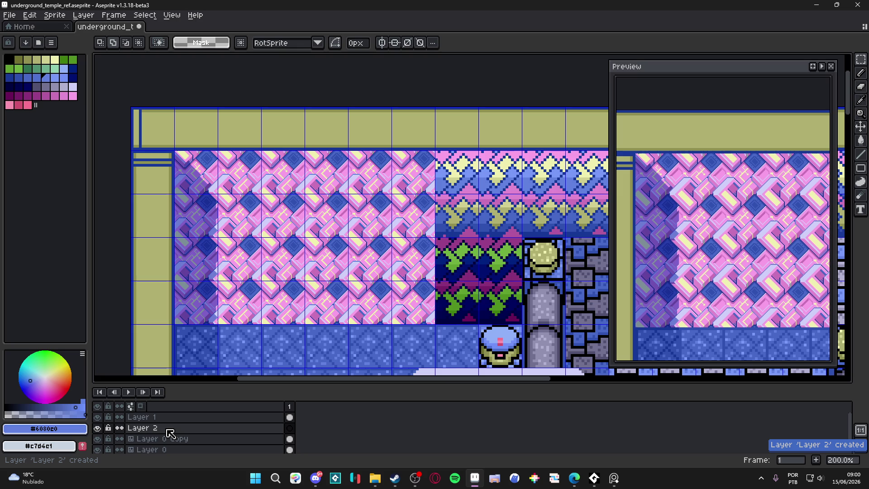
scroll(283, 302, "down", 1)
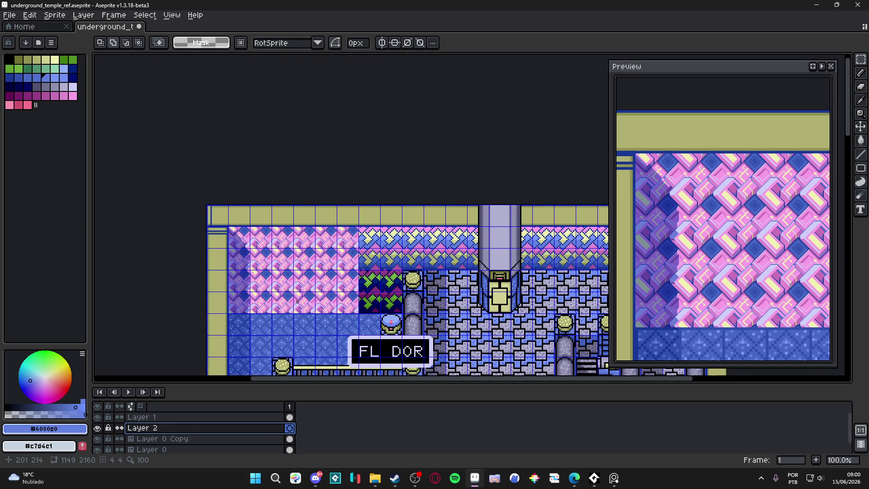
scroll(285, 297, "up", 1)
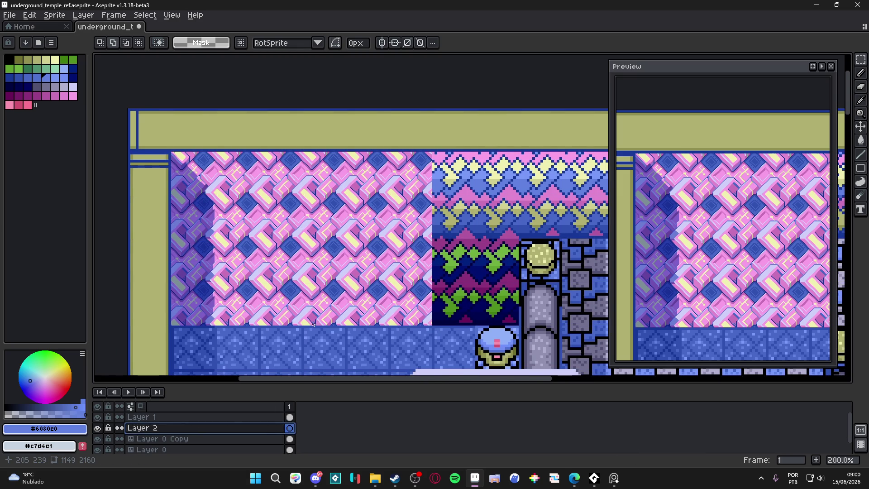
key("ctrl+apostrophe")
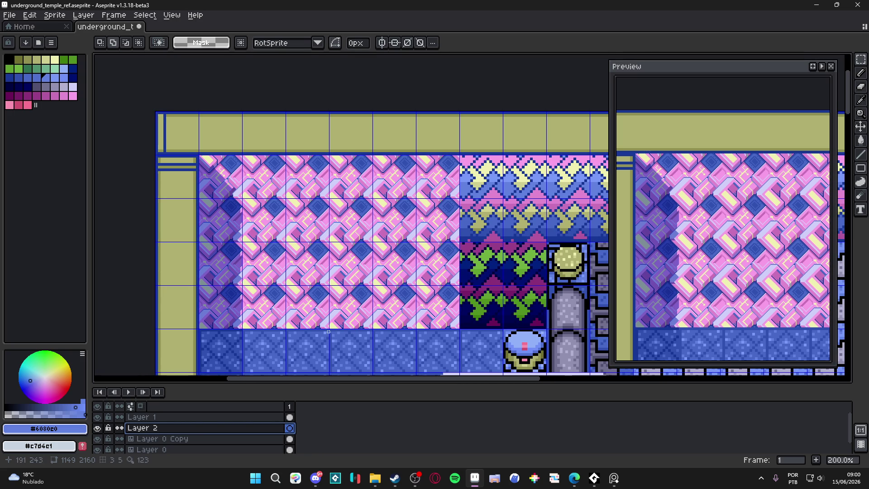
key("ctrl+v")
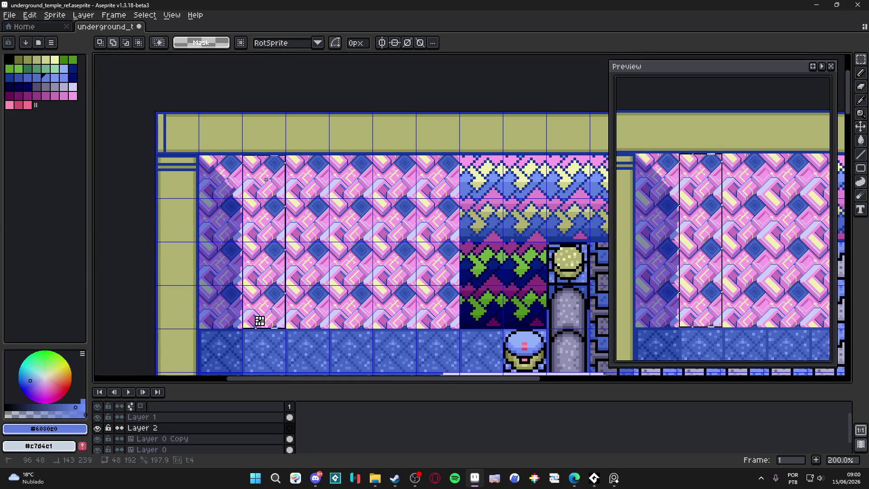
left_click(39, 42)
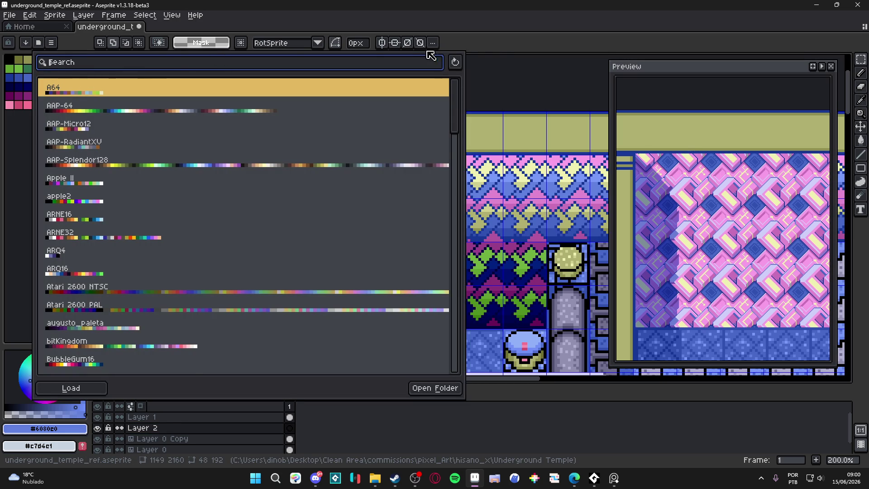
Step: Switch to the Gradient tool with Bayer Matrix 2x2 dithering and try dithered blue-to-pink fills in the column
left_click(161, 45)
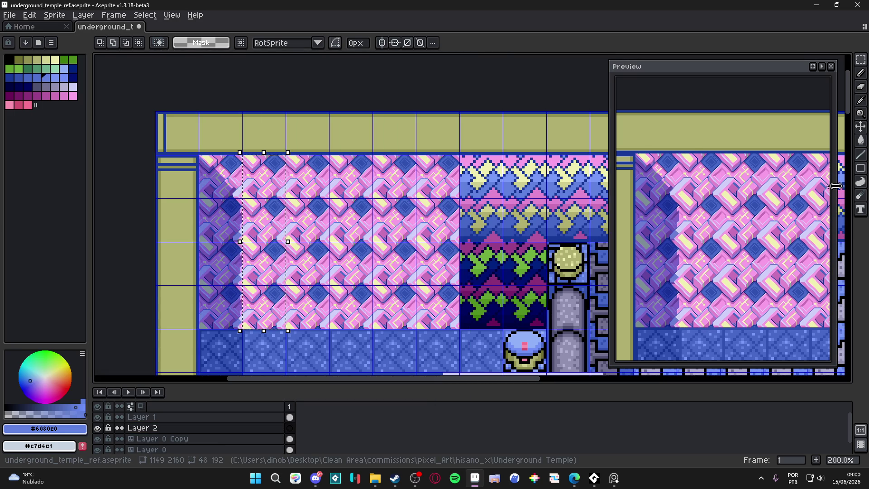
left_click(860, 154)
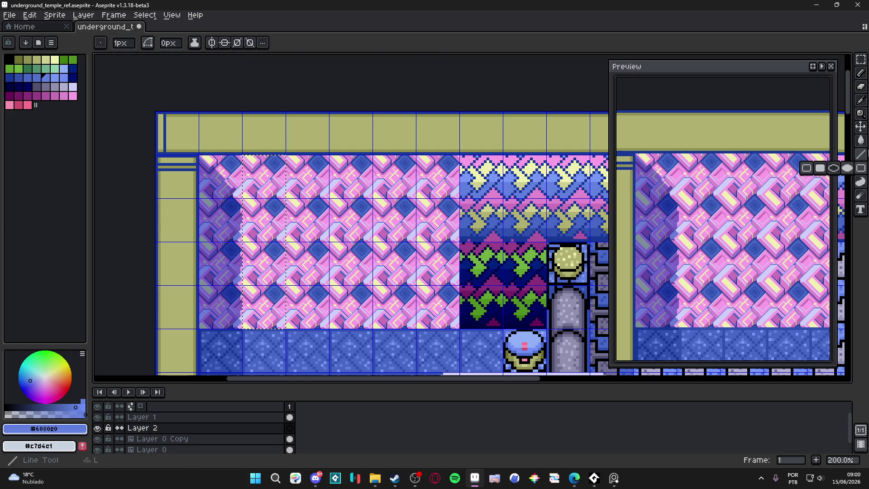
left_click(847, 141)
left_click(319, 43)
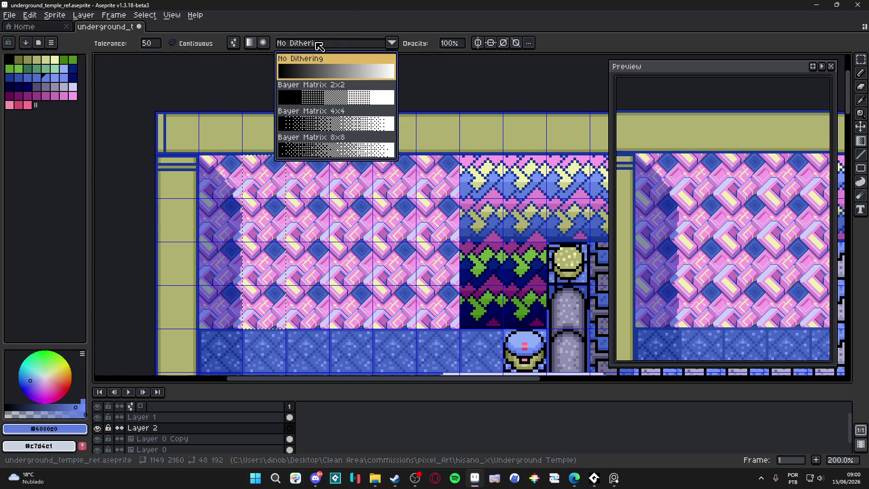
left_click(333, 98)
left_click_drag(272, 371, 272, 190)
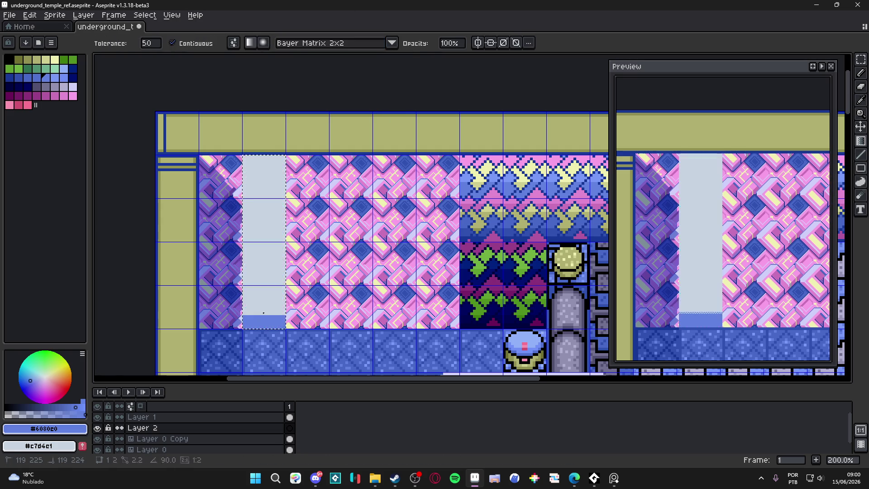
key("ctrl+z")
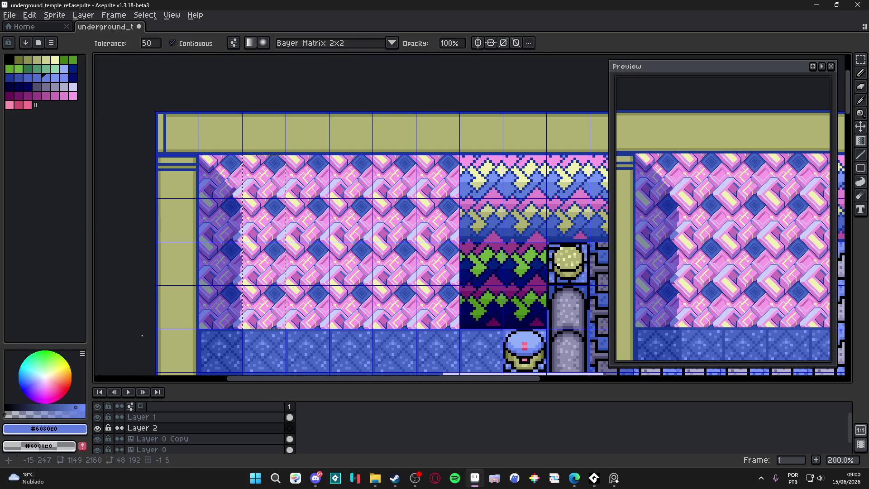
left_click_drag(266, 280, 271, 154)
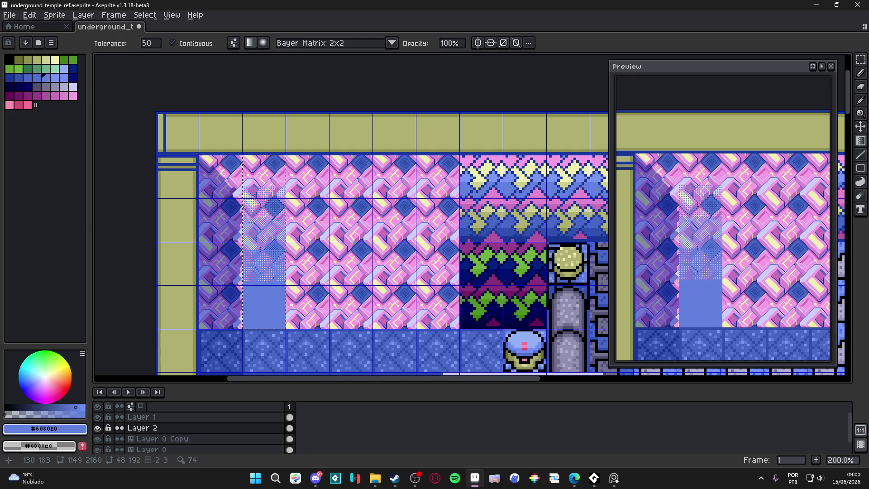
key("ctrl+z")
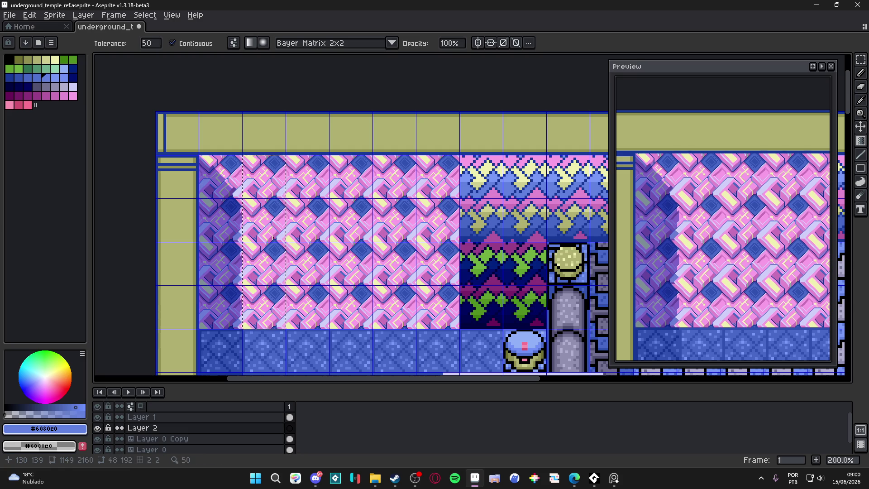
Step: Paint the dithered light-shaft gradient and stretch it down the whole left column, then commit it
left_click_drag(262, 306, 265, 155)
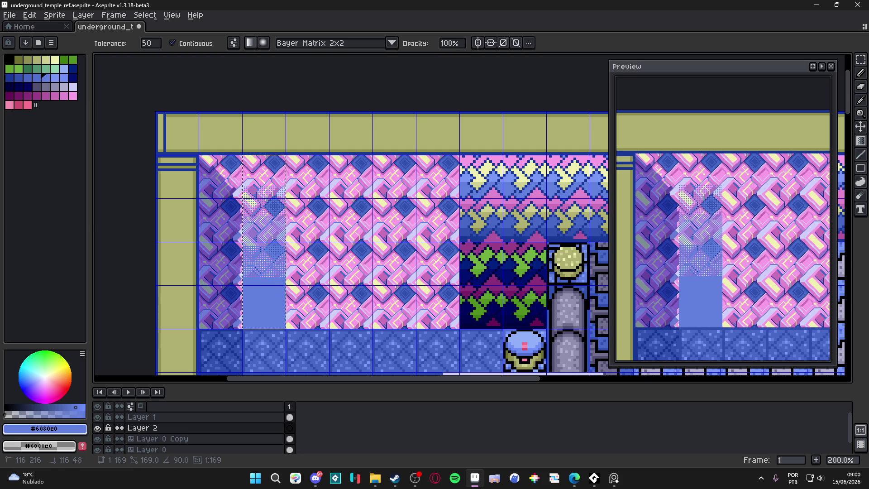
left_click_drag(264, 307, 264, 459)
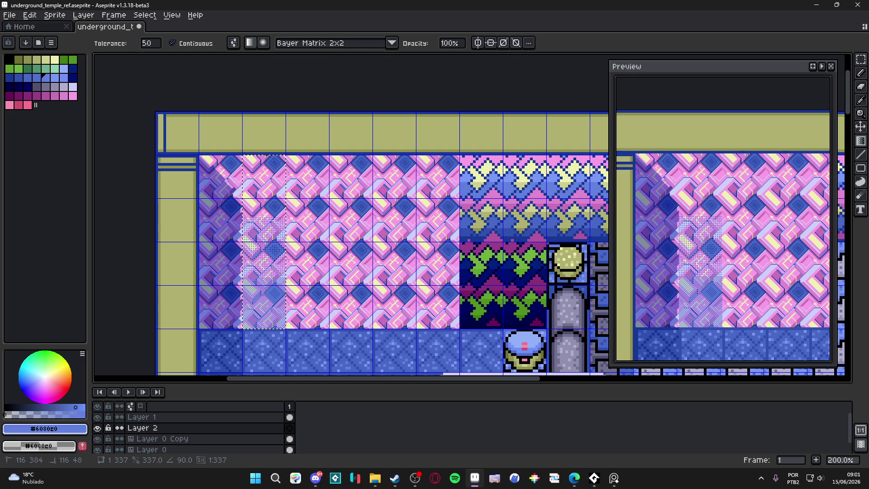
key("ctrl+d")
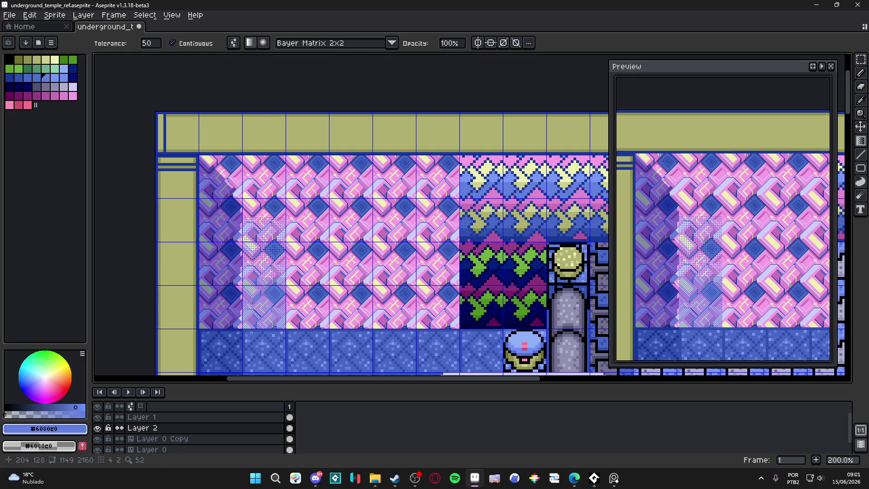
key("ctrl+apostrophe")
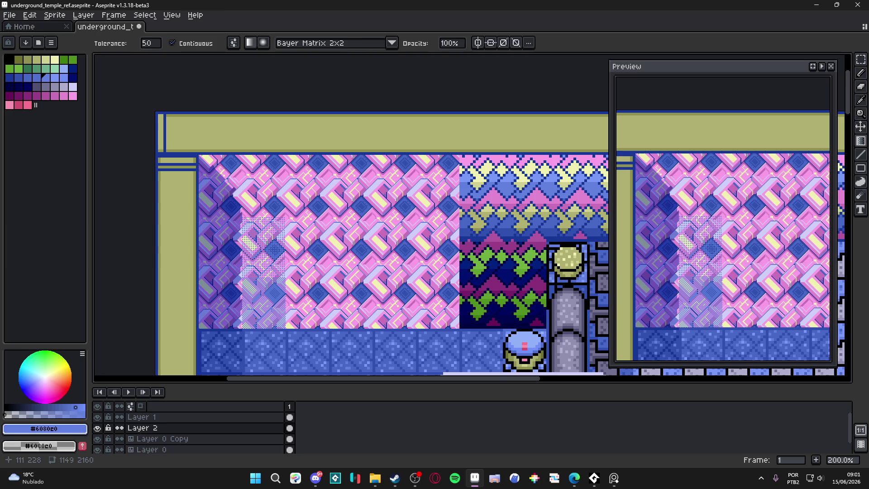
key("m")
double_click(203, 428)
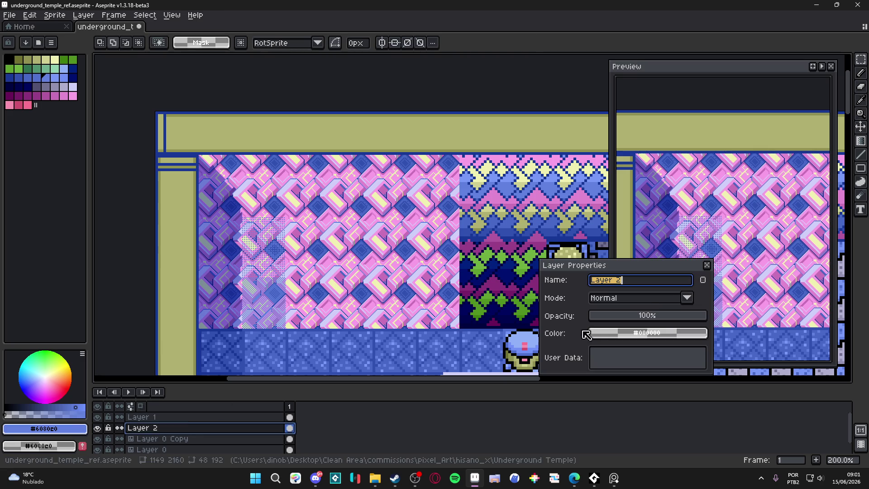
Step: Set Layer 2's blend mode to Multiply in Layer Properties after checking the other layers
left_click(646, 302)
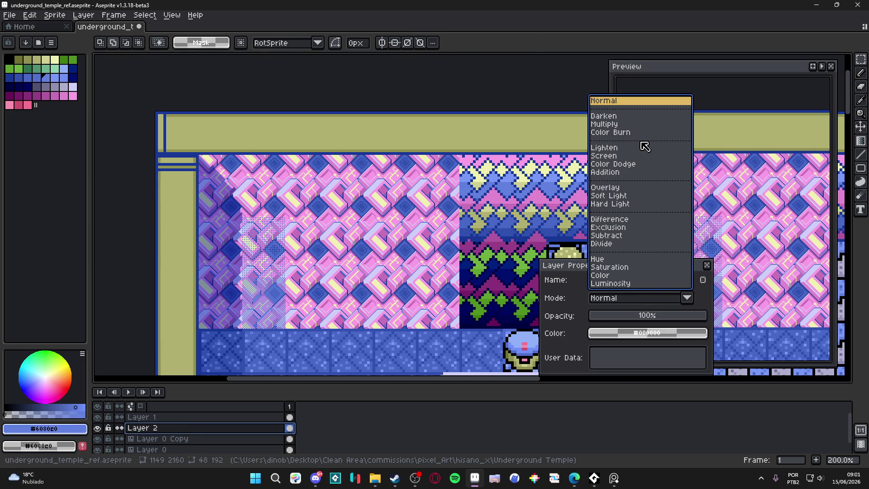
left_click(224, 430)
left_click(166, 440)
left_click(151, 417)
left_click(174, 439)
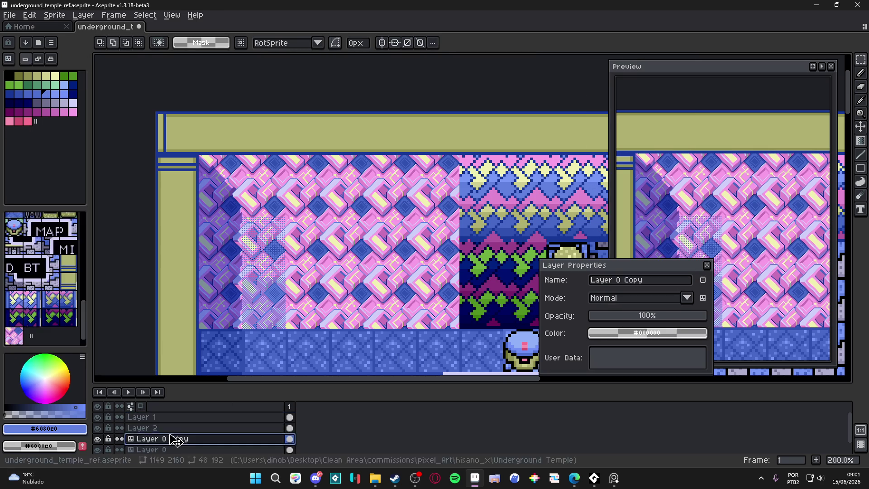
left_click(627, 297)
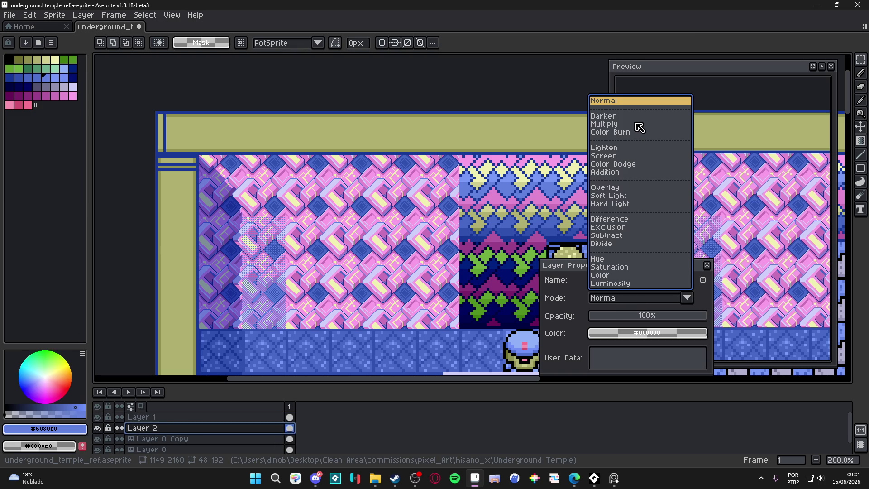
left_click(604, 124)
left_click(707, 265)
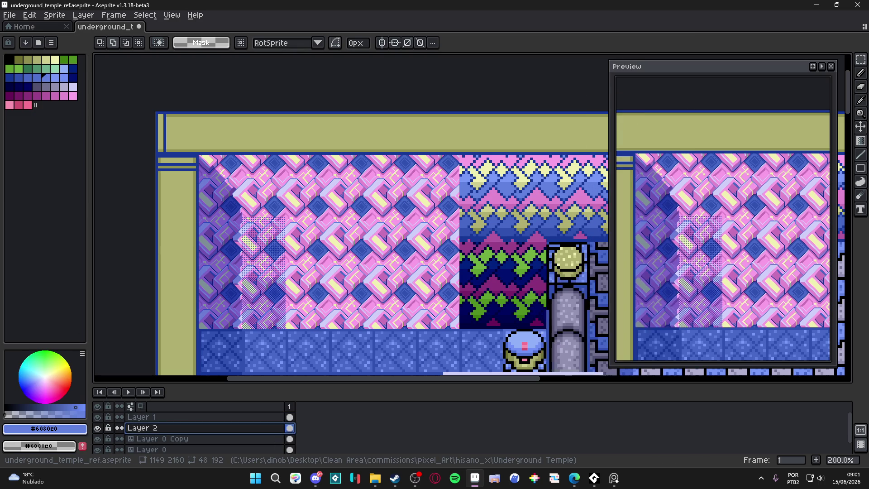
Step: Select a one-tile strip of the light shaft and move it one tile left
key("m")
key("ctrl+apostrophe")
left_click_drag(239, 196, 287, 331)
left_click_drag(240, 195, 288, 331)
left_click_drag(275, 216, 232, 216)
key("Return")
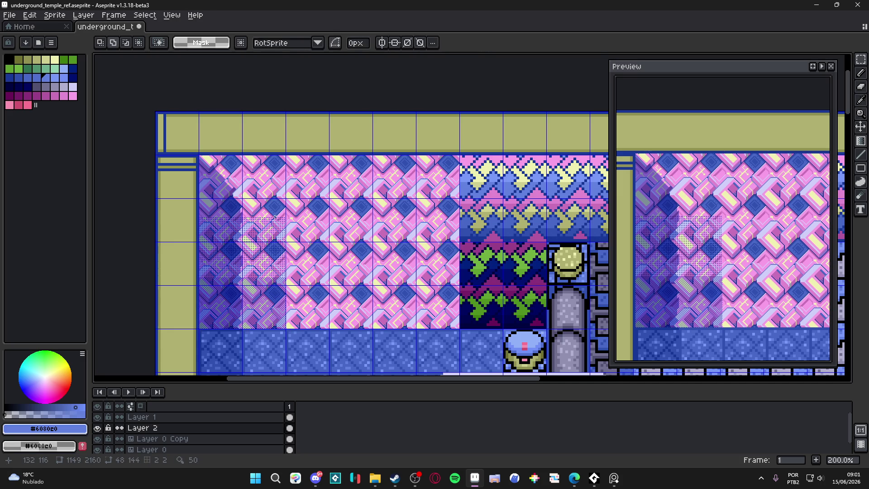
Step: Select a lower tile of the shaft, shift its pixels right and commit the placement
left_click_drag(273, 313, 272, 217)
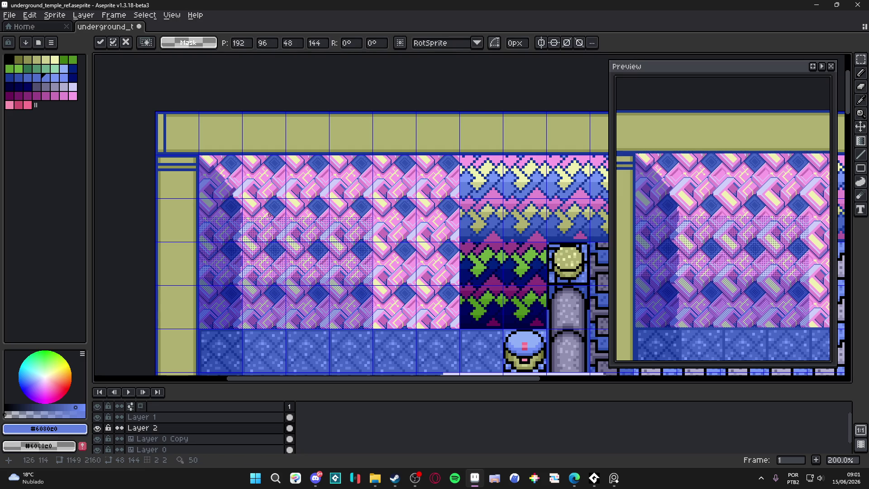
key("shift+Right")
key("shift+Right")
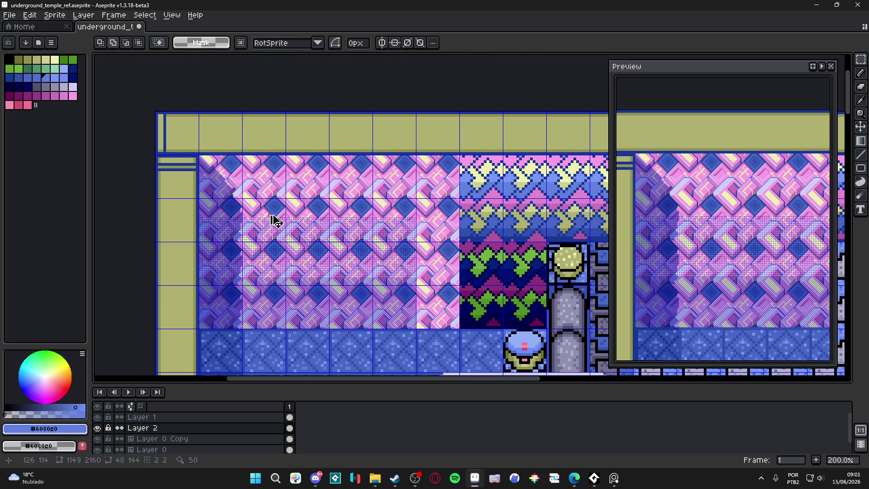
key("ctrl+d")
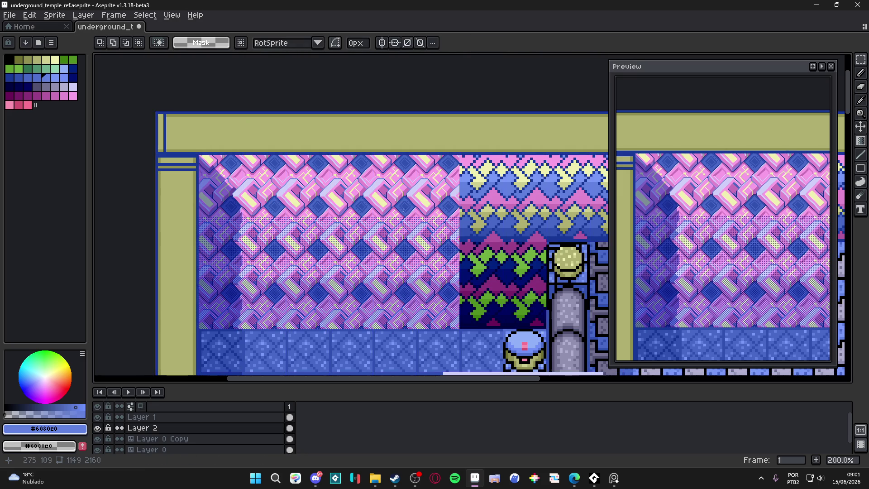
scroll(382, 246, "down", 1)
scroll(400, 225, "down", 1)
scroll(399, 224, "up", 1)
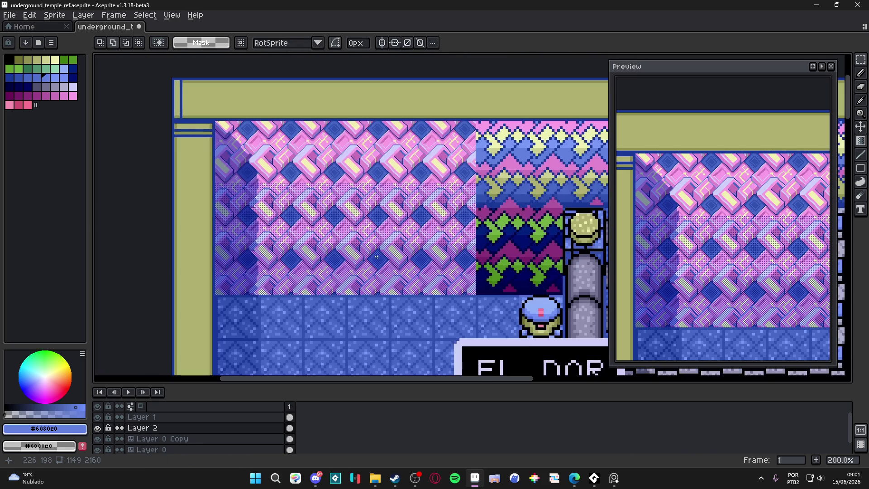
Step: Restore the dropped selection with undo and switch to the Layer 0 Copy tile layer
left_click_drag(348, 286, 330, 290)
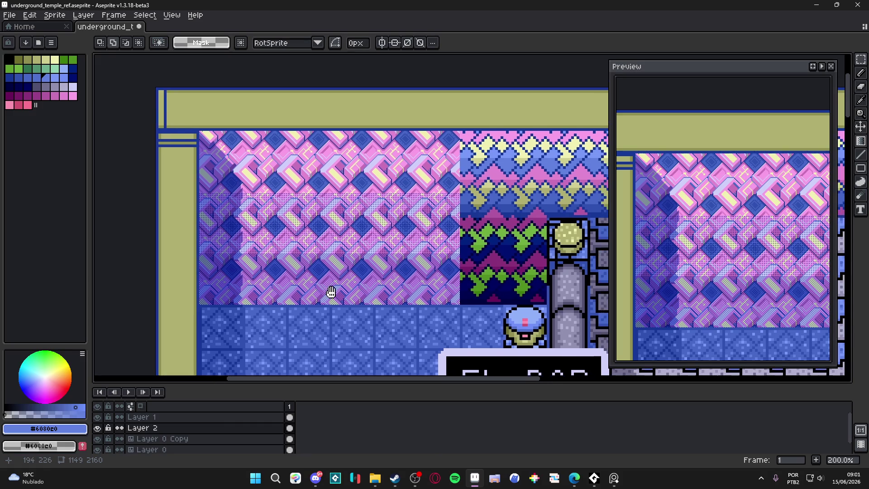
scroll(330, 291, "down", 1)
left_click_drag(380, 250, 379, 249)
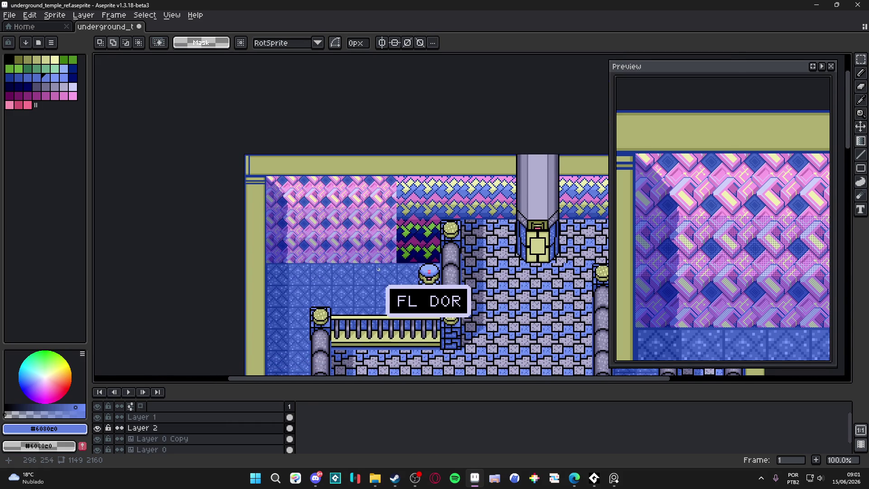
scroll(378, 269, "up", 1)
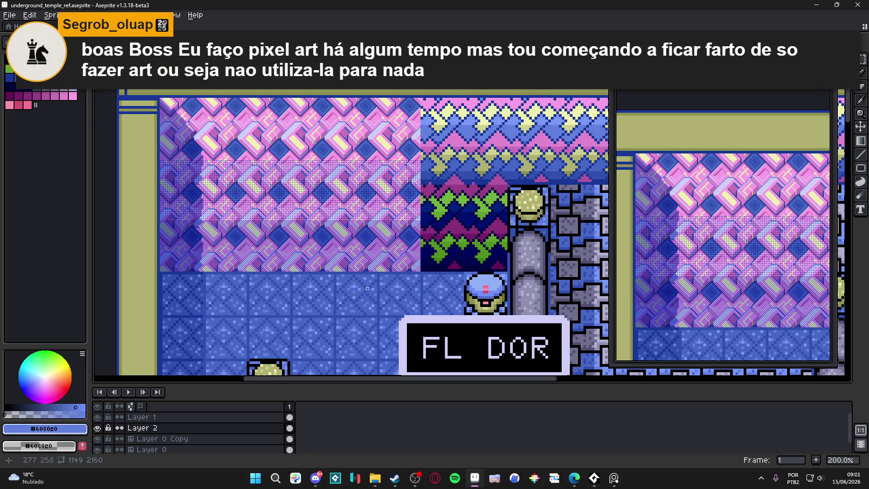
key("ctrl+z")
scroll(366, 288, "down", 1)
scroll(377, 212, "right", 2)
scroll(377, 212, "down", 1)
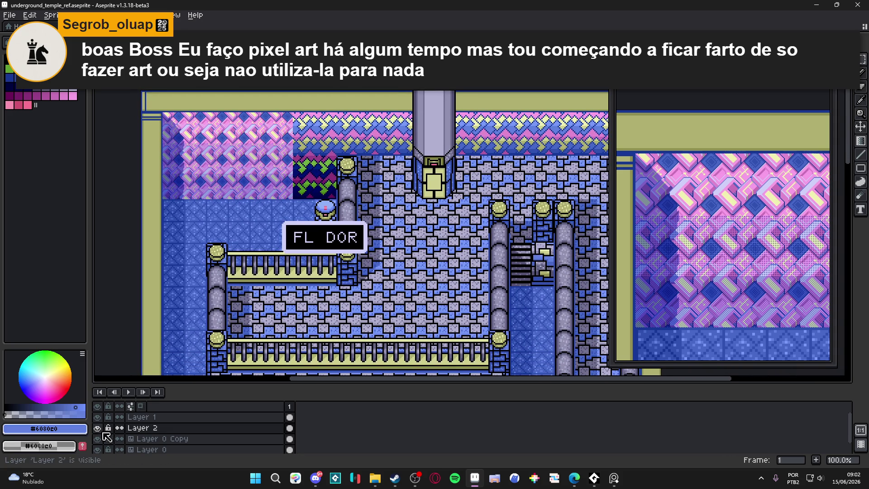
scroll(431, 175, "up", 3)
scroll(431, 175, "down", 1)
scroll(431, 204, "down", 1)
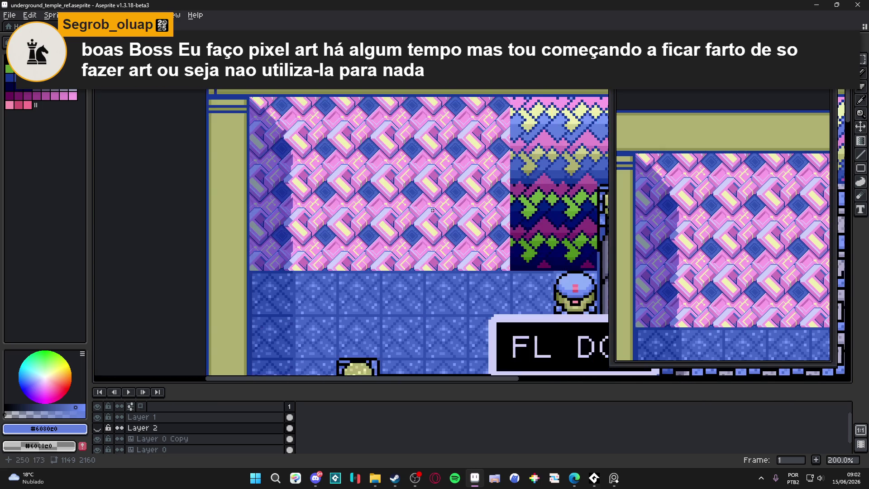
scroll(433, 251, "up", 1)
scroll(432, 257, "up", 1)
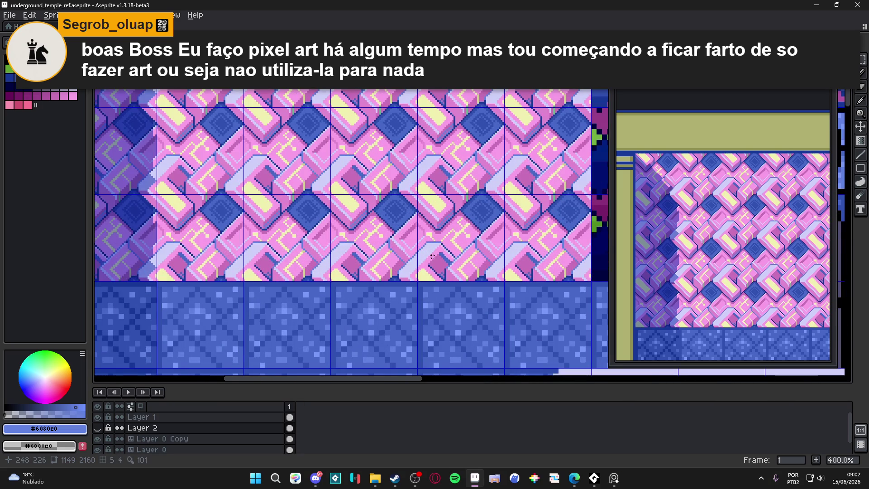
scroll(446, 248, "down", 1)
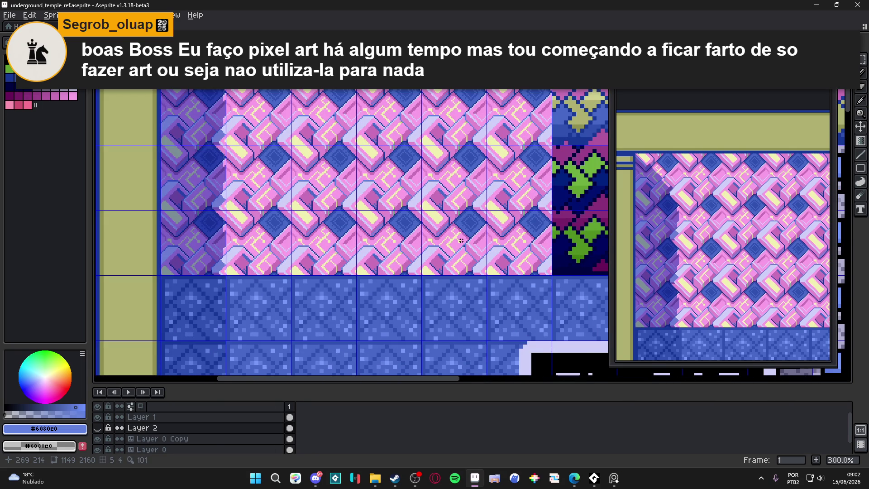
scroll(462, 241, "down", 1)
left_click_drag(463, 239, 435, 237)
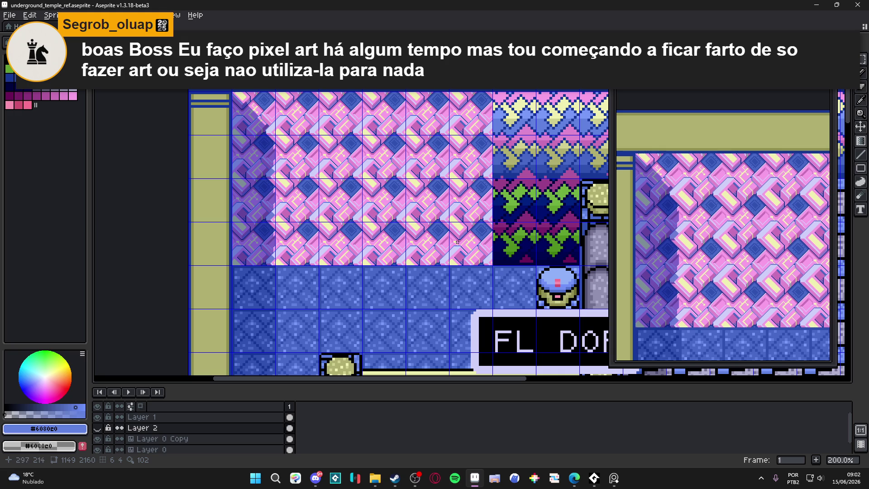
left_click(20, 42)
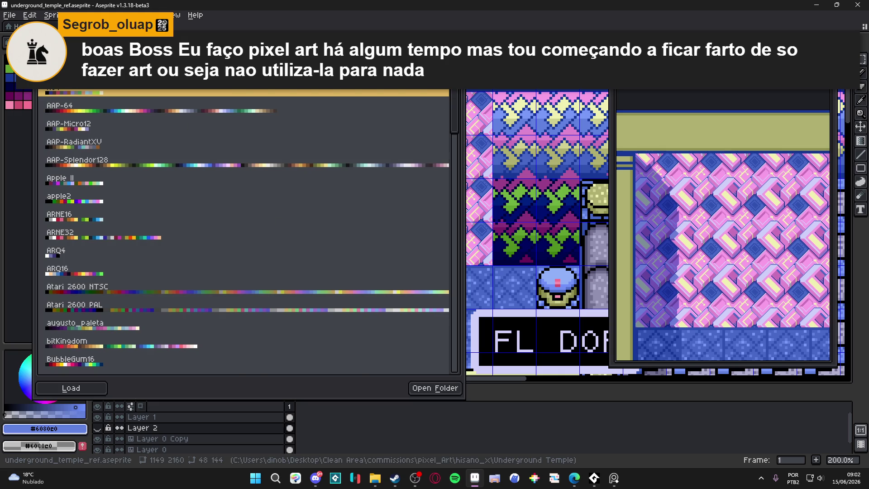
key("Escape")
scroll(335, 262, "up", 2)
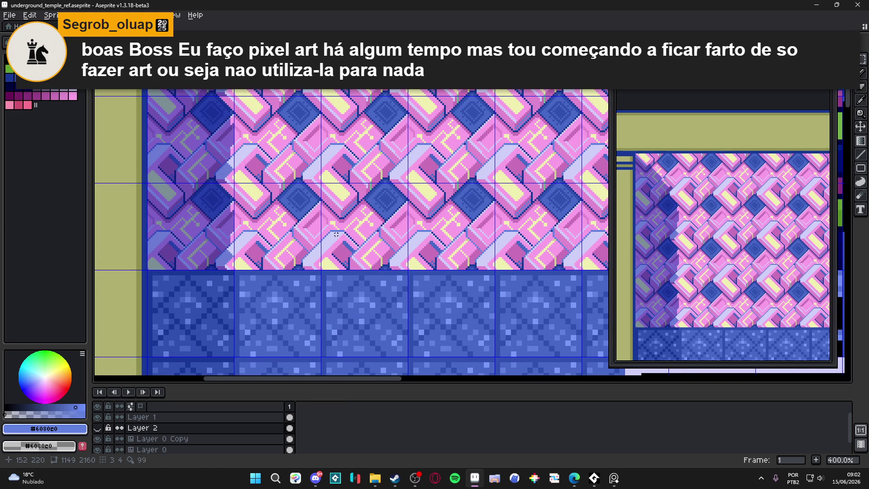
scroll(335, 233, "down", 1)
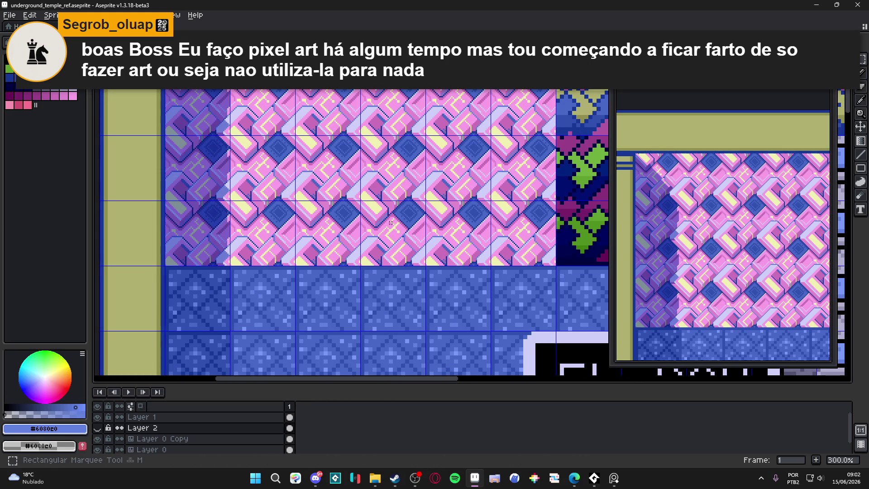
key("alt+Down")
Step: Marquee-select the bottom pink wall tile row, then return to the Pencil for pixel work
left_click_drag(522, 229, 282, 227)
left_click(283, 232)
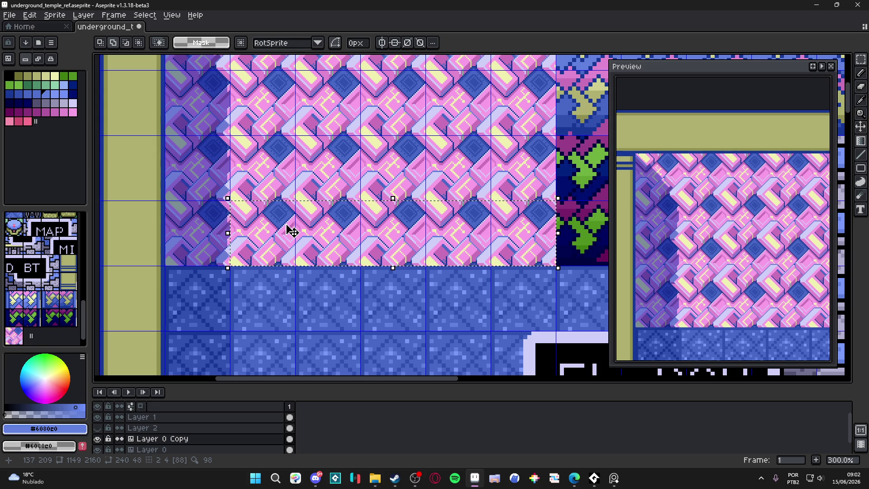
scroll(361, 264, "down", 1)
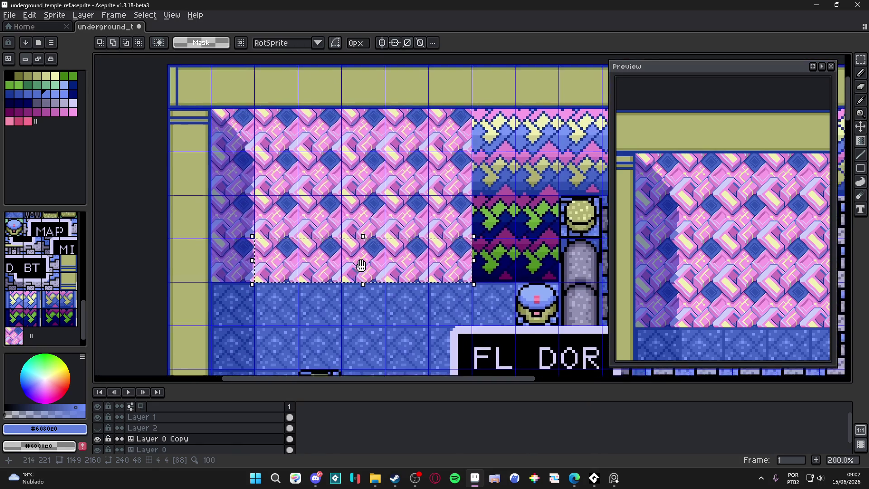
scroll(361, 265, "up", 1)
key("b")
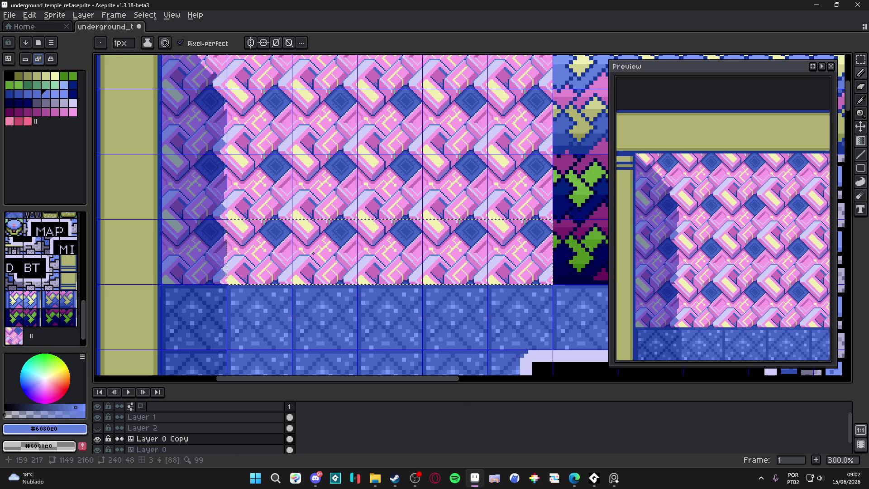
scroll(315, 244, "up", 1)
scroll(316, 258, "up", 2)
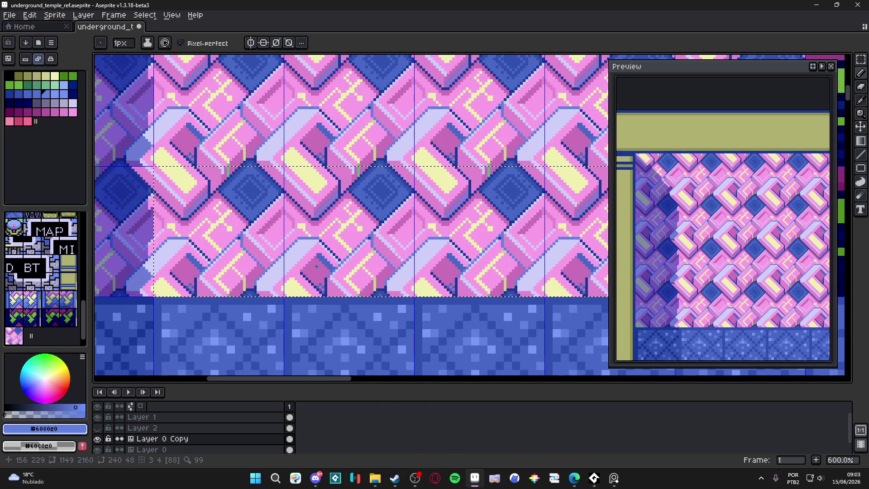
scroll(315, 267, "up", 1)
Step: Paint-bucket the diamonds' inner rings with darker blues (Idx-16, Idx-17) across all tiles, undoing one stray fill
left_click(334, 254, "alt")
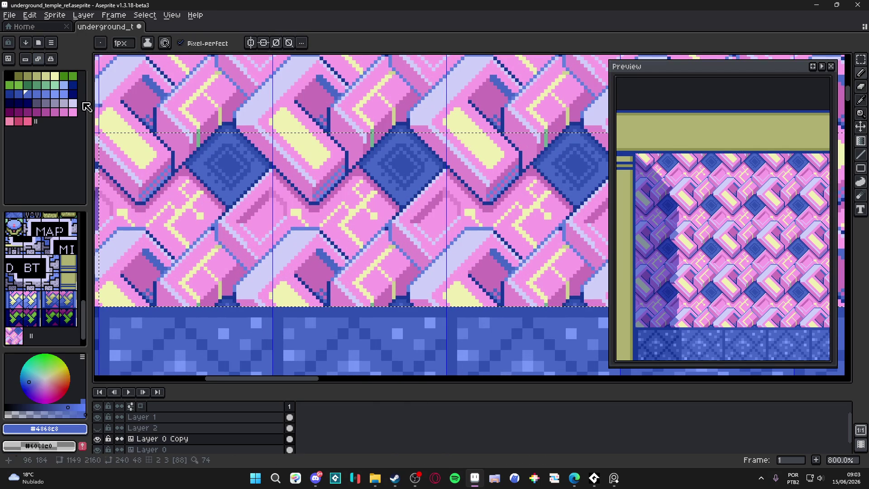
left_click(18, 100)
key("g")
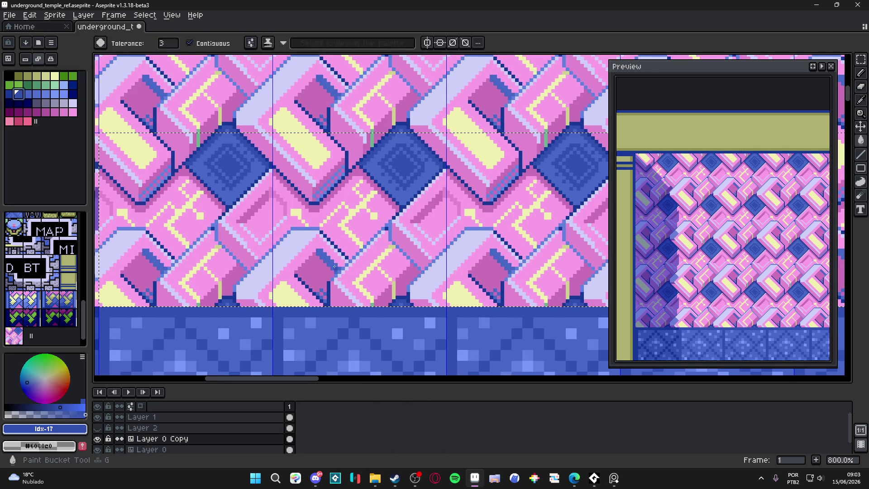
left_click(190, 43)
left_click(332, 264)
key("ctrl+z")
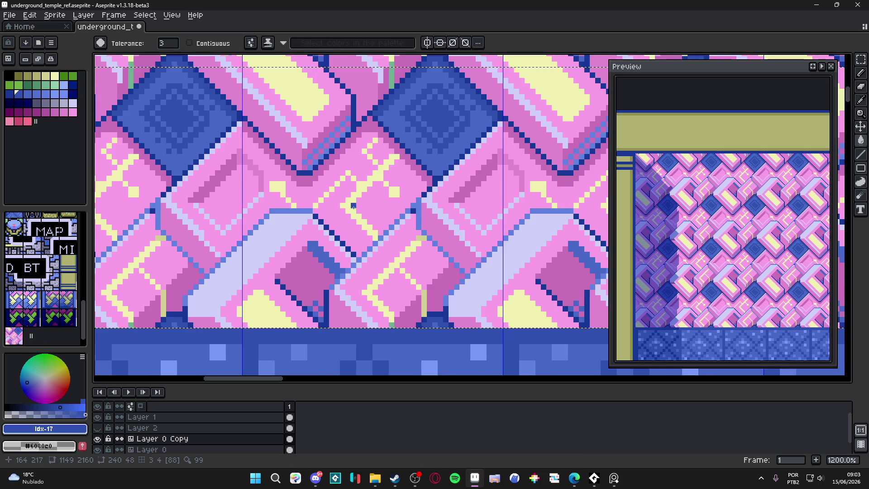
scroll(393, 167, "down", 2)
scroll(392, 167, "up", 2)
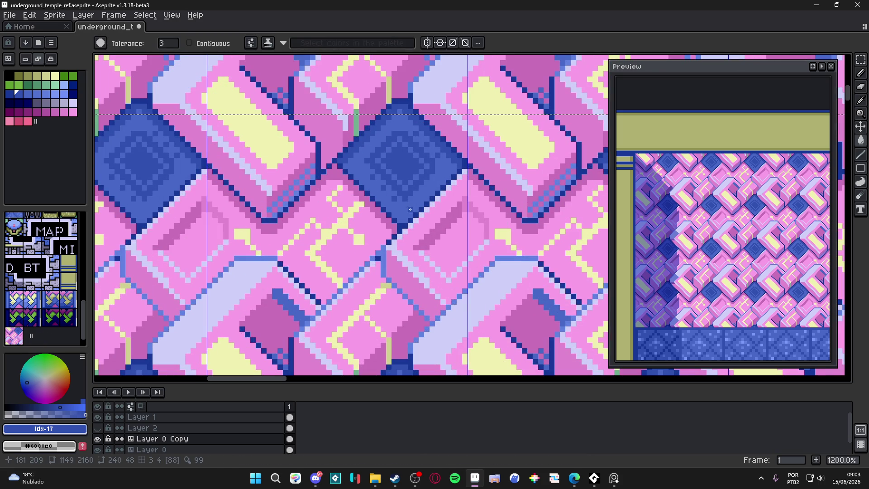
left_click(173, 134, "alt")
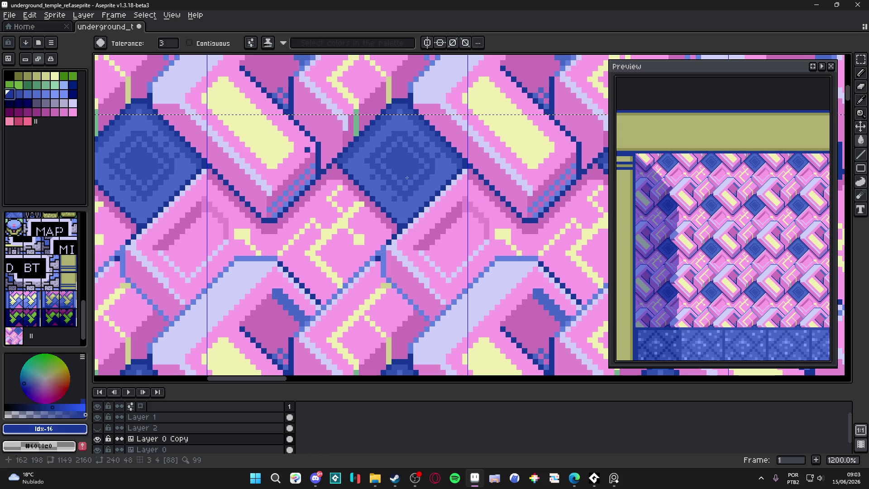
left_click(402, 164)
scroll(401, 164, "down", 3)
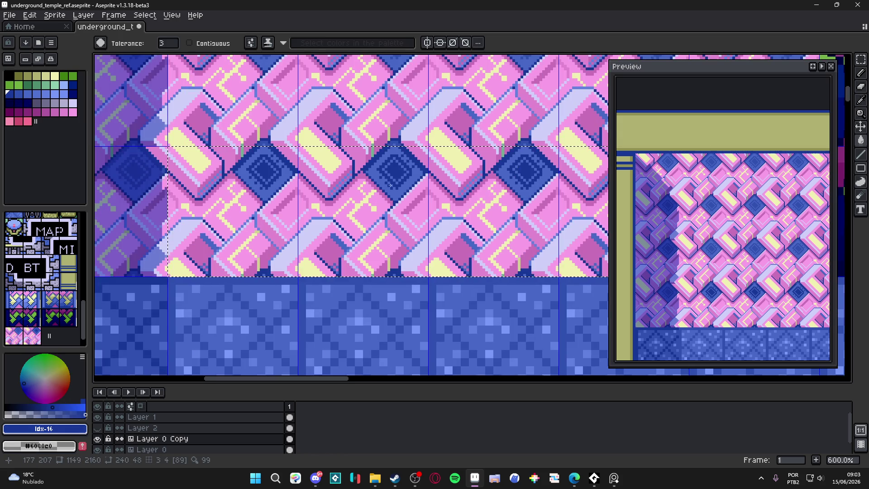
scroll(387, 187, "up", 3)
scroll(387, 186, "down", 2)
scroll(387, 187, "down", 1)
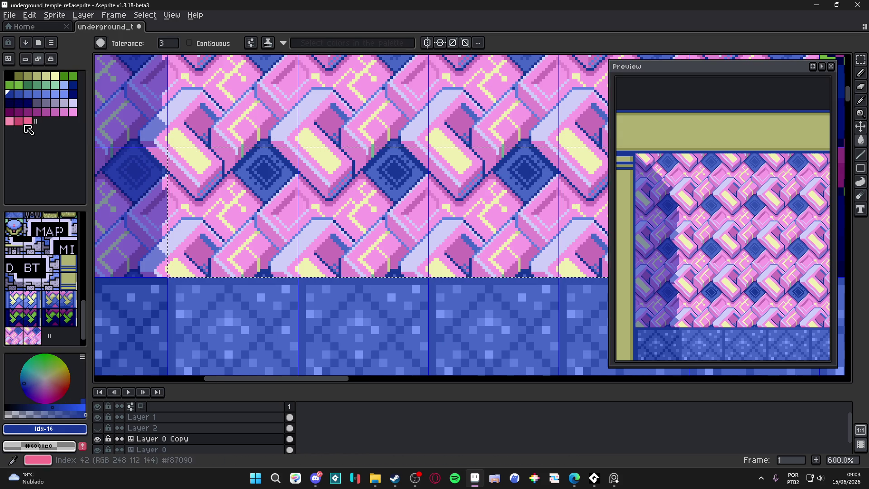
left_click(18, 93)
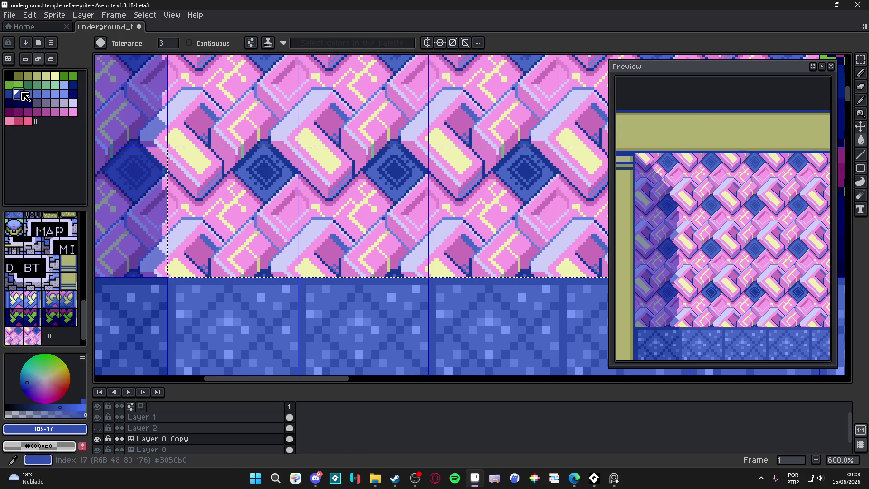
left_click(525, 174)
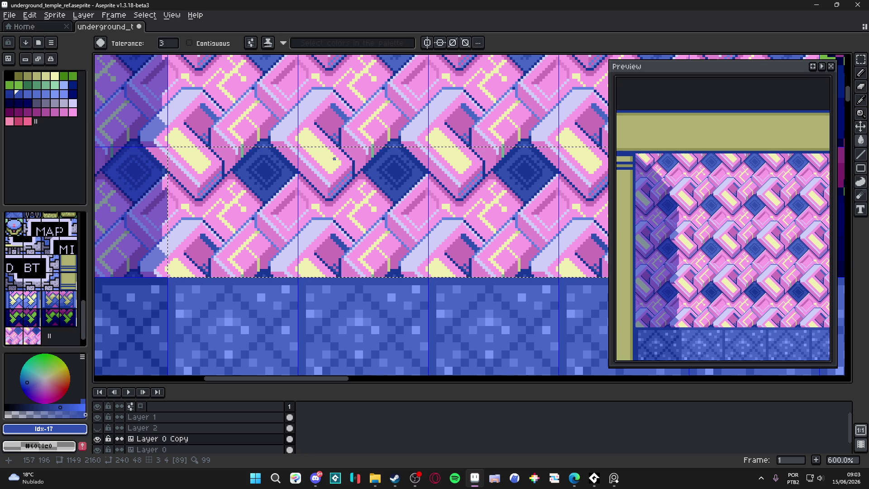
scroll(382, 212, "up", 1)
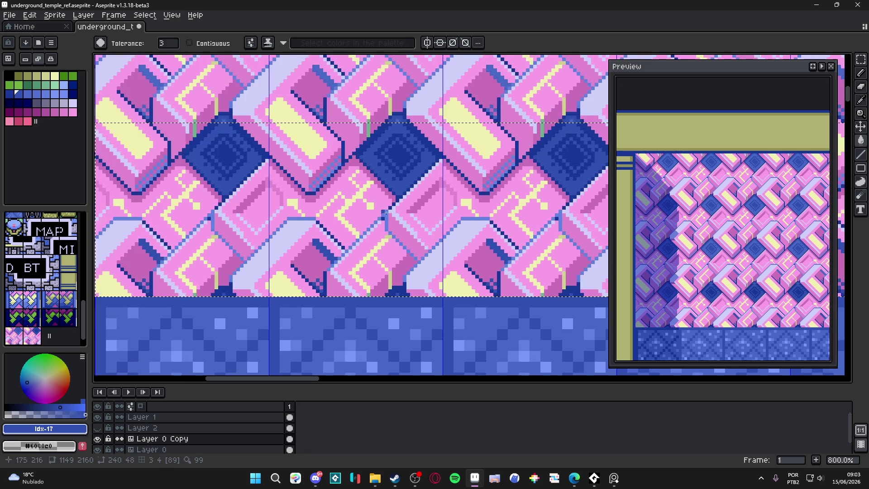
Step: Darken several pink tile faces, undoing one fill and settling on pink Idx-36
left_click(389, 212, "alt")
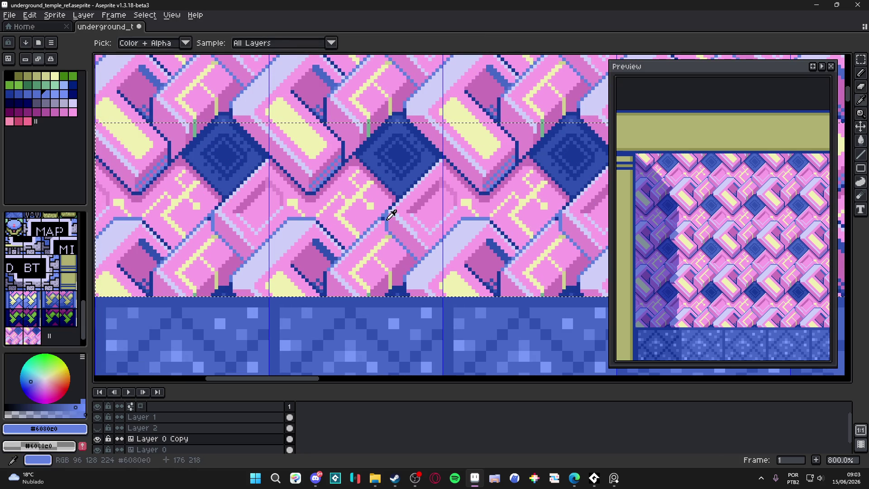
left_click(37, 95)
left_click(361, 237)
left_click(365, 243, "alt")
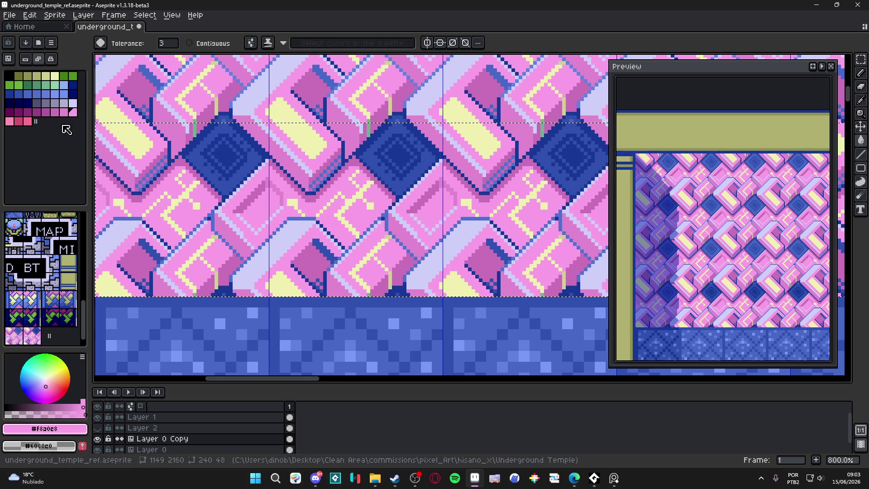
left_click(347, 262)
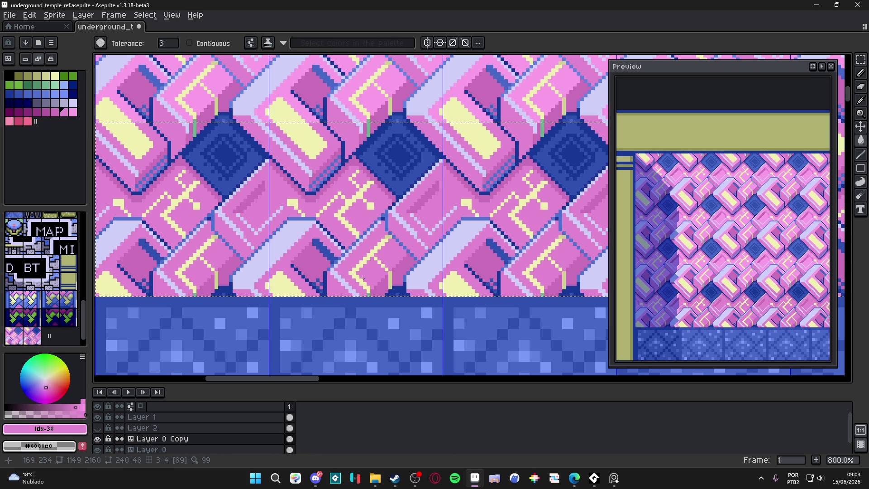
key("ctrl+z")
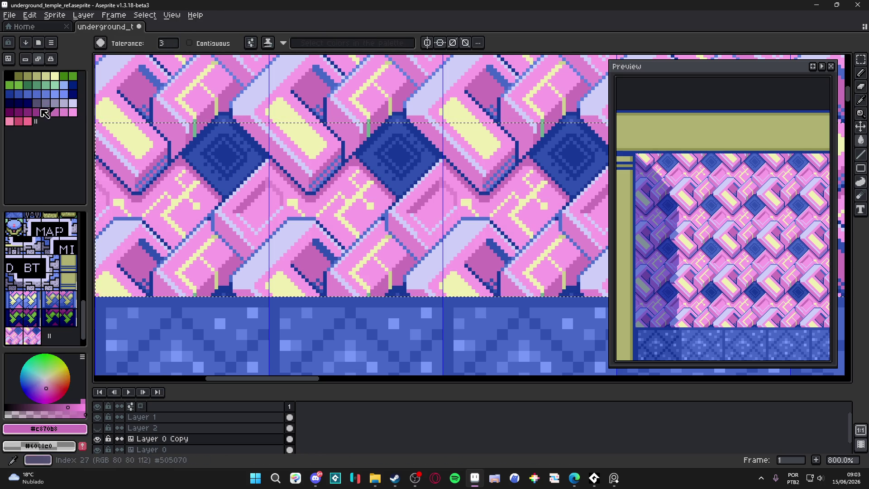
left_click(46, 113)
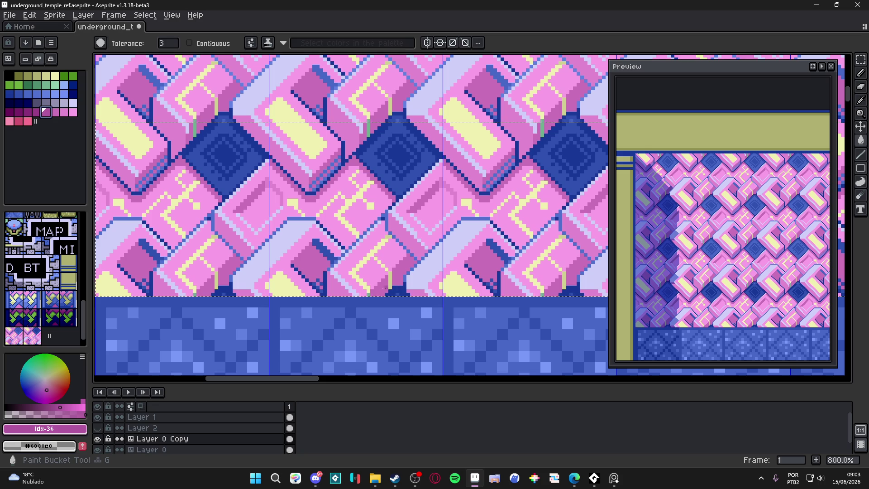
left_click(383, 288)
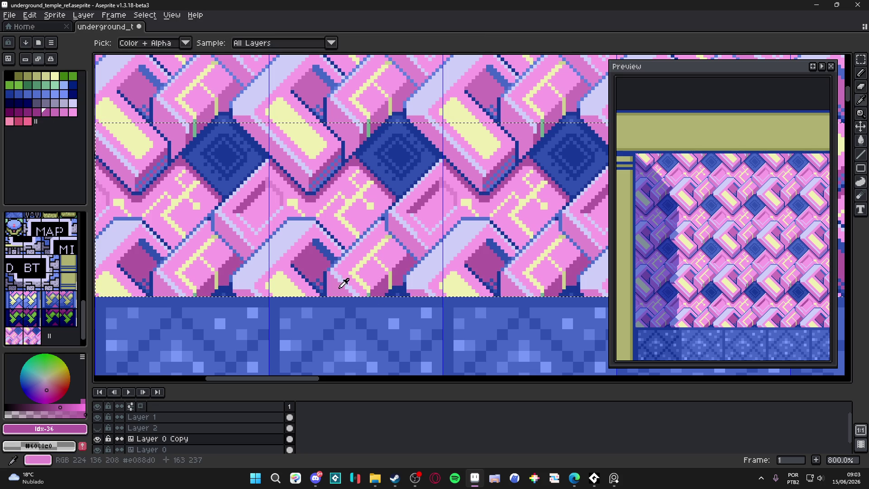
Step: Fill remaining pink faces with sampled pink and Idx-38, then sample the lavender Idx-30
left_click(329, 305, "alt")
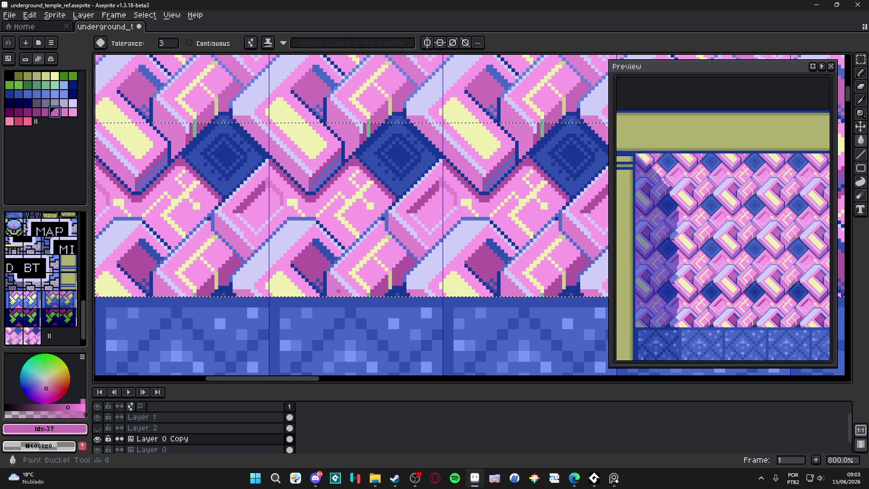
left_click(299, 187)
left_click(337, 270, "alt")
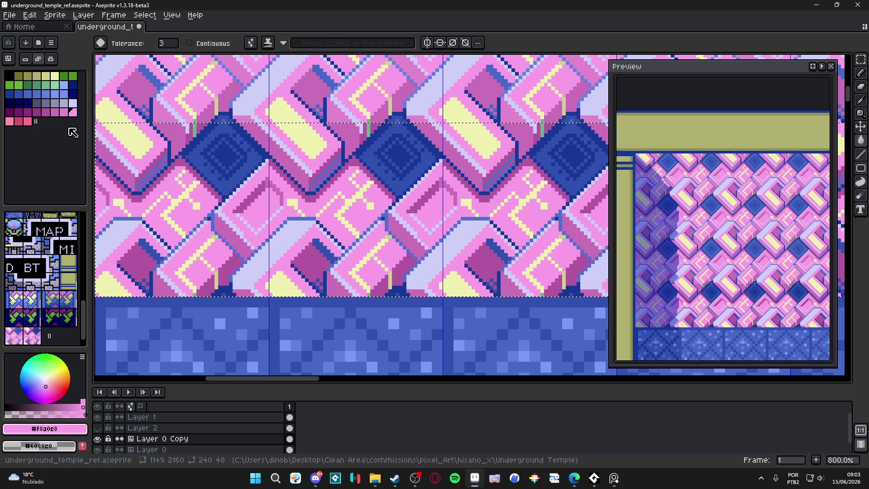
left_click(73, 113)
left_click(349, 234)
left_click(359, 265, "alt")
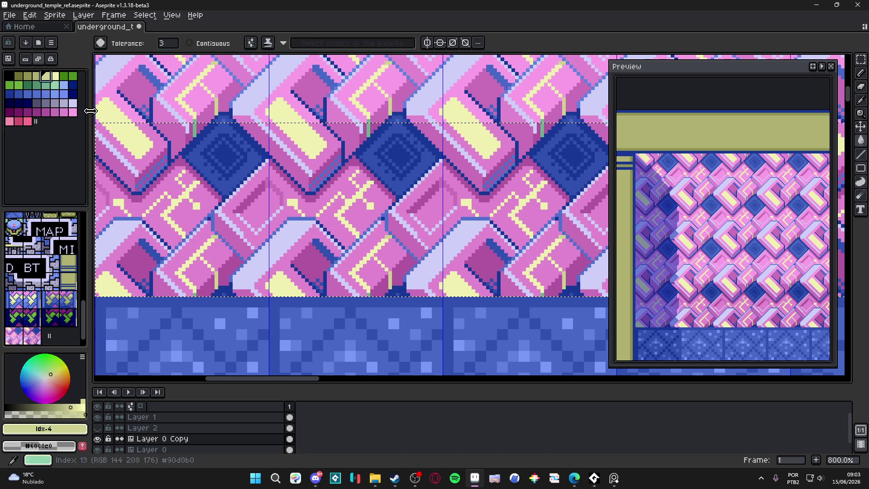
scroll(356, 275, "down", 1)
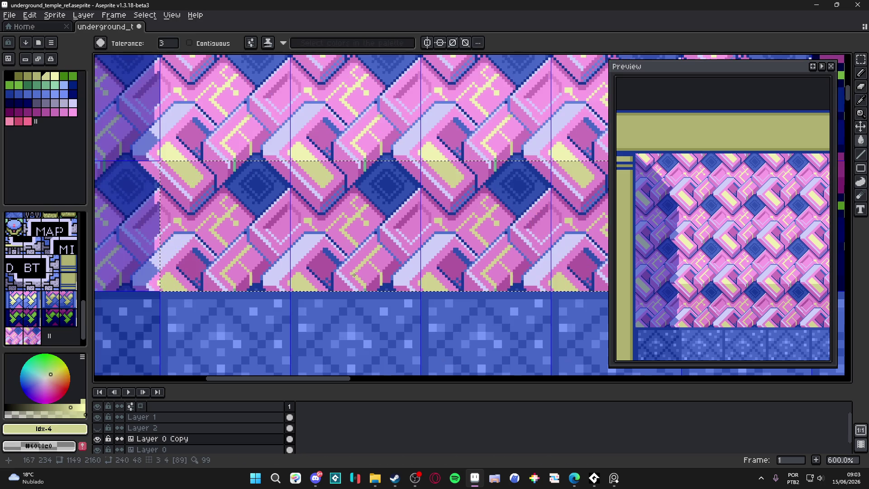
scroll(353, 275, "down", 1)
scroll(353, 275, "up", 1)
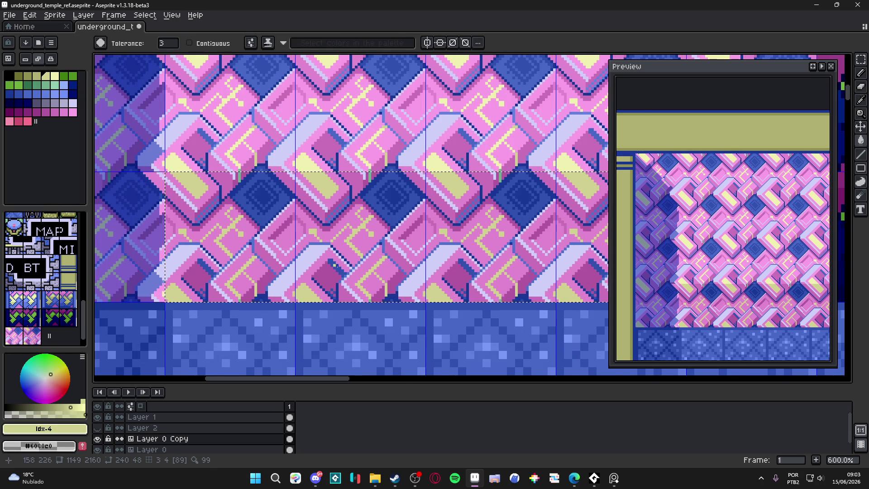
scroll(333, 284, "up", 1)
left_click(415, 276, "alt")
left_click(414, 278, "alt")
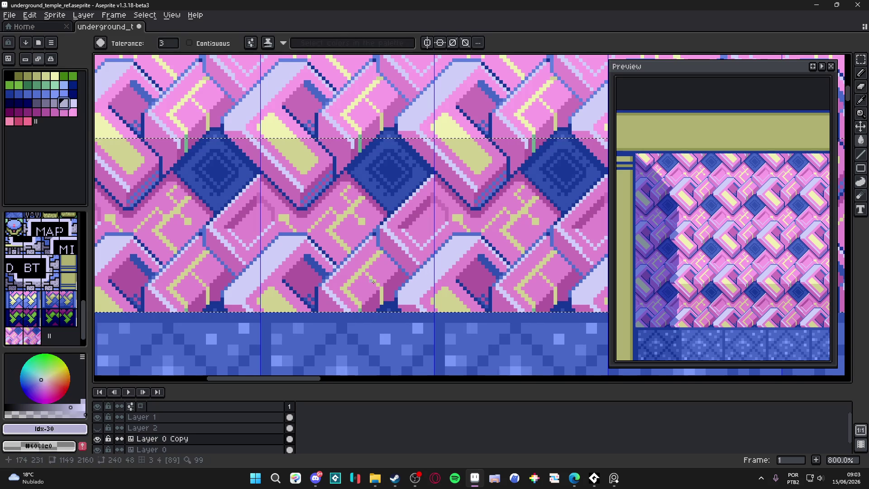
scroll(414, 286, "down", 1)
scroll(414, 287, "down", 2)
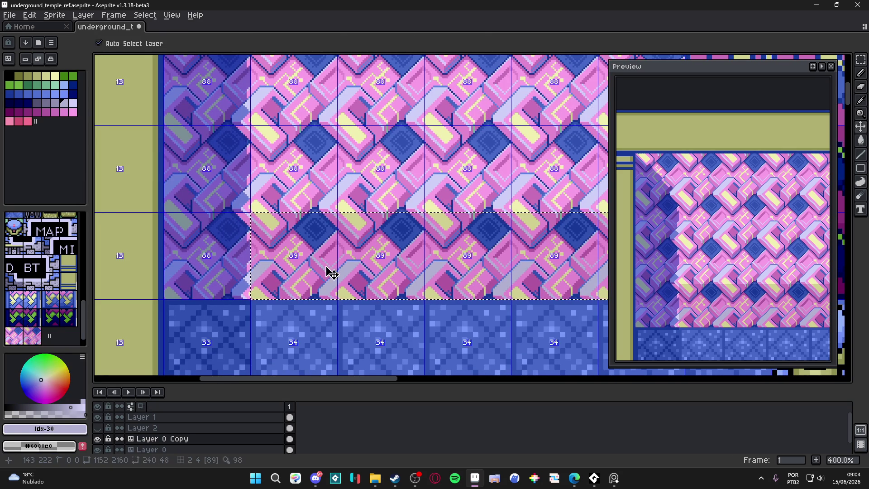
Step: Select one pink wall tile, drag it one cell left, commit, and toggle the tile grid to check
key("v")
scroll(341, 273, "down", 1)
scroll(341, 273, "down", 1)
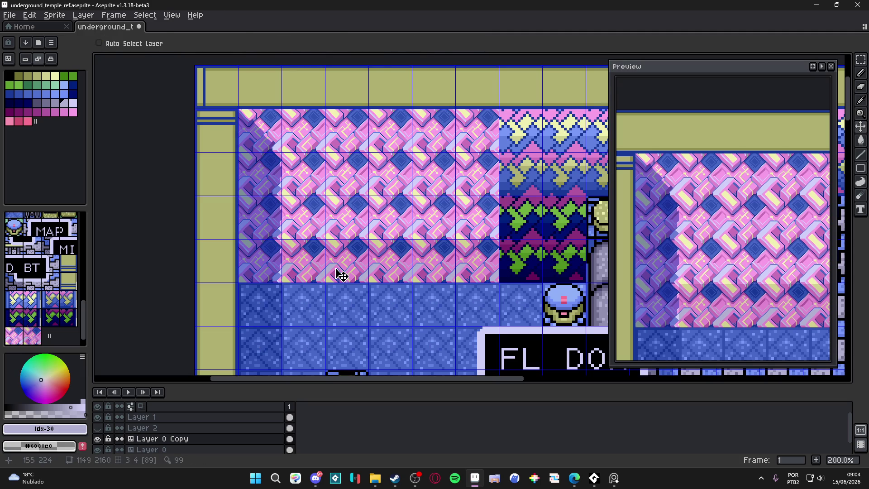
key("m")
left_click(337, 272)
mouse_move(335, 267)
left_mouse_down()
mouse_move(206, 267)
mouse_move(247, 268)
left_mouse_up()
left_click(503, 315)
scroll(502, 315, "right", 1)
key("ctrl+apostrophe")
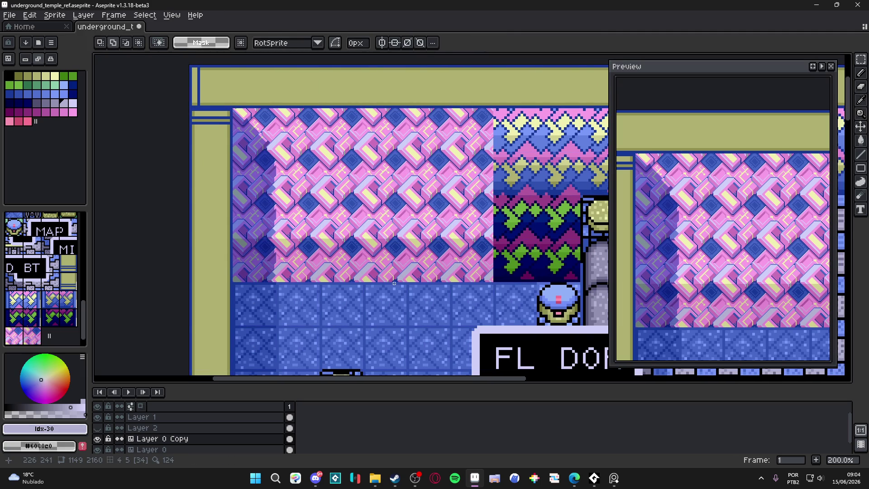
key("ctrl+apostrophe")
key("ctrl+apostrophe")
scroll(388, 250, "up", 2)
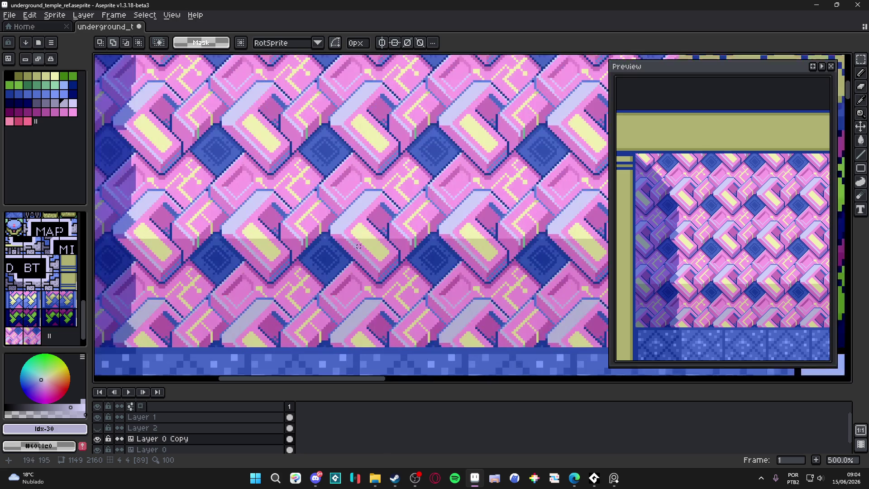
scroll(358, 225, "down", 1)
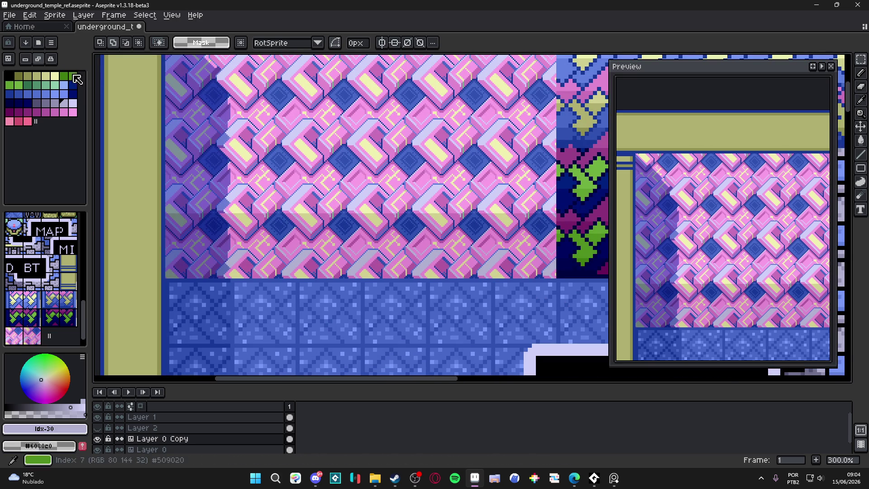
key("b")
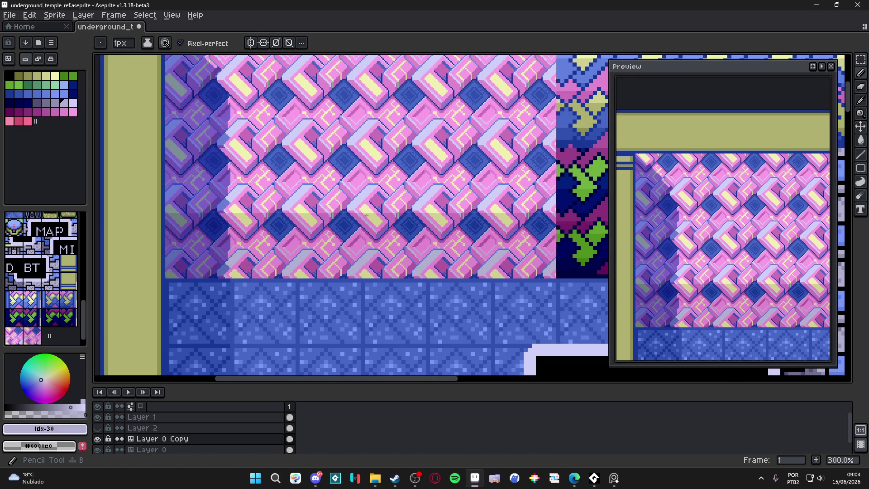
scroll(367, 216, "up", 4)
scroll(383, 189, "up", 3)
Step: Pencil light and darker yellow pixels onto the tile face, undoing one stray stroke
left_click(448, 193, "alt")
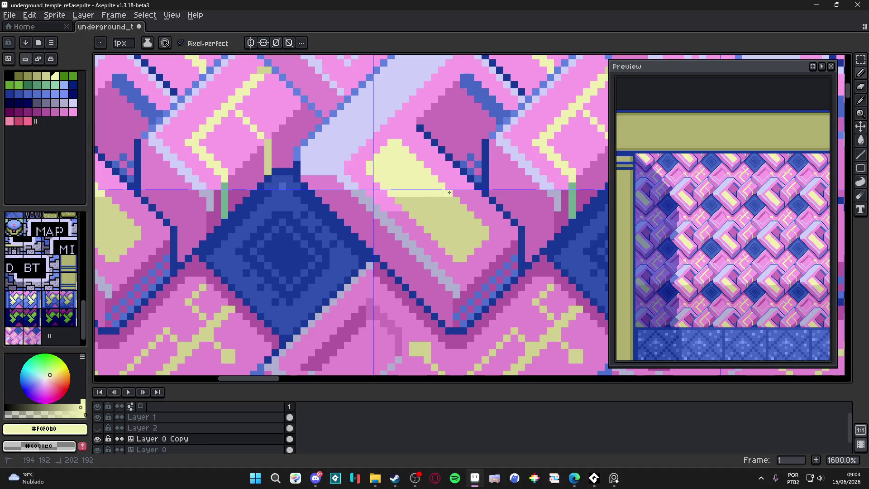
mouse_move(452, 201)
left_mouse_down()
mouse_move(396, 201)
mouse_move(466, 209)
mouse_move(456, 215)
left_mouse_up()
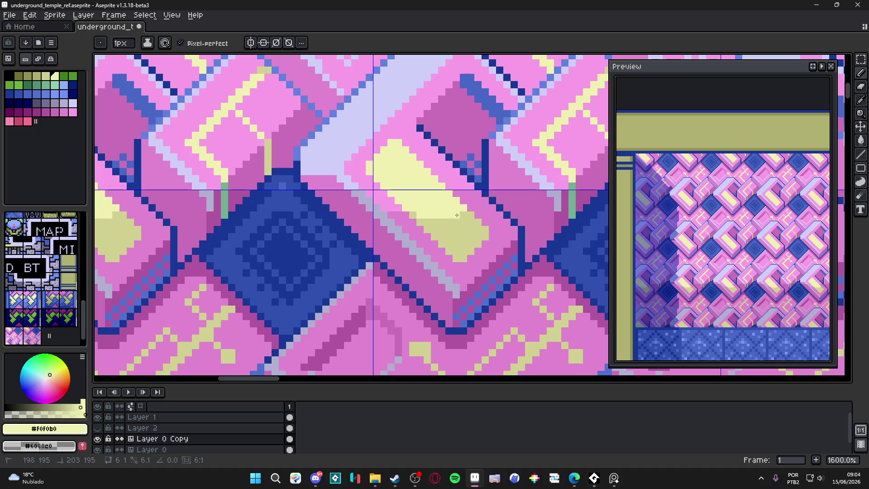
left_click(444, 218, "alt")
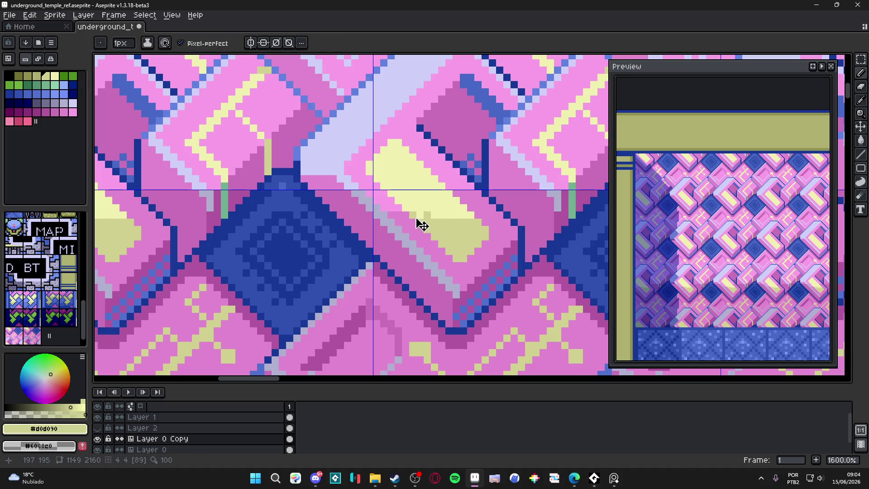
left_click(466, 214)
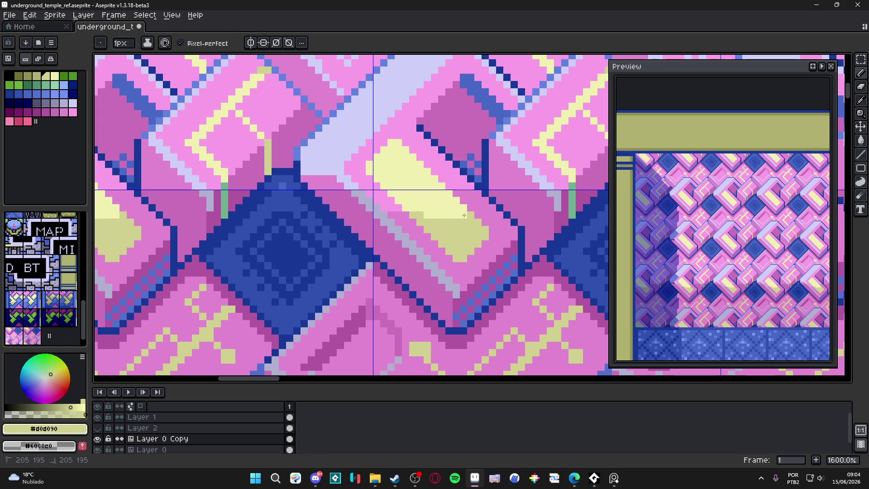
left_click(462, 215, "alt")
scroll(468, 229, "down", 5)
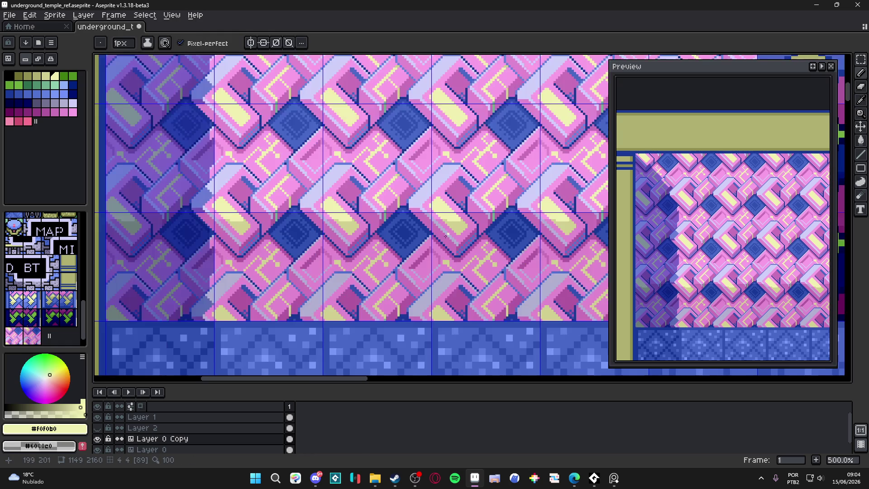
scroll(449, 226, "up", 5)
scroll(449, 225, "up", 2)
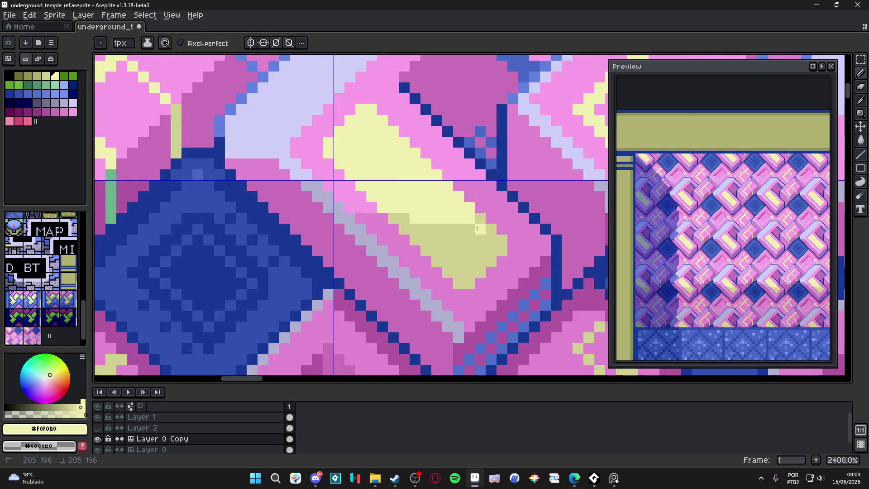
scroll(466, 229, "down", 6)
scroll(469, 230, "up", 5)
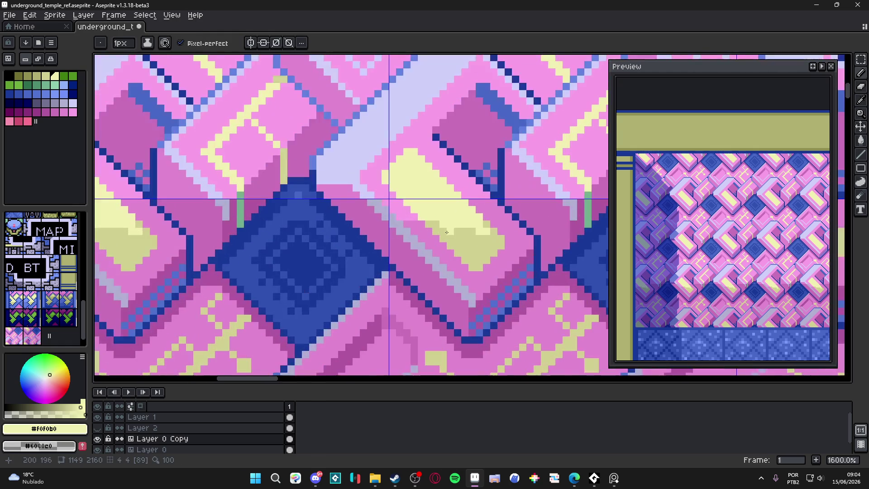
key("ctrl+z")
key("ctrl+z")
left_click_drag(480, 231, 485, 231)
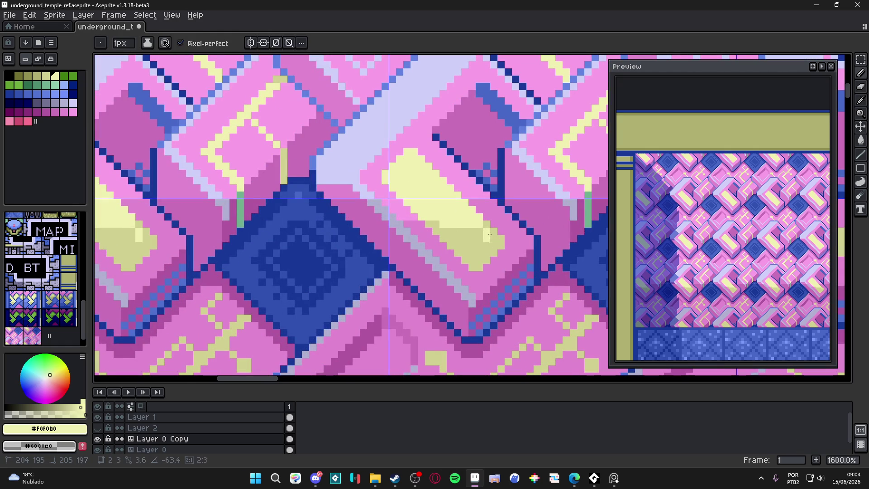
left_click(481, 229, "alt")
left_click_drag(468, 226, 461, 211)
Step: Sample the pale and darker yellows and draw a diagonal line of pale yellow dither pixels
key("alt")
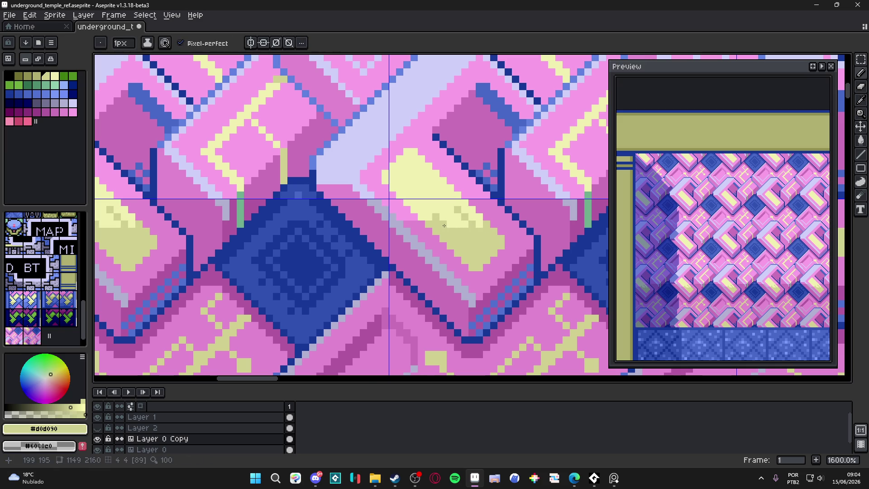
scroll(434, 217, "down", 3)
scroll(457, 226, "up", 3)
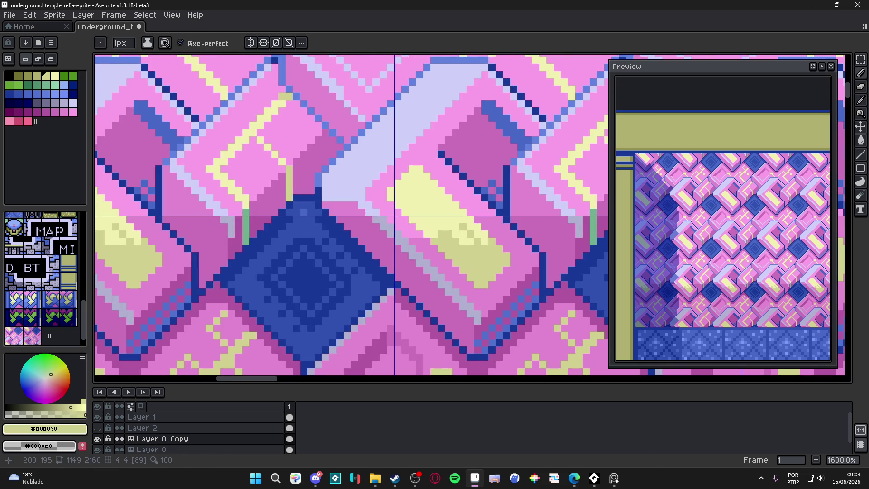
left_click(469, 246, "alt")
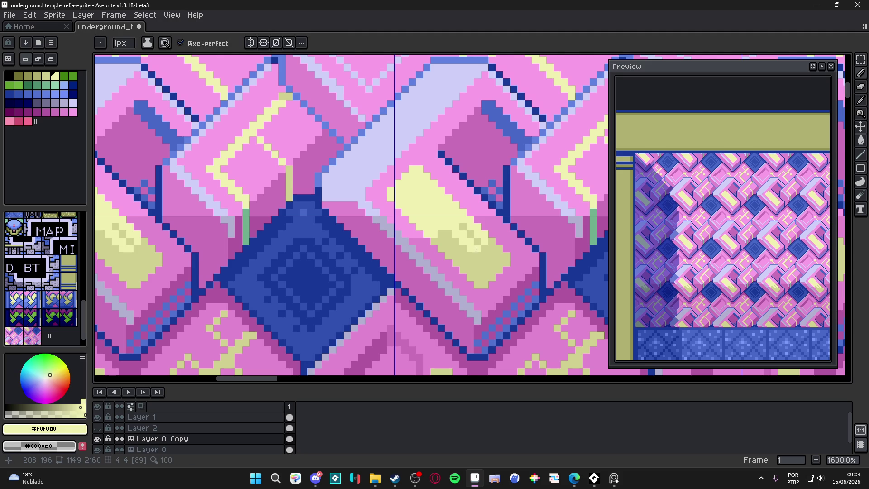
scroll(475, 262, "down", 4)
scroll(475, 260, "up", 4)
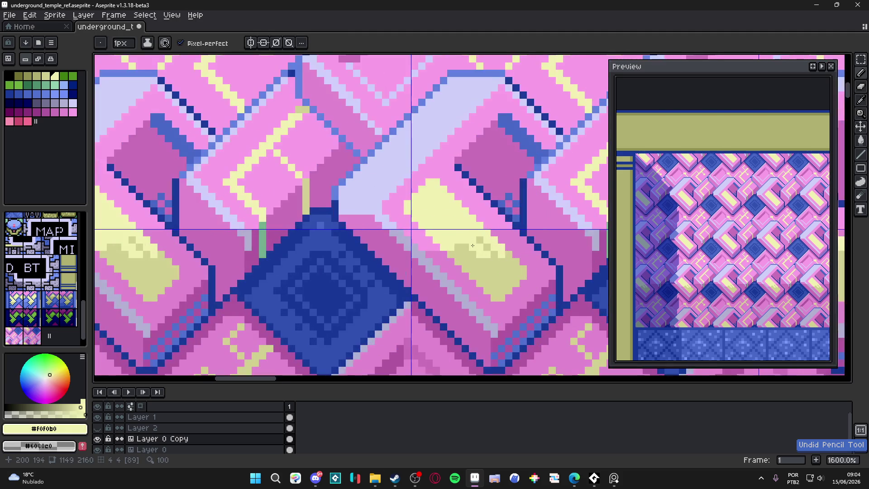
left_click(498, 262, "alt")
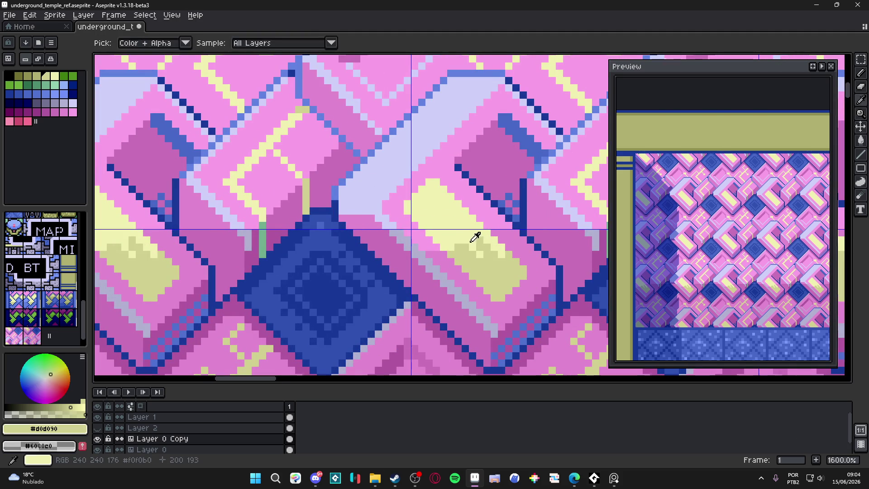
left_click(471, 235, "alt")
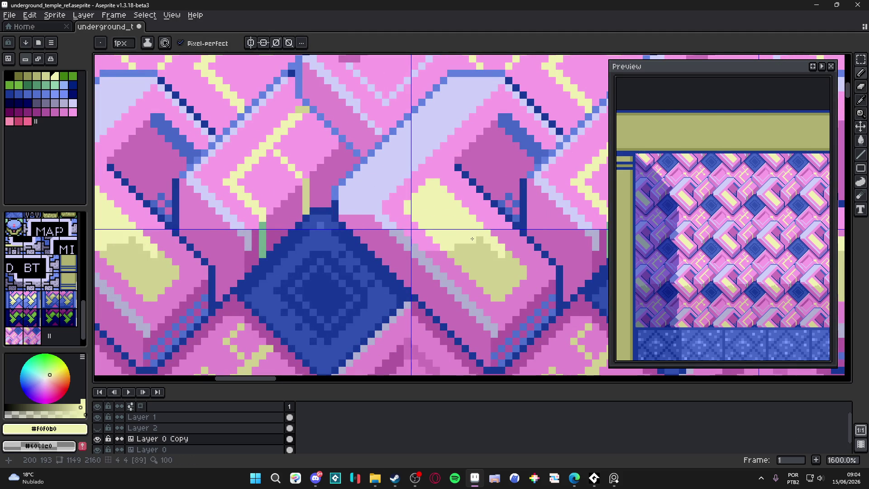
left_click_drag(466, 240, 491, 270)
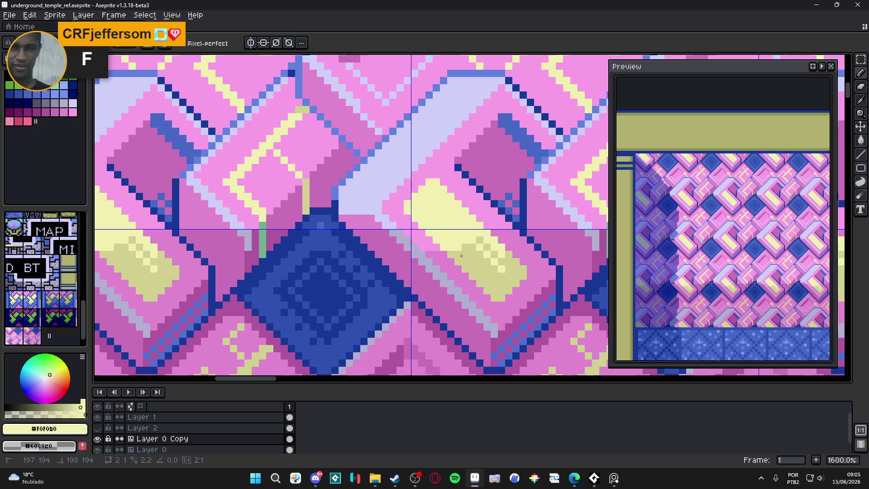
scroll(477, 274, "down", 6)
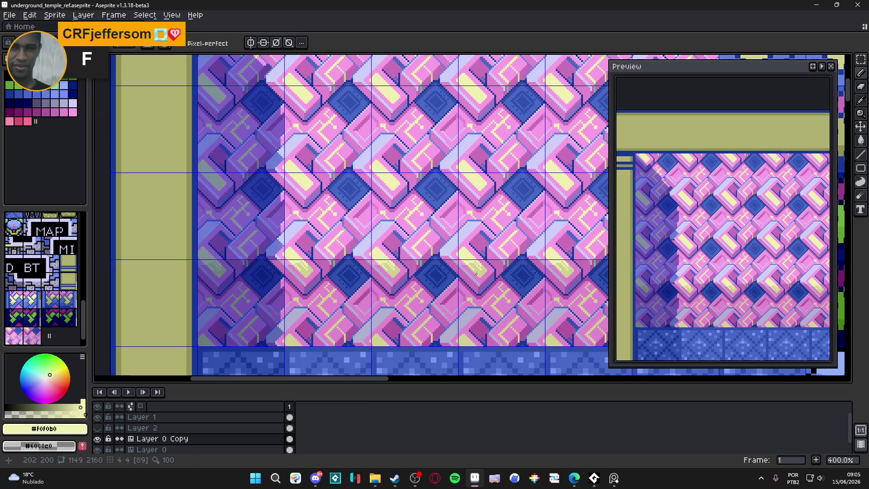
scroll(477, 274, "up", 4)
scroll(476, 274, "up", 4)
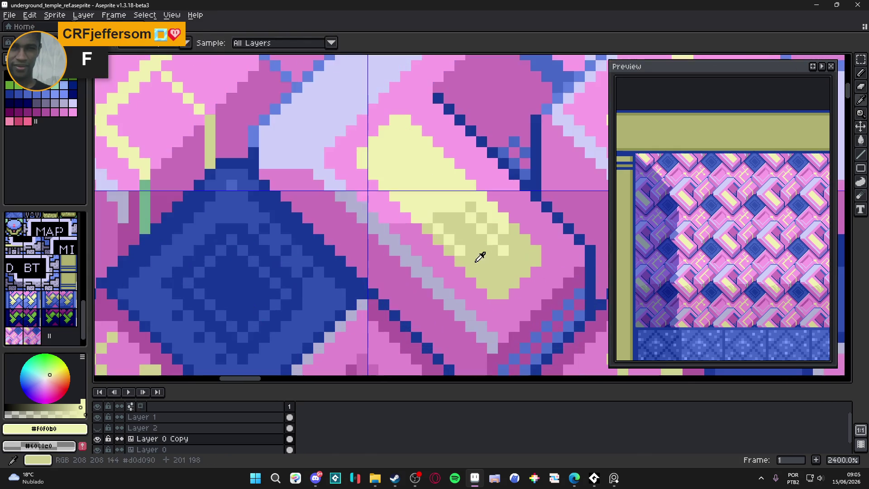
Step: Repaint stray pale yellow pixels in the darker yellow #d0d090 to clean the face
left_click(478, 251, "alt")
left_click_drag(487, 234, 501, 252)
left_click(503, 229)
mouse_move(493, 219)
left_mouse_down()
mouse_move(502, 218)
mouse_move(479, 212)
mouse_move(448, 239)
left_mouse_up()
left_click(460, 208)
left_click(492, 207)
Step: With pale yellow and 'Pattern aligned to source' ink, paint the checkerboard dither down the yellow face
left_click(434, 201, "alt")
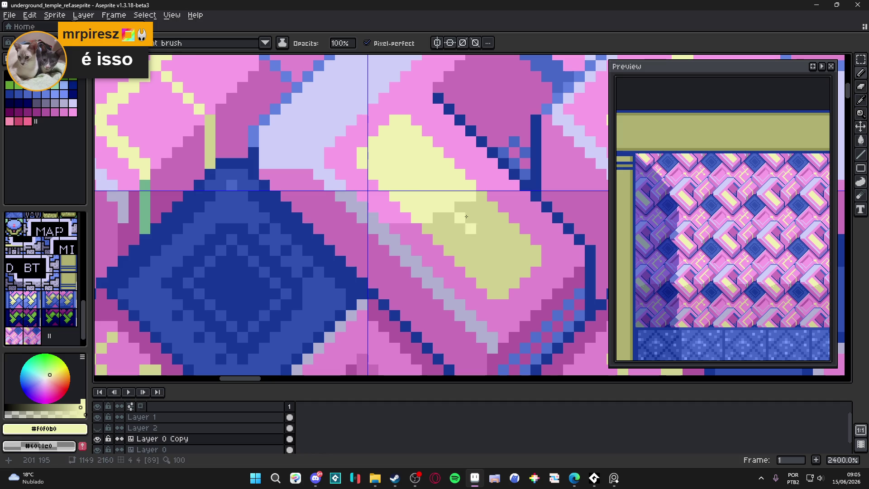
left_click(204, 42)
left_click(203, 58)
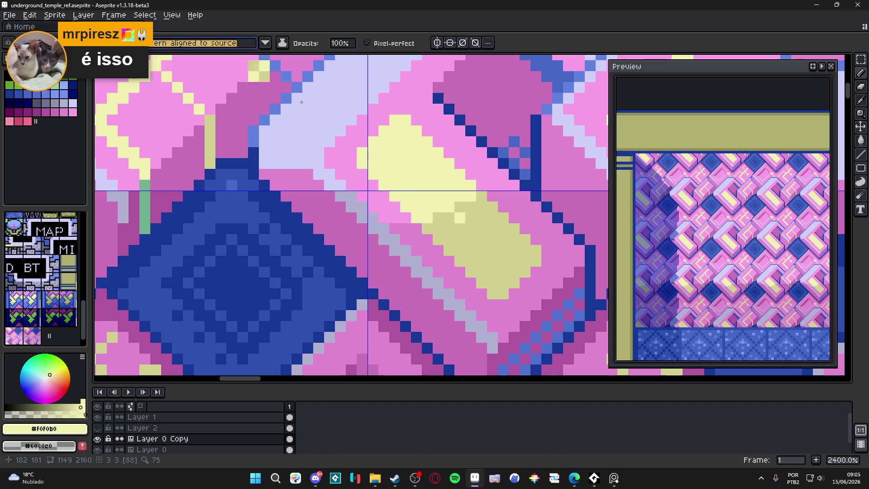
left_click(429, 224)
left_click_drag(464, 210, 449, 240)
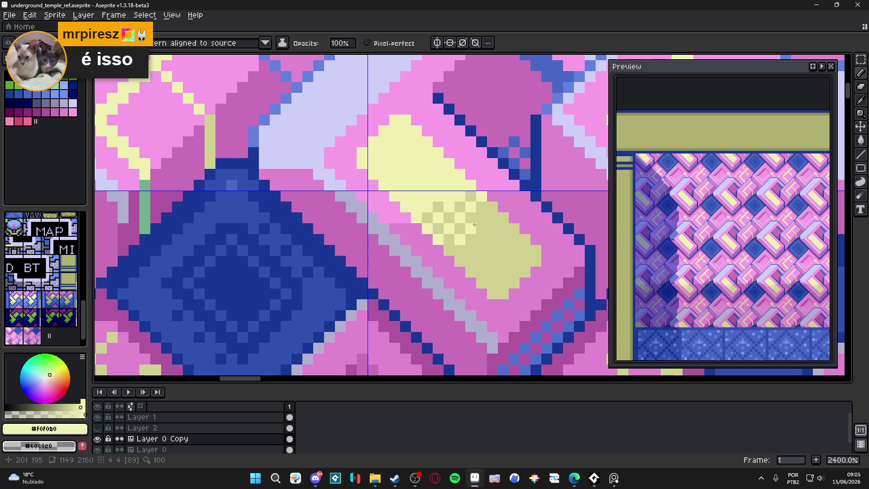
scroll(474, 224, "down", 6)
scroll(456, 254, "down", 1)
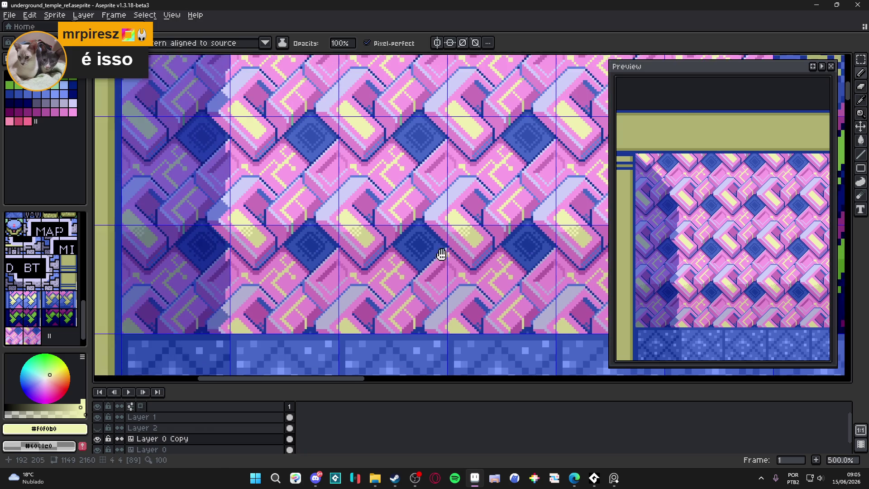
scroll(384, 253, "down", 1)
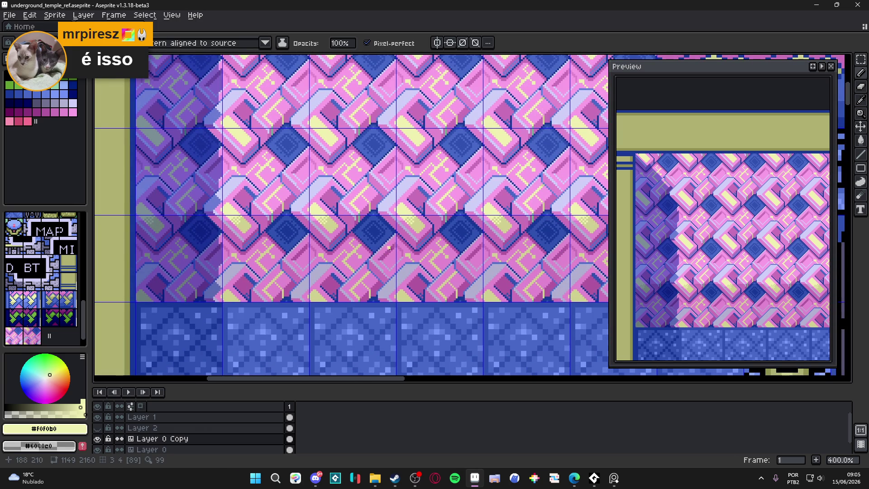
scroll(389, 248, "up", 3)
scroll(414, 228, "up", 5)
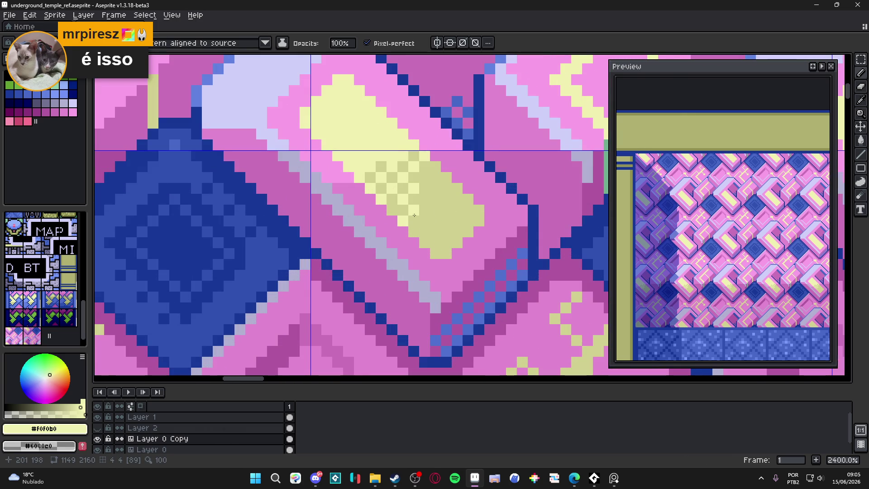
scroll(422, 182, "down", 2)
scroll(418, 204, "down", 2)
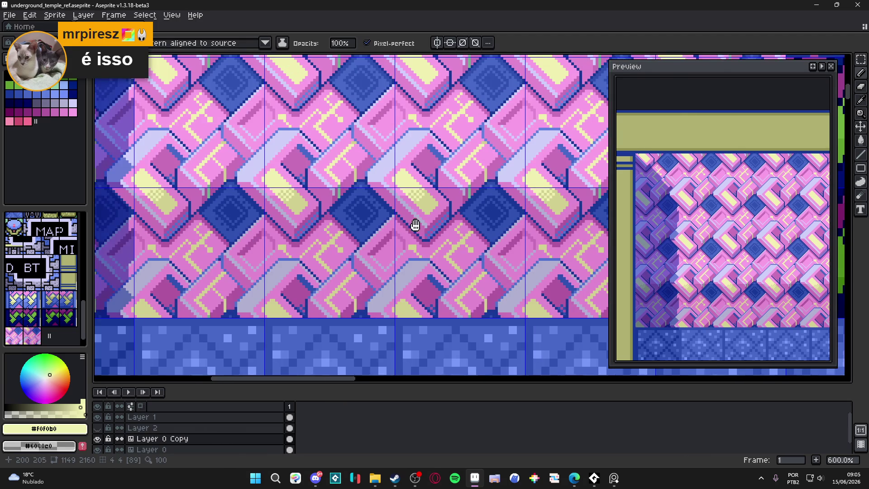
scroll(413, 229, "down", 2)
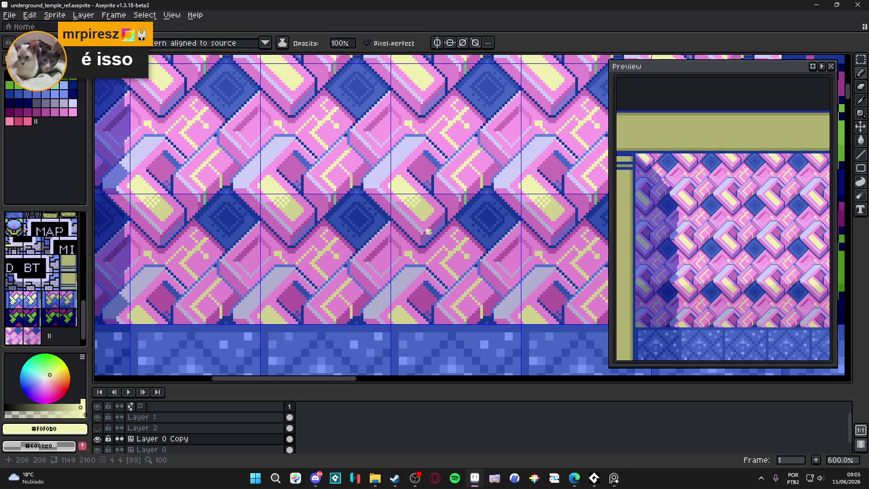
scroll(415, 202, "up", 3)
scroll(421, 206, "down", 2)
scroll(428, 209, "up", 1)
scroll(428, 210, "down", 4)
scroll(428, 231, "up", 1)
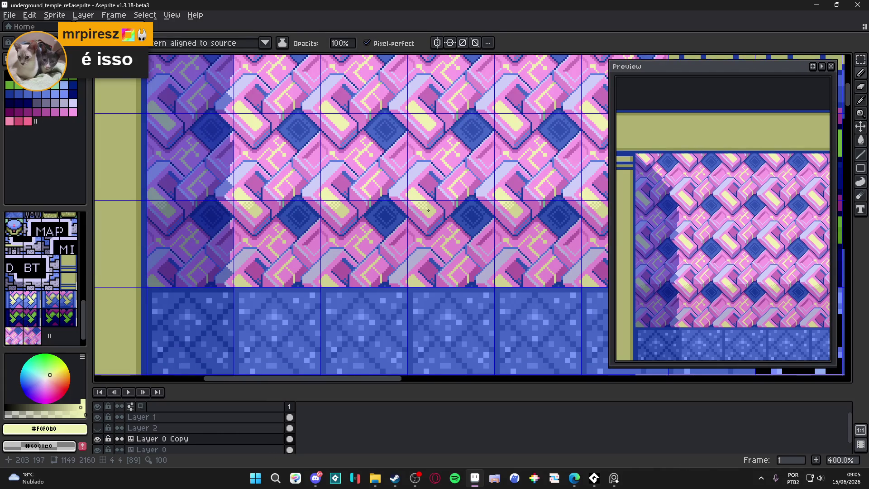
scroll(428, 238, "up", 1)
scroll(425, 236, "up", 1)
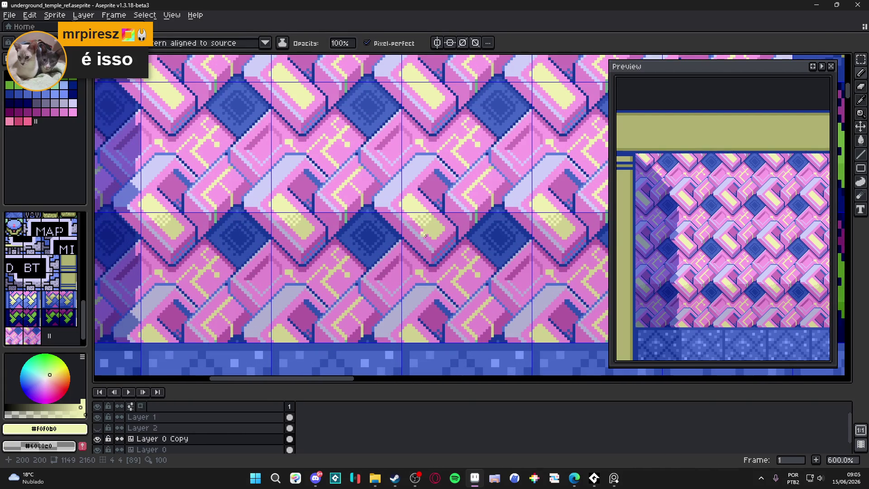
scroll(426, 236, "up", 1)
scroll(427, 236, "down", 3)
scroll(427, 236, "up", 1)
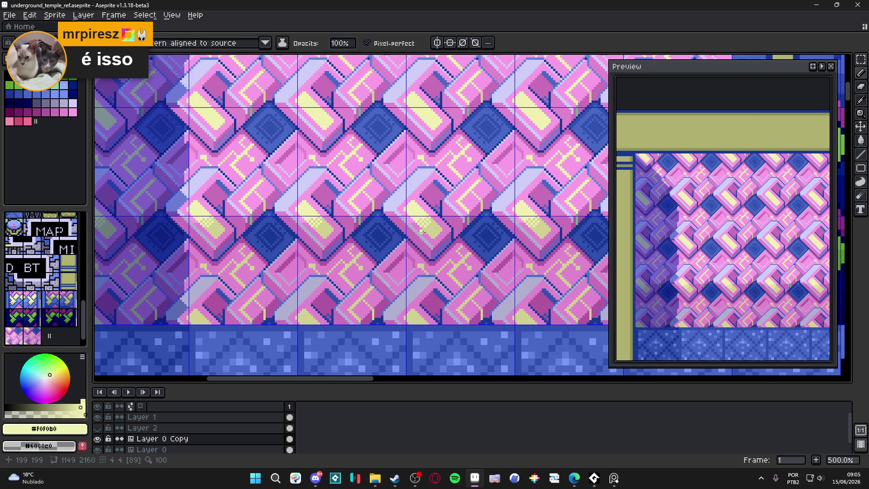
left_click(815, 5)
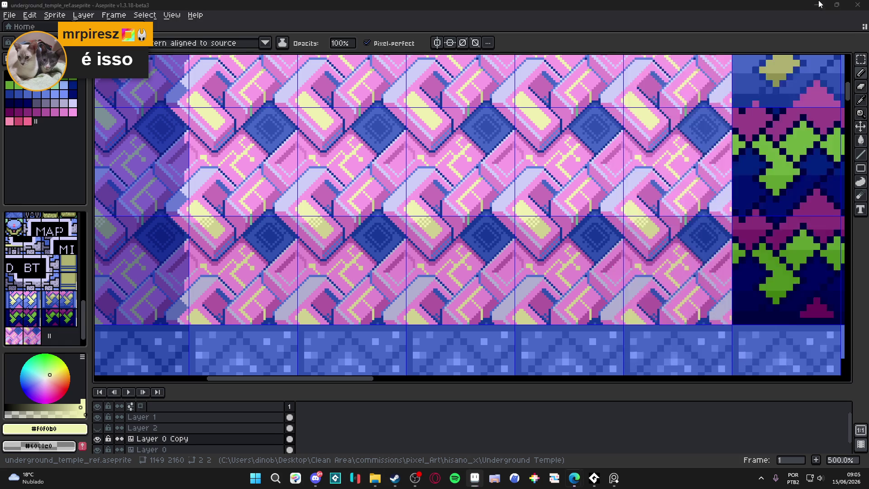
left_click(815, 6)
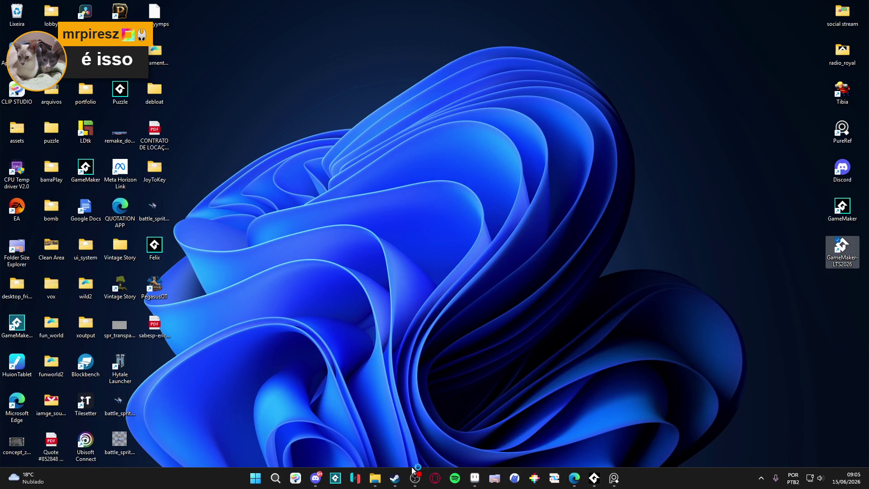
left_click(474, 478)
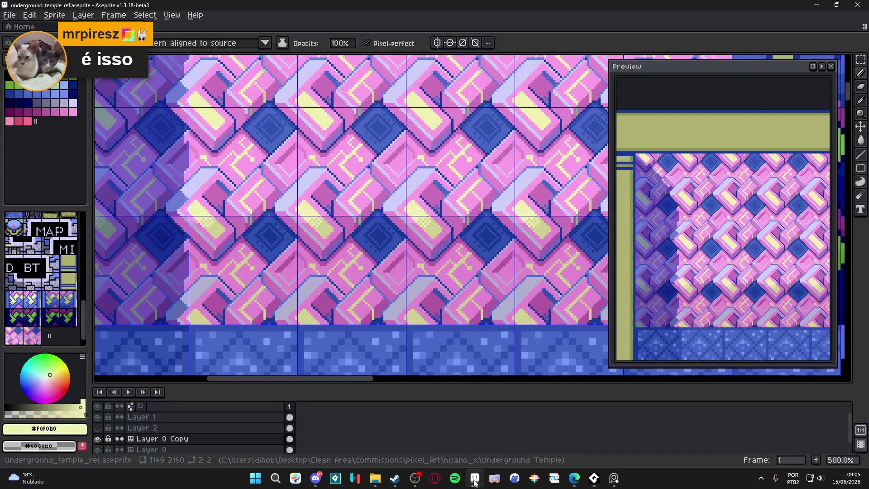
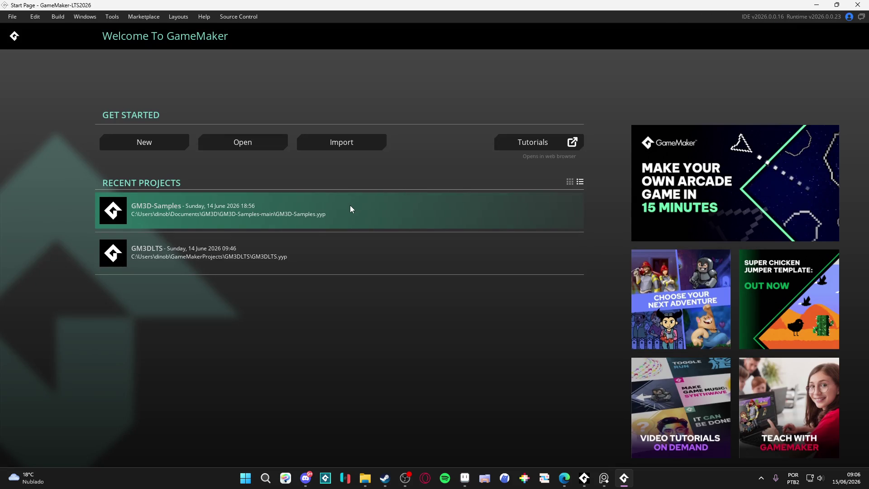
Step: Open GM3D-Samples, run it with F5 to show the purple 3D creature, then close the game and return to Aseprite
left_click(308, 204)
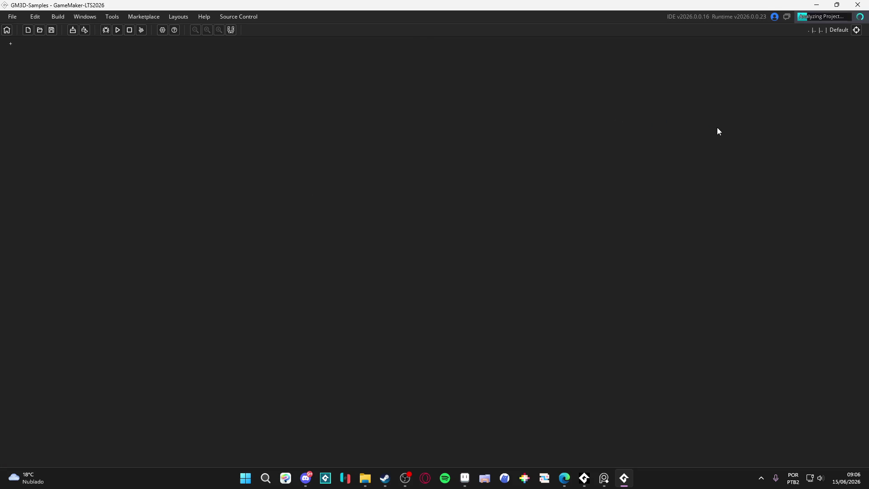
left_click(627, 168)
key("F5")
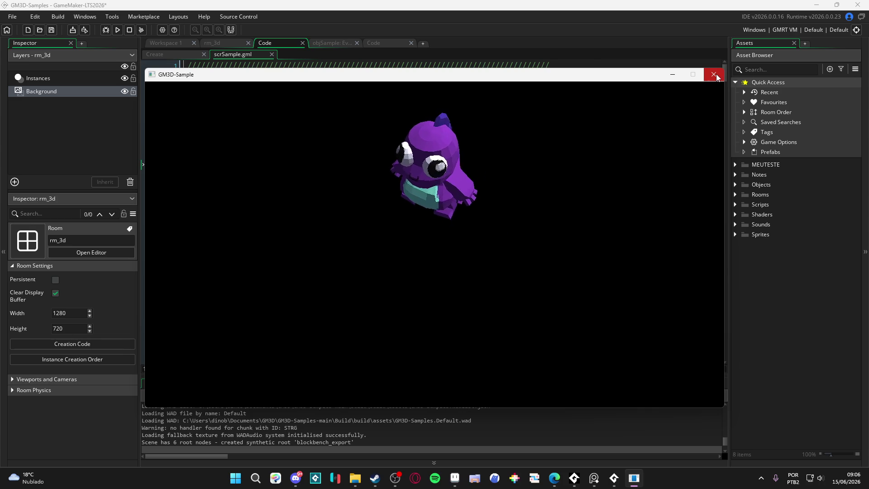
left_click(716, 77)
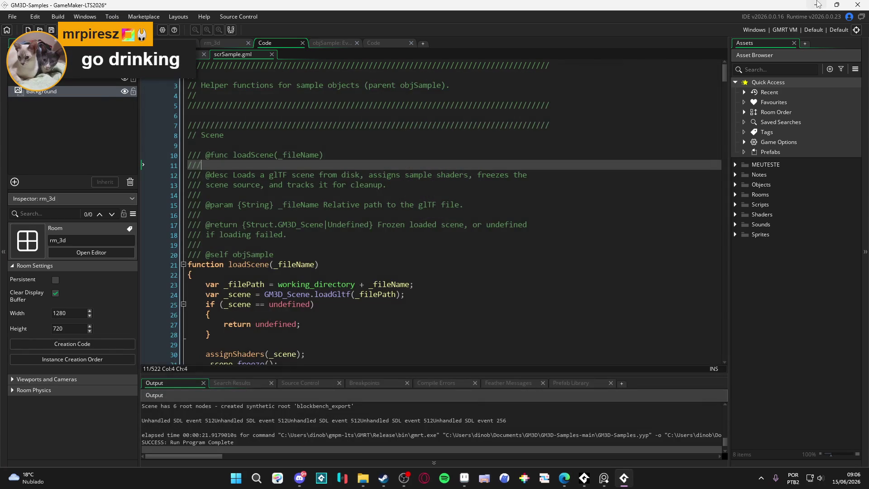
key("alt+Tab")
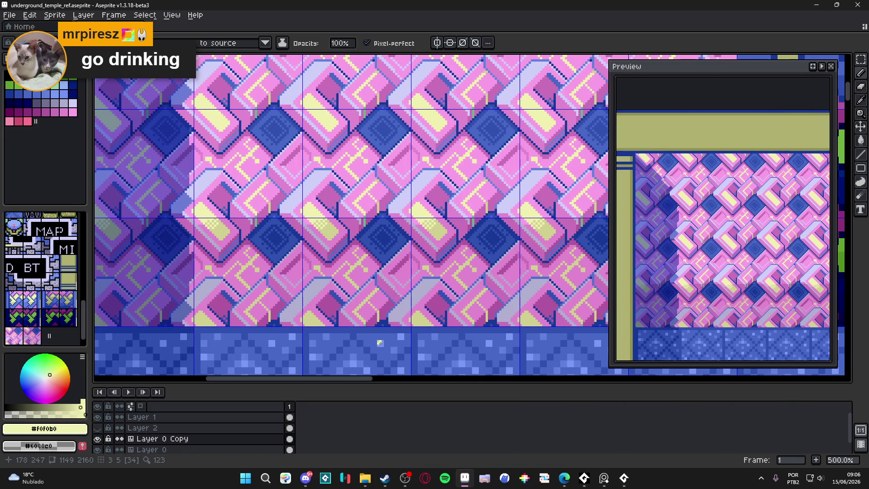
scroll(400, 218, "up", 4)
scroll(400, 217, "up", 1)
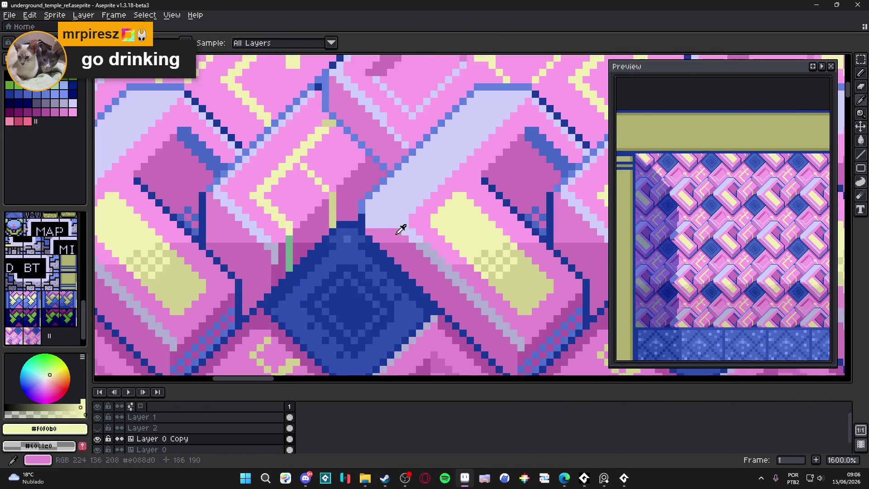
Step: Sample block-edge pinks and dither lighter pixels along the edge, then darken two corner pixels with dark magenta
left_click(407, 241, "alt")
right_click(408, 254)
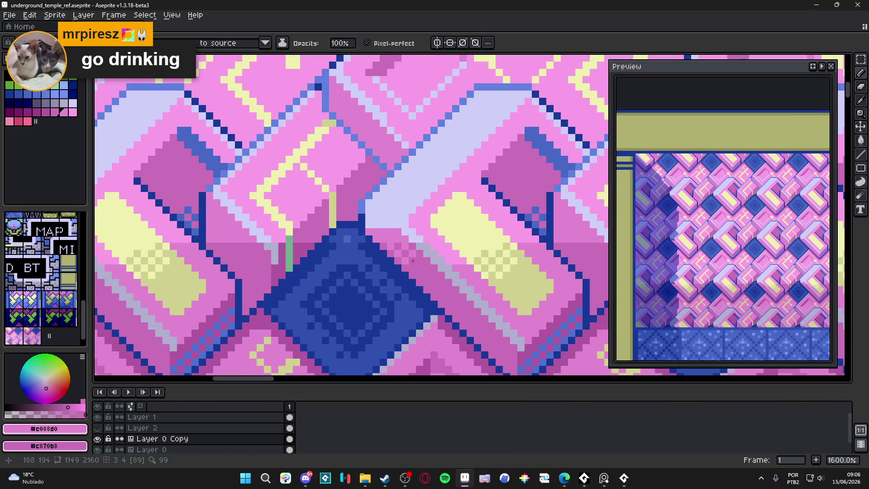
scroll(408, 261, "down", 5)
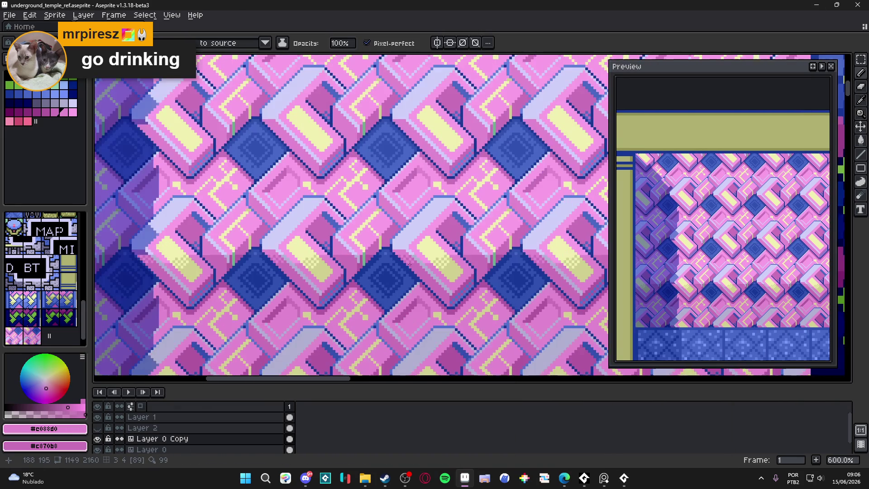
scroll(467, 227, "up", 7)
left_click_drag(460, 237, 503, 238)
scroll(513, 238, "down", 5)
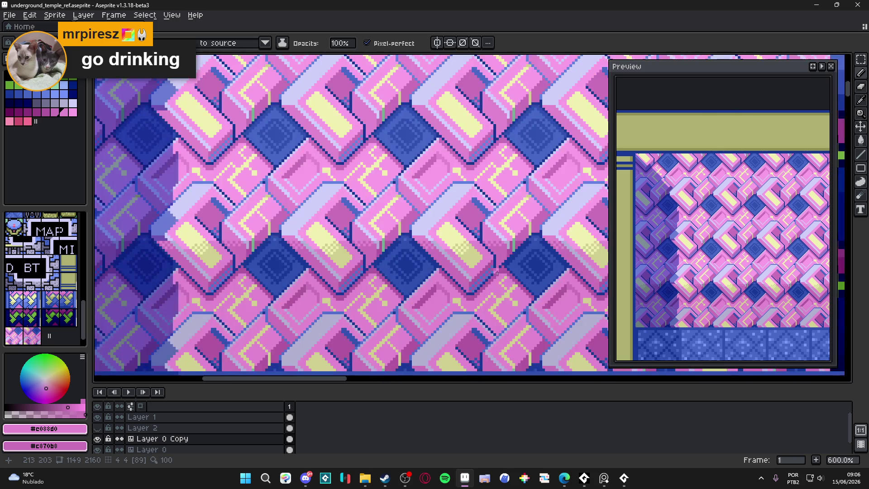
scroll(524, 237, "up", 5)
left_click(524, 237, "alt")
left_click(507, 233)
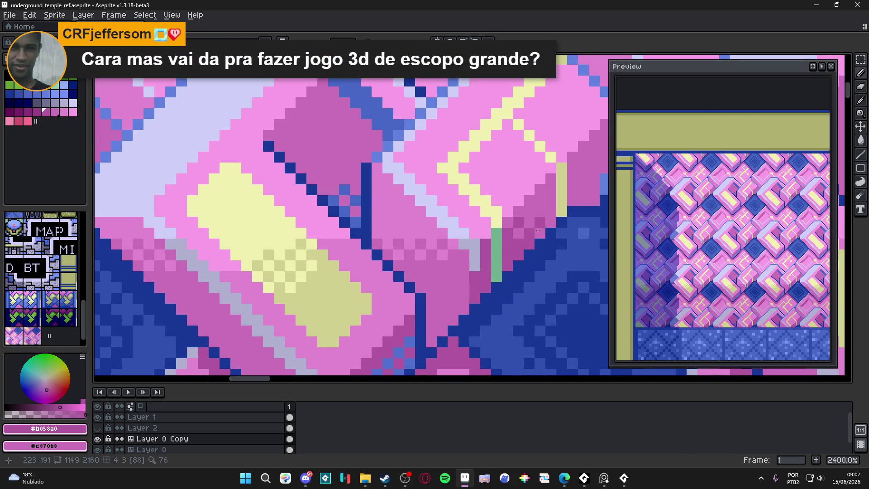
left_click(551, 216)
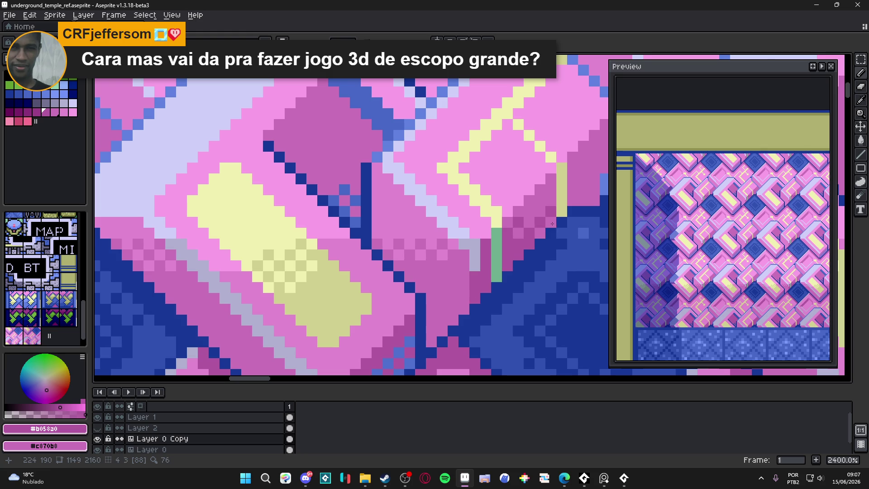
scroll(550, 221, "down", 5)
scroll(516, 231, "up", 5)
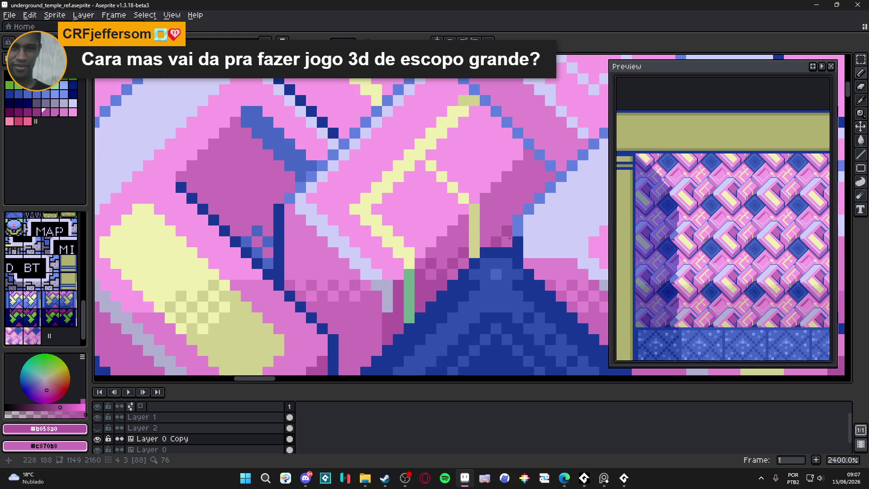
scroll(509, 214, "down", 3)
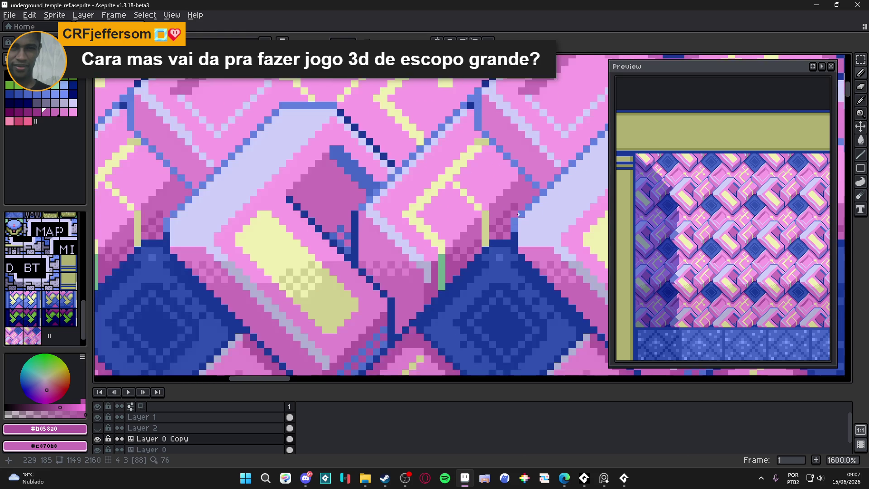
scroll(519, 203, "up", 4)
scroll(475, 251, "down", 7)
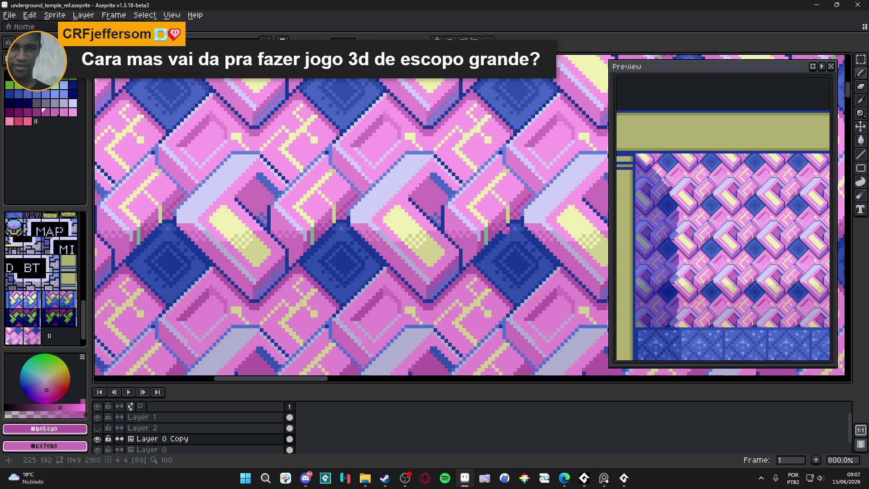
scroll(469, 253, "up", 3)
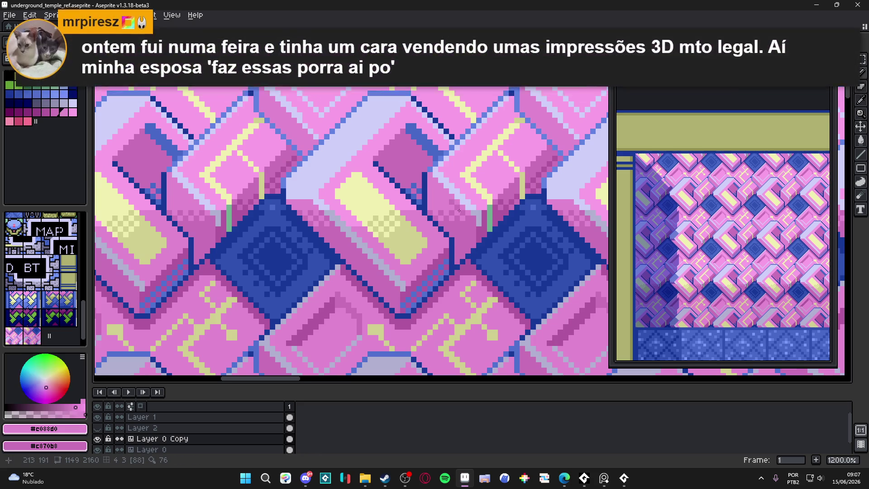
scroll(456, 239, "up", 4)
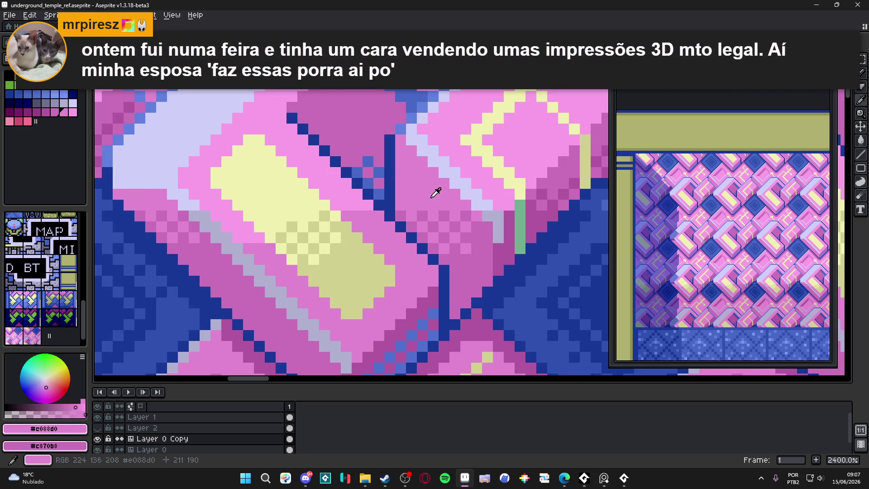
Step: Resample light and mid pinks and repaint the edge pixels where the block meets the diamond
right_click(442, 215, "alt")
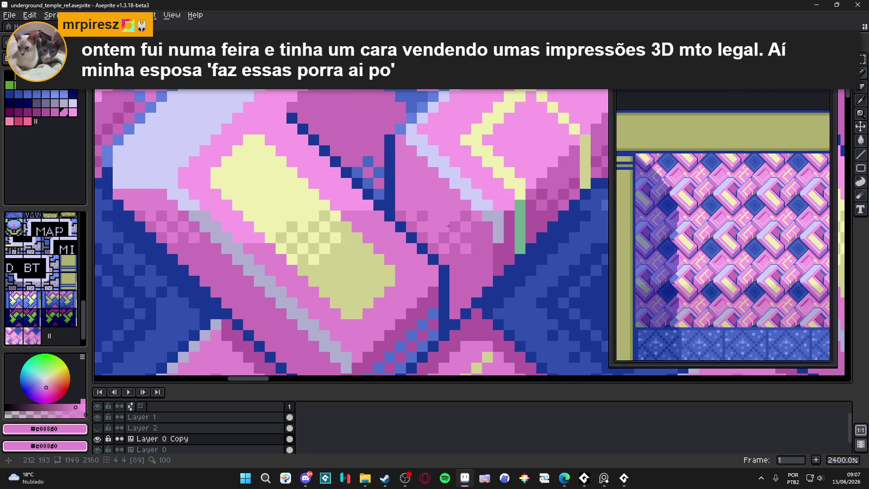
left_click(431, 219)
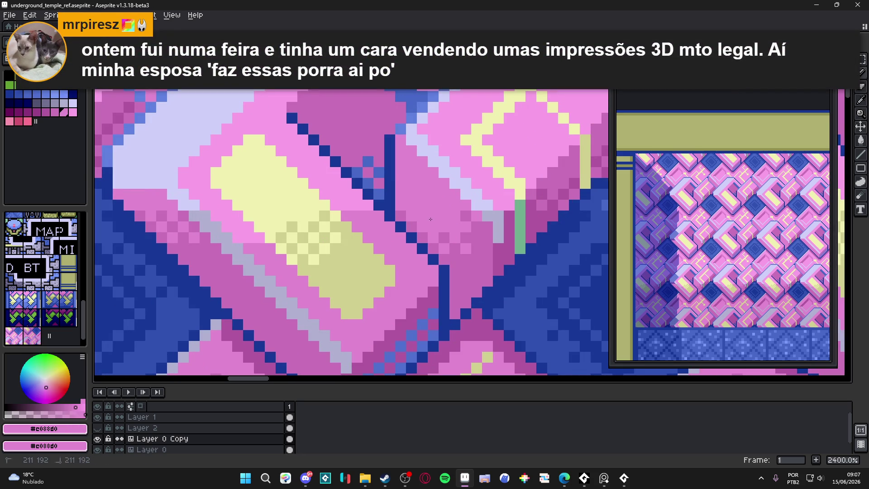
left_click(448, 234, "alt")
left_click_drag(441, 231, 457, 246)
left_click(466, 250)
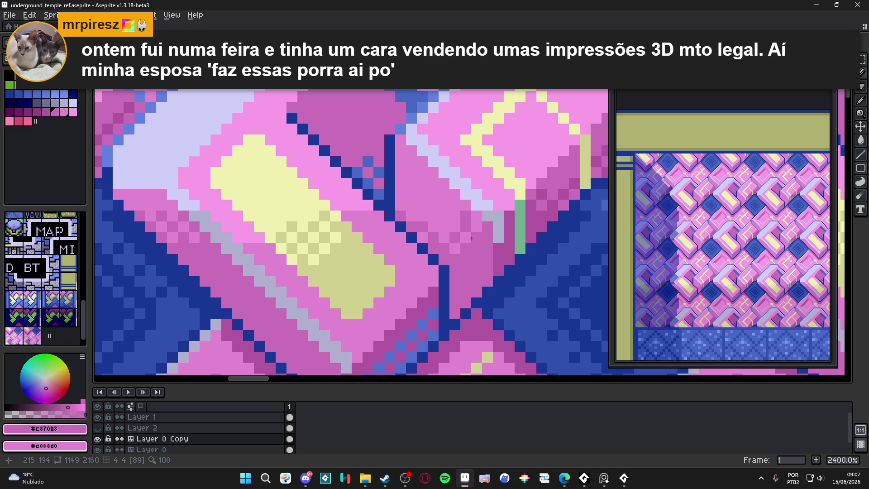
scroll(469, 253, "down", 6)
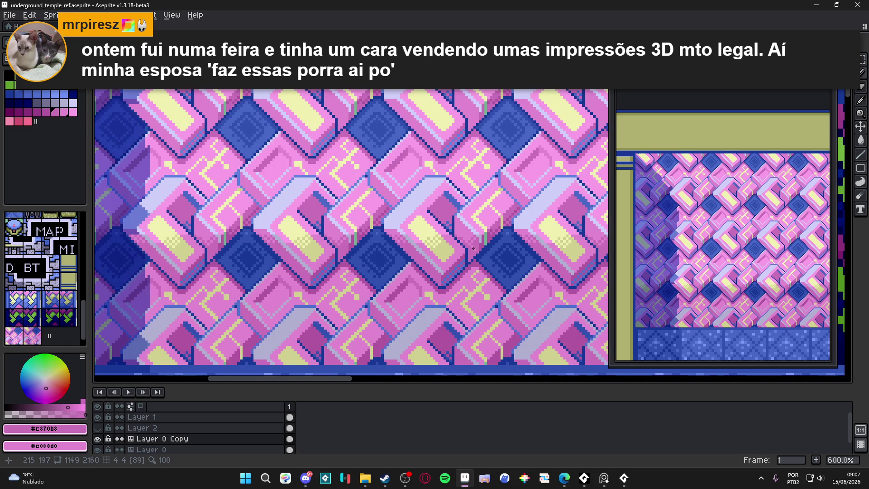
scroll(475, 248, "down", 1)
scroll(490, 203, "up", 6)
Step: Touch up two block-edge pixels, then sample dark magenta and mid pink as the working colours
left_click(502, 193)
left_click(487, 179)
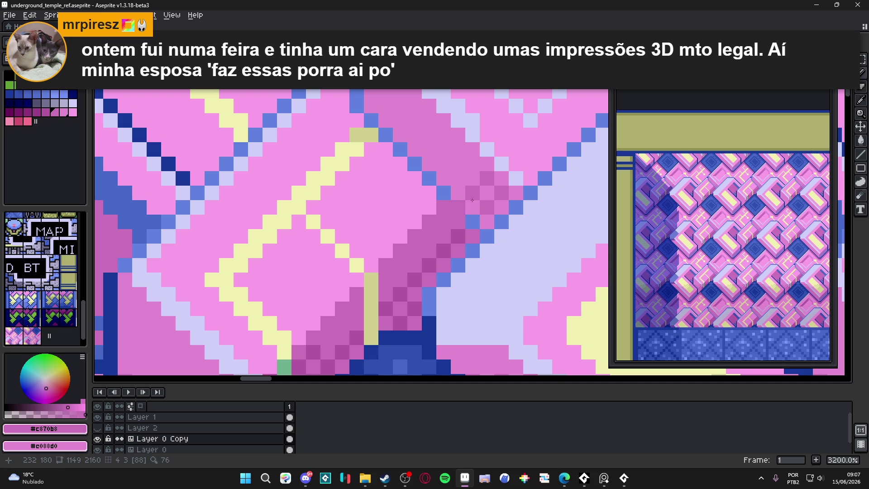
scroll(489, 245, "down", 5)
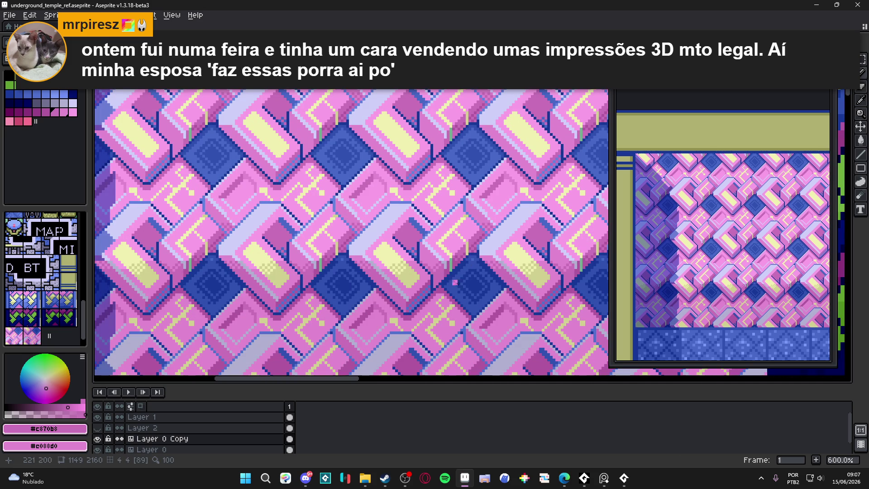
left_click_drag(458, 279, 459, 213)
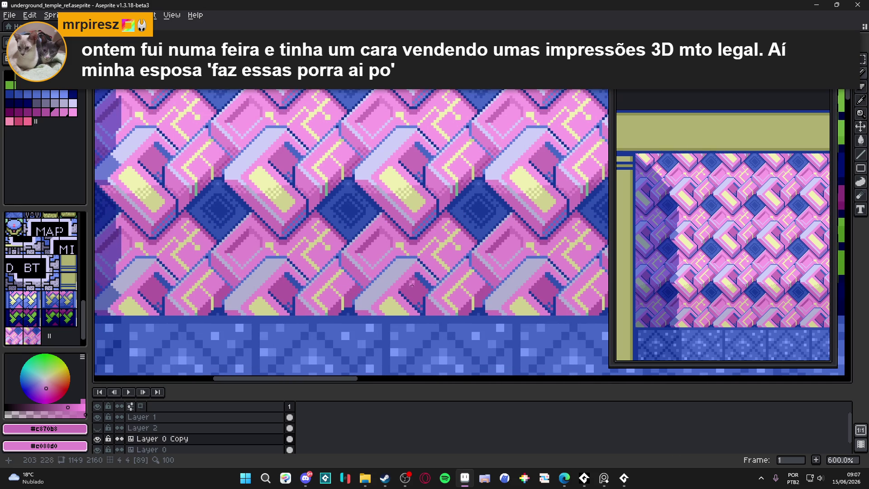
scroll(418, 232, "up", 3)
left_click(421, 207, "alt")
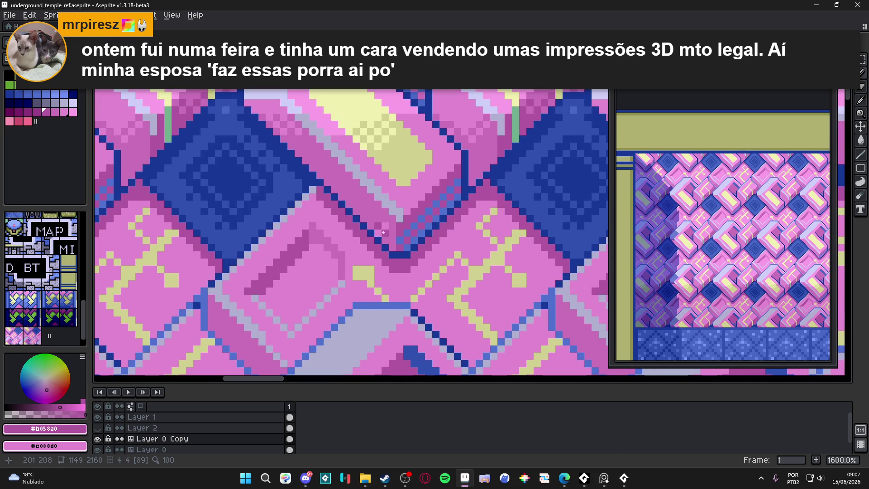
right_click(399, 226, "alt")
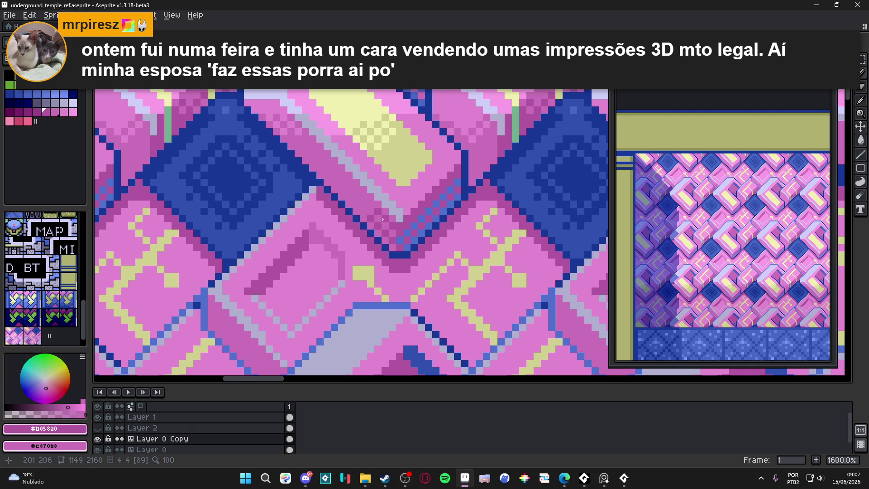
scroll(396, 242, "down", 4)
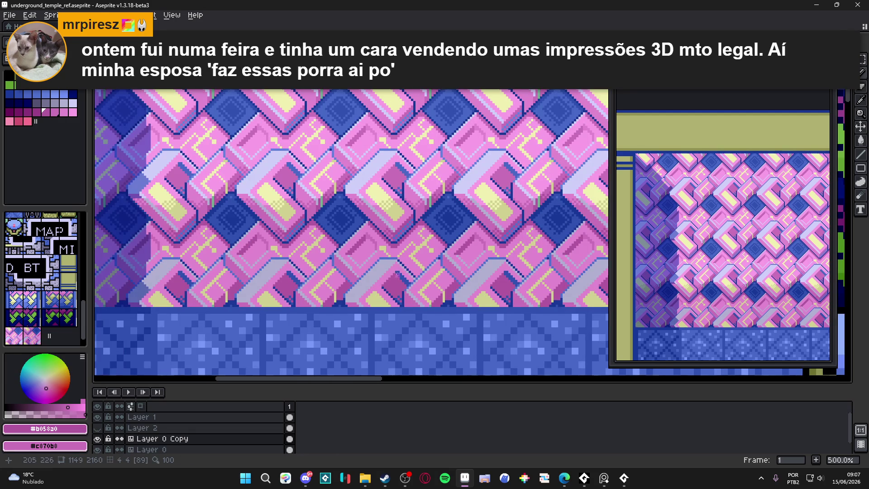
scroll(399, 277, "up", 2)
scroll(401, 268, "up", 4)
scroll(404, 255, "up", 1)
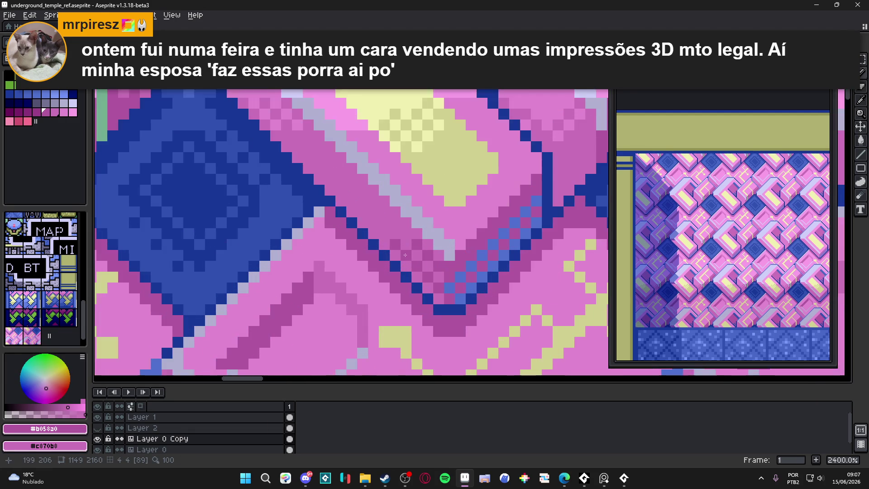
scroll(392, 242, "down", 6)
scroll(434, 223, "up", 5)
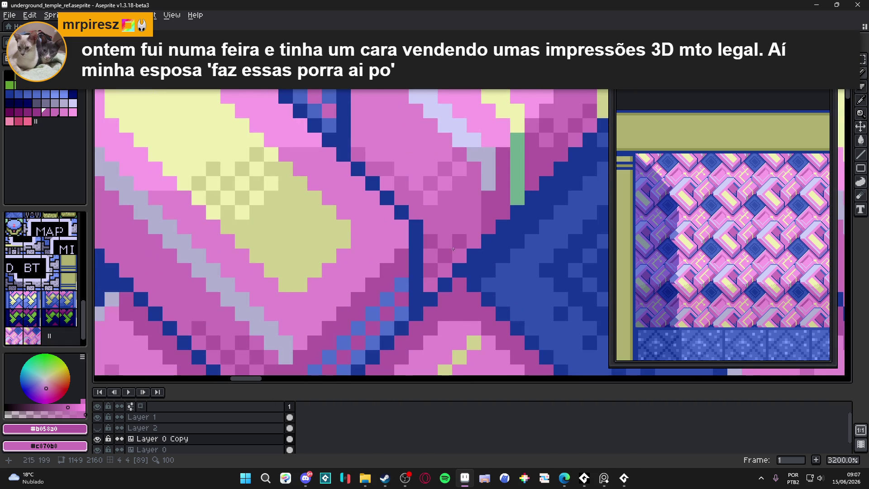
scroll(453, 249, "down", 2)
scroll(428, 261, "down", 3)
scroll(396, 276, "down", 2)
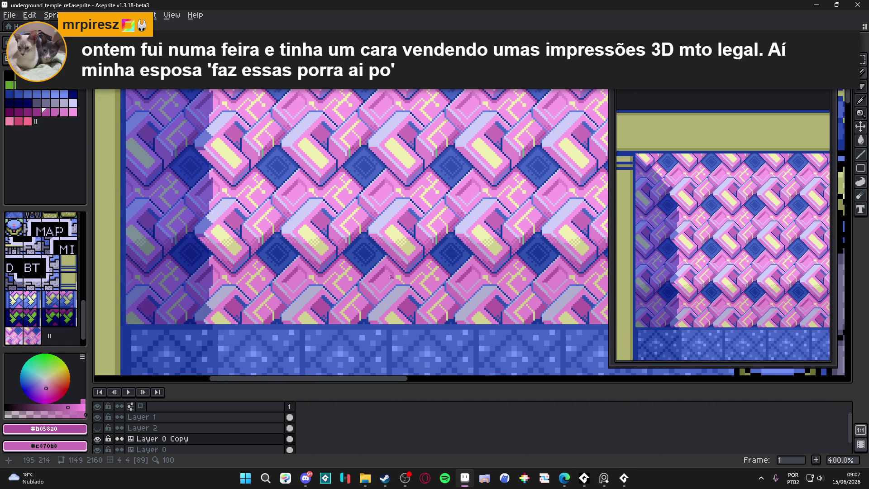
scroll(408, 294, "up", 1)
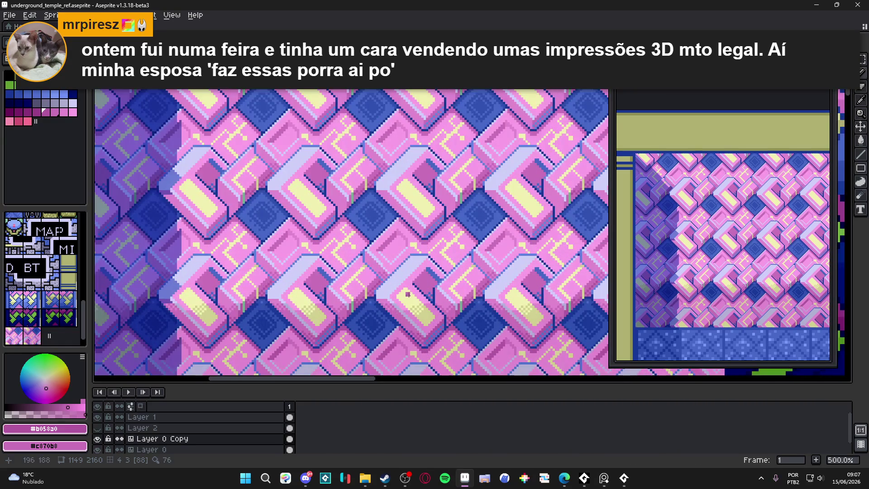
scroll(407, 293, "up", 2)
scroll(406, 298, "up", 3)
Step: Pick lilac pink as the main colour and bright pink as the secondary colour
left_click(400, 320, "alt")
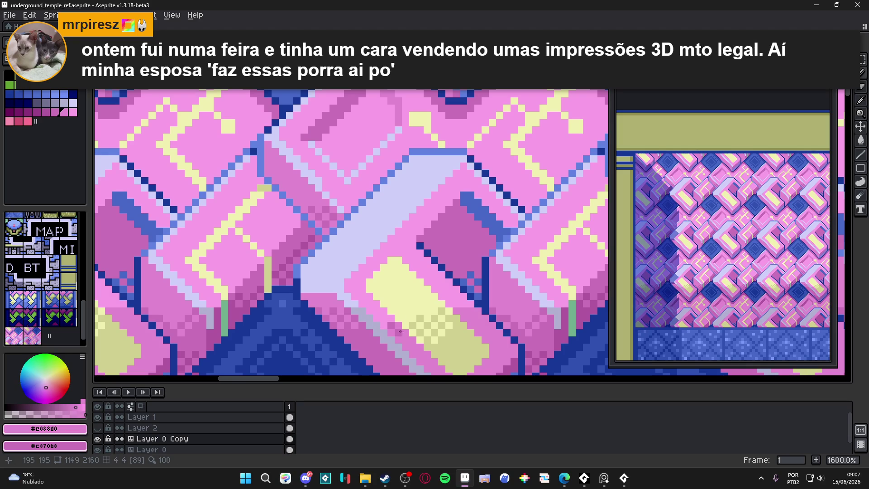
right_click(394, 319, "alt")
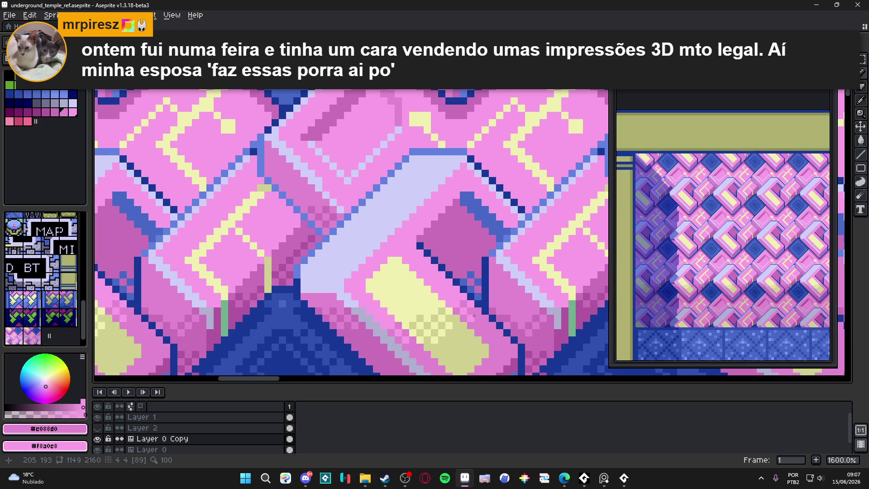
scroll(475, 315, "down", 3)
scroll(461, 306, "up", 1)
scroll(451, 293, "down", 1)
scroll(450, 293, "down", 2)
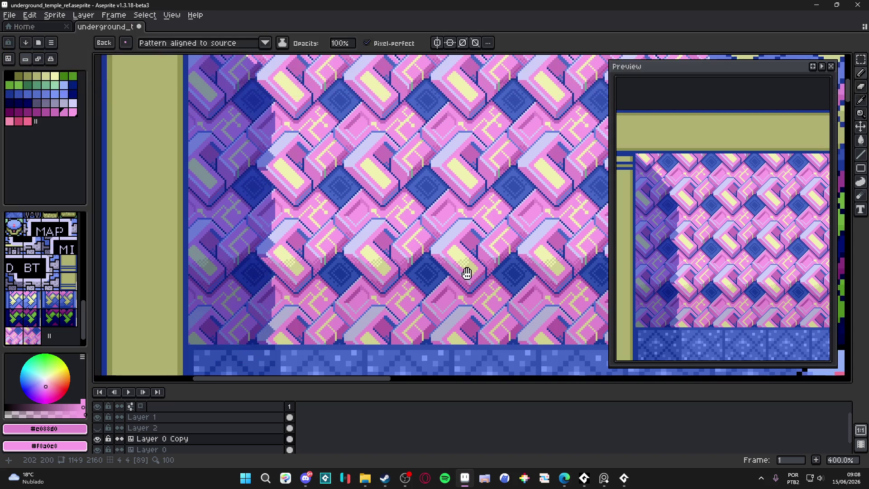
scroll(453, 271, "down", 1)
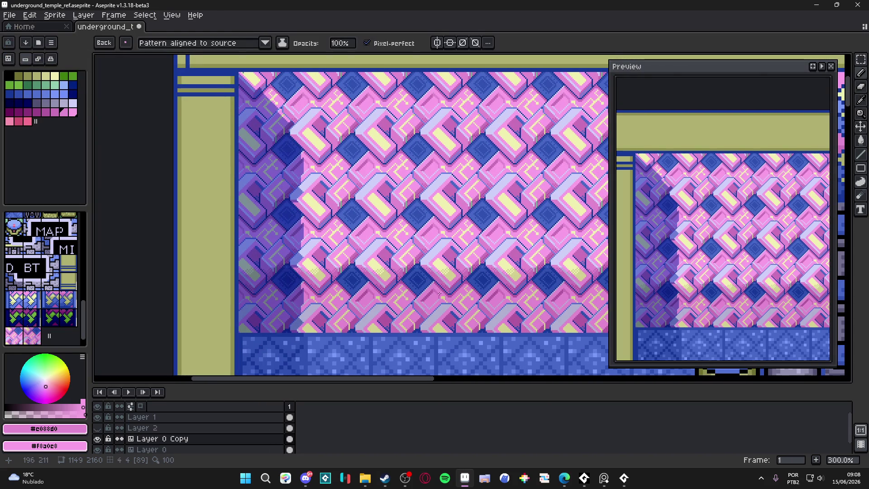
scroll(458, 313, "down", 1)
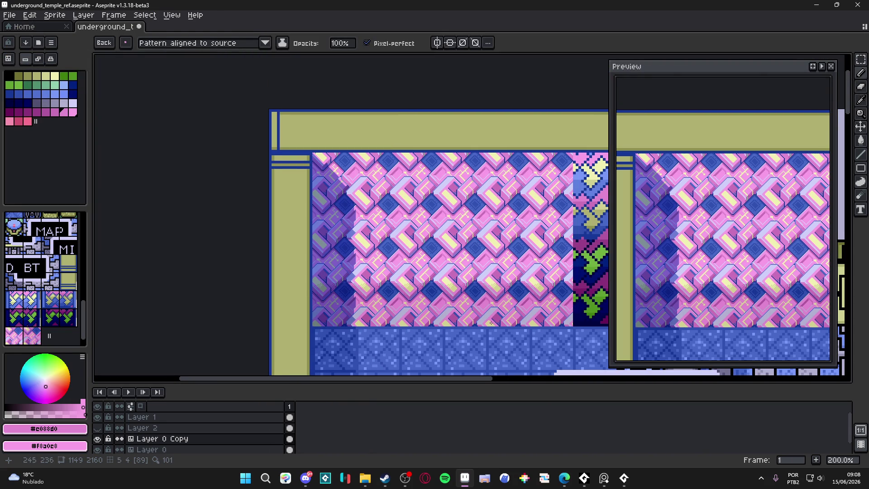
Step: Marquee-select the bottom row of pink wall tiles above the blue floor and hide the grid
mouse_move(489, 322)
left_mouse_down()
mouse_move(474, 314)
mouse_move(493, 309)
mouse_move(388, 291)
mouse_move(435, 304)
left_mouse_up()
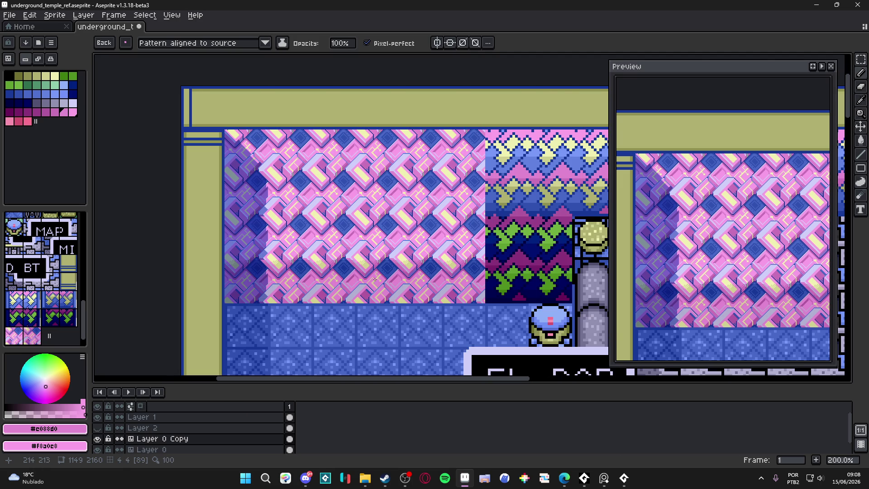
scroll(374, 278, "up", 1)
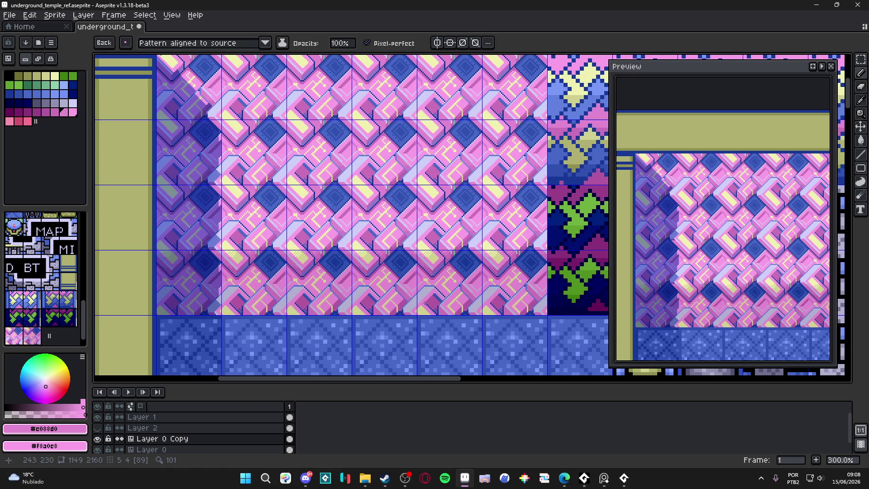
key("m")
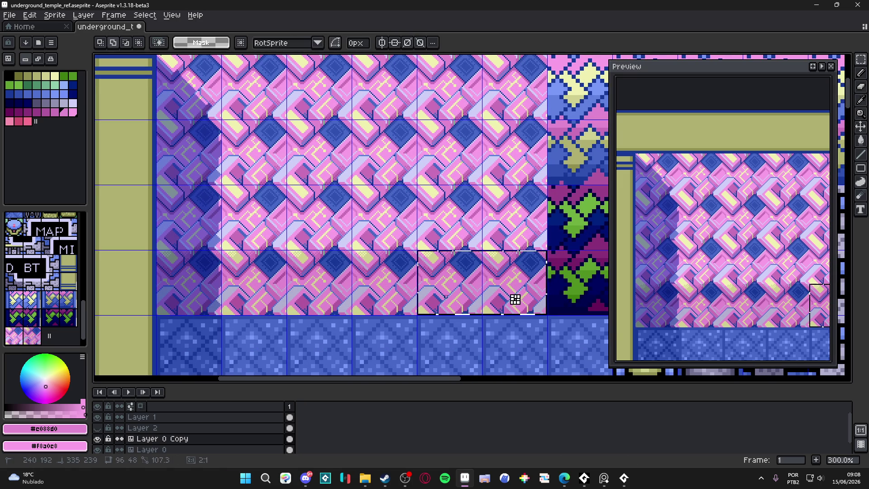
left_click_drag(514, 299, 183, 296)
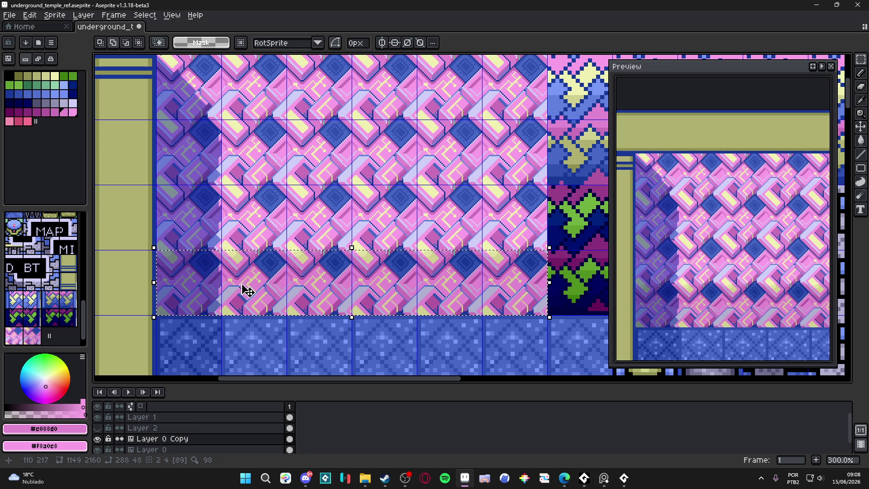
key("ctrl+apostrophe")
scroll(296, 279, "up", 1)
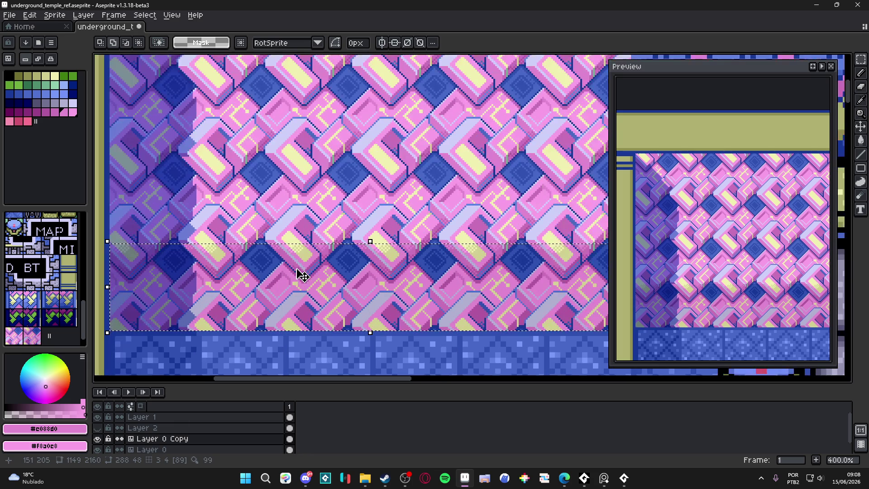
scroll(295, 253, "up", 1)
scroll(309, 254, "up", 1)
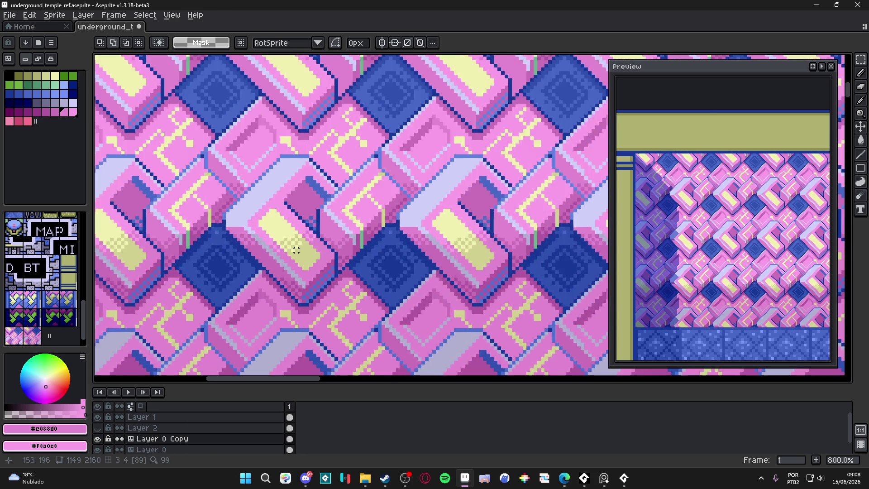
Step: Sample the pale yellow and then the pattern's dark blue, ready with the Paint Bucket
key("i")
left_click(301, 257)
key("g")
scroll(272, 246, "up", 1)
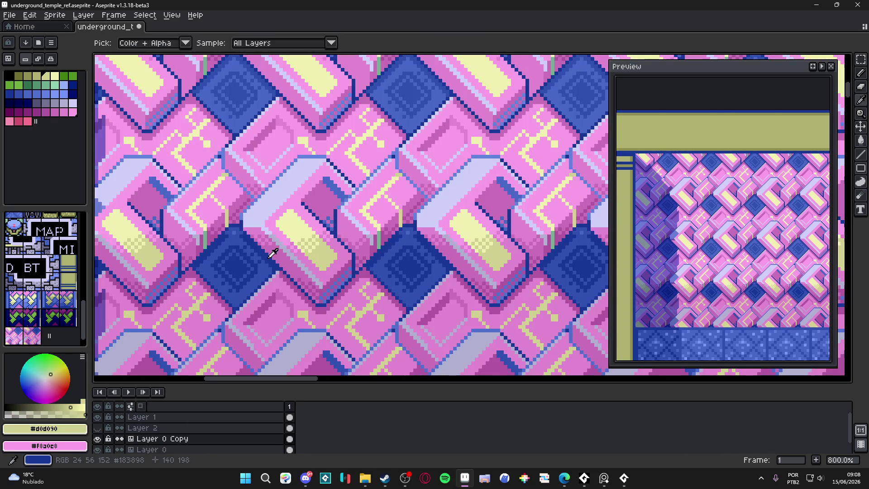
left_click(272, 247, "alt")
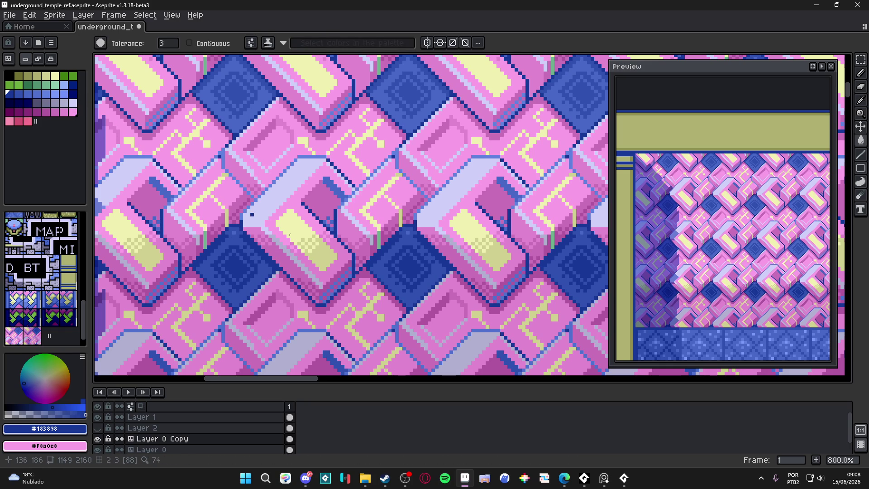
scroll(271, 266, "up", 2)
Step: Choose a darker pink from the palette and bucket-fill the light-pink areas of the selected bottom wall tiles
left_click(269, 268, "alt")
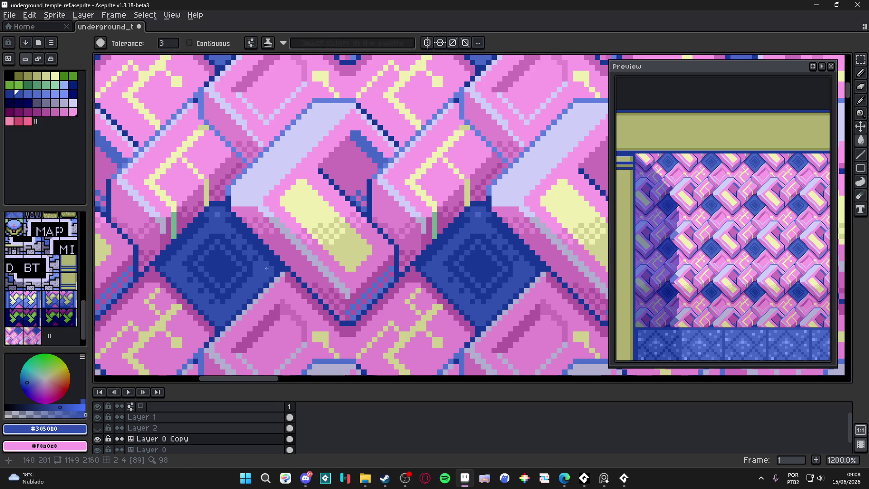
left_click(199, 332, "alt")
left_click(196, 293, "alt")
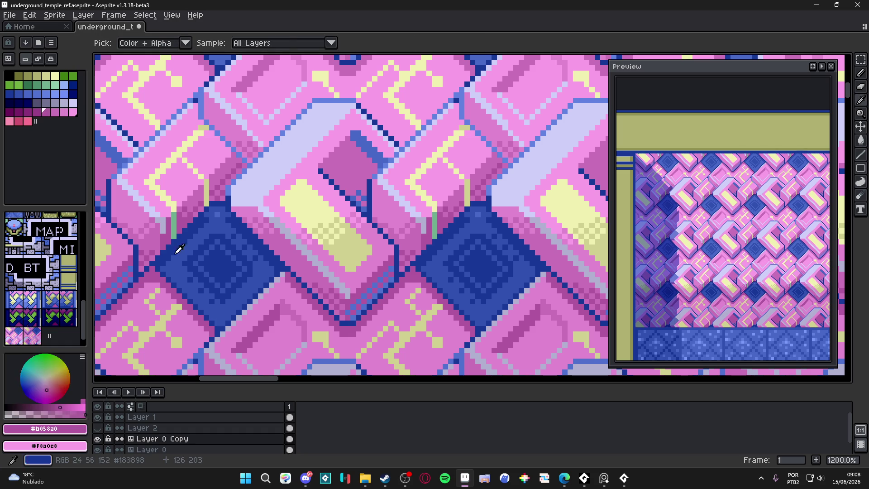
left_click(36, 112)
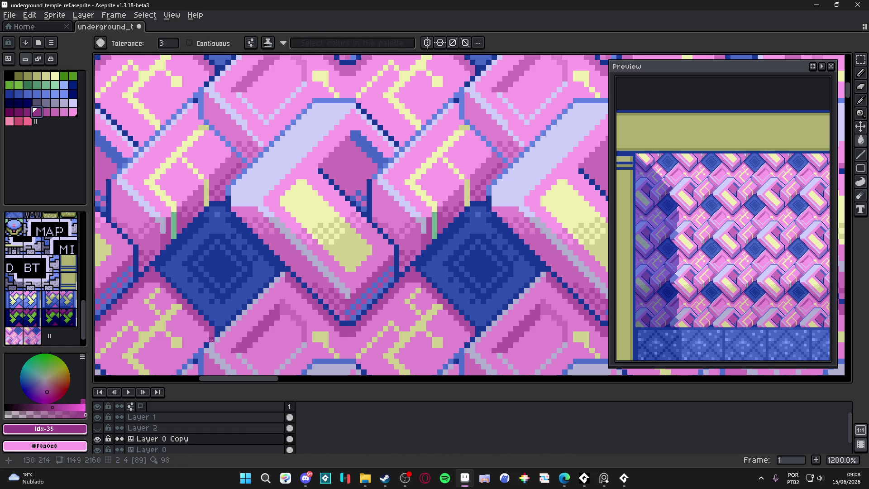
left_click(201, 329, "alt")
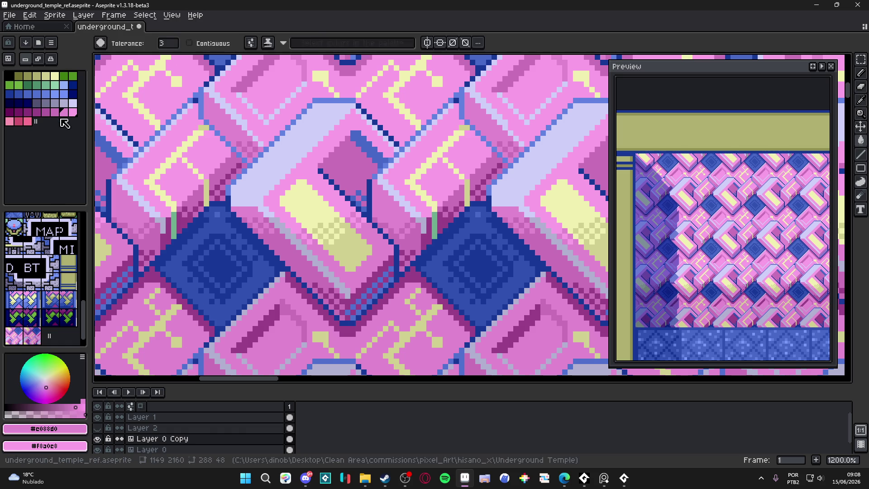
left_click(224, 339)
left_click(43, 81)
scroll(324, 223, "down", 3)
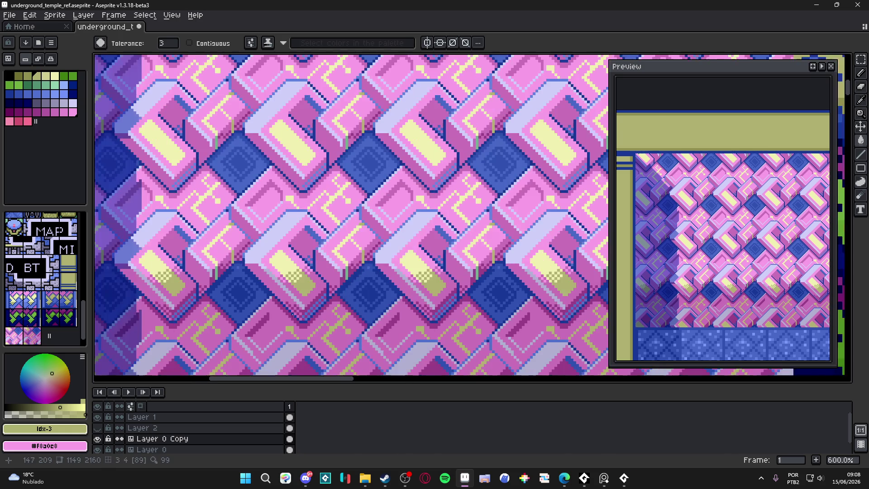
scroll(324, 223, "down", 1)
scroll(363, 277, "down", 2)
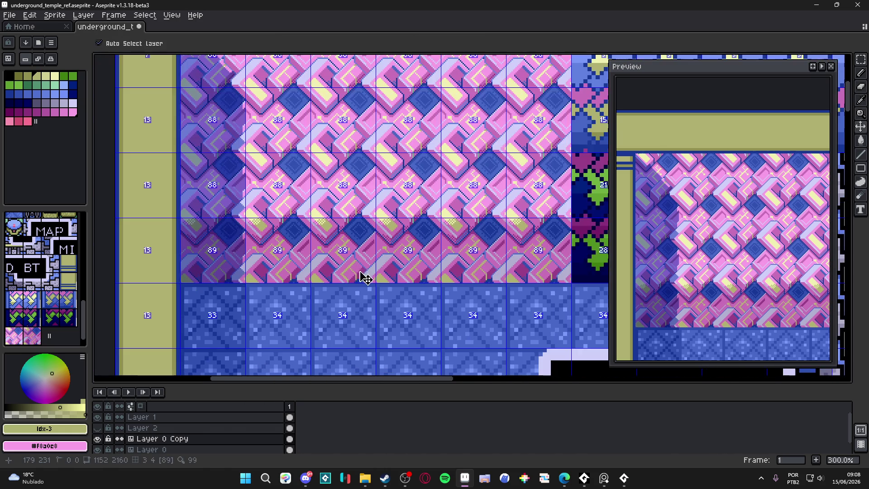
scroll(370, 285, "down", 1)
scroll(356, 270, "up", 2)
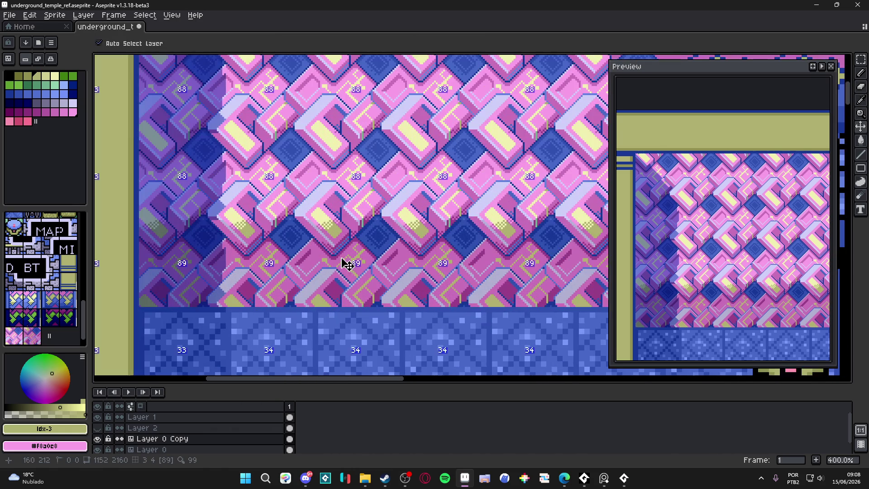
scroll(343, 265, "up", 2)
Step: Eyedrop the pale lavender from the wall tiles as the main colour
key("i")
left_click(329, 275)
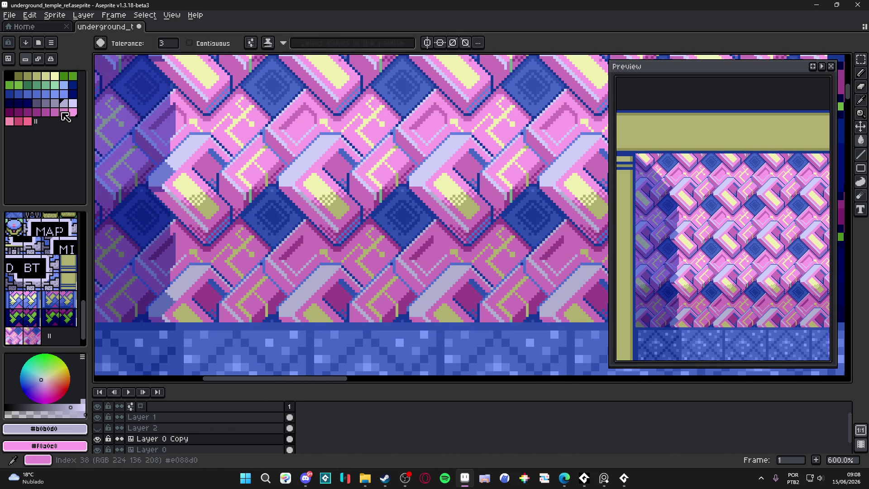
scroll(328, 274, "down", 4)
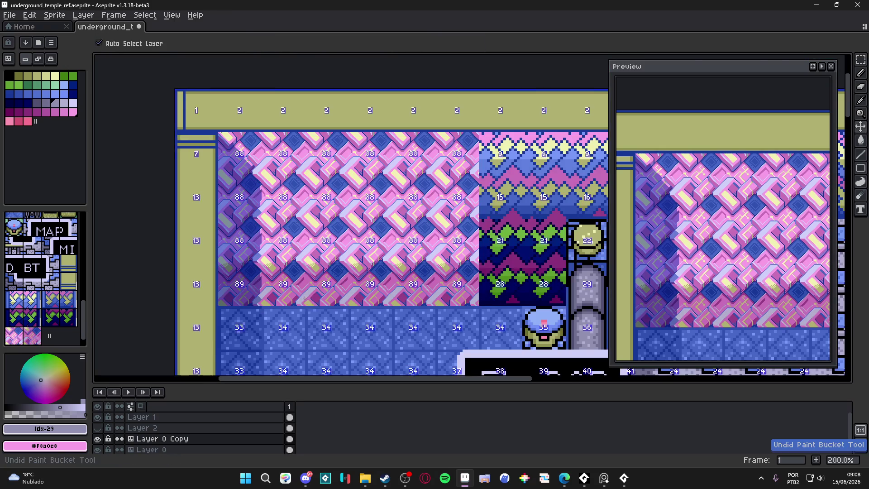
scroll(490, 174, "up", 2)
scroll(491, 174, "down", 1)
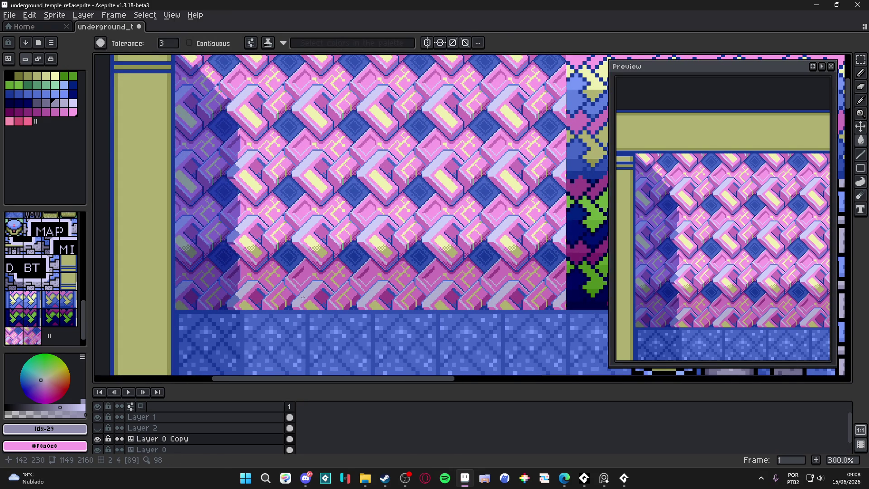
scroll(385, 289, "down", 1)
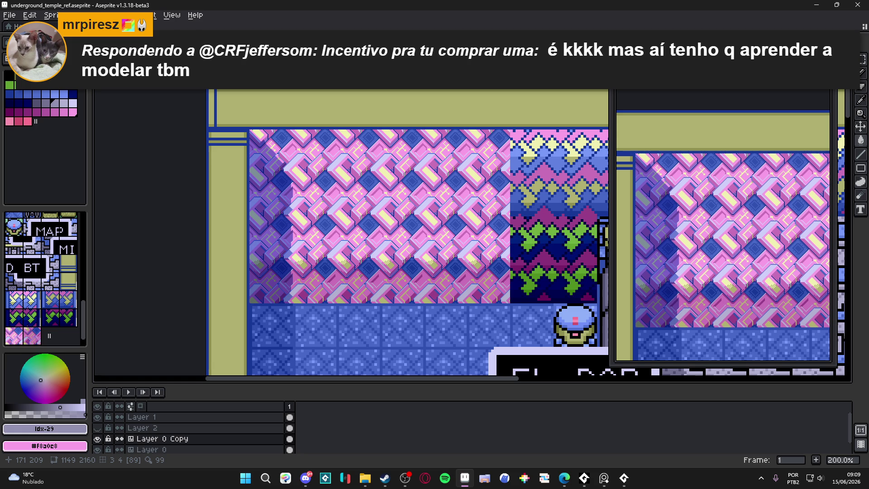
left_click_drag(469, 278, 471, 279)
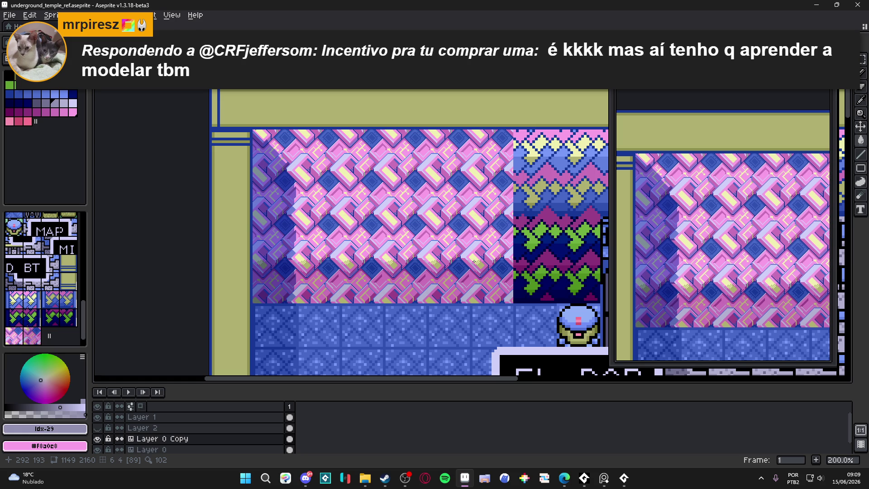
scroll(474, 261, "down", 1)
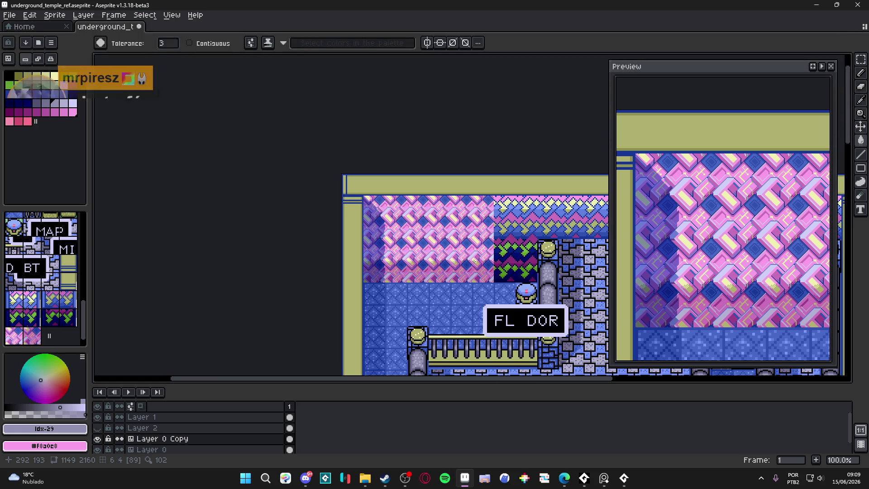
scroll(473, 260, "up", 1)
Step: Save the temple tileset with Ctrl+S and hide Layer 2, bringing the top of the room into view
left_click_drag(421, 255, 330, 249)
key("ctrl+s")
scroll(350, 275, "down", 1)
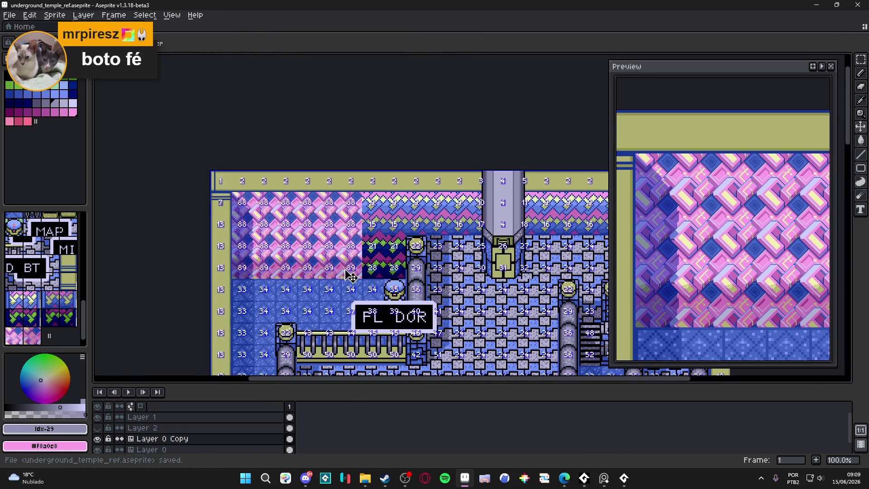
scroll(350, 275, "up", 2)
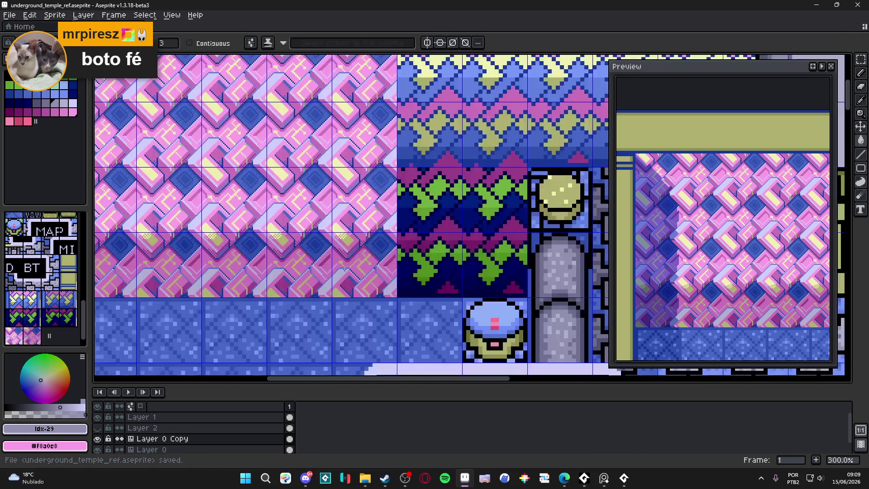
left_click(97, 428)
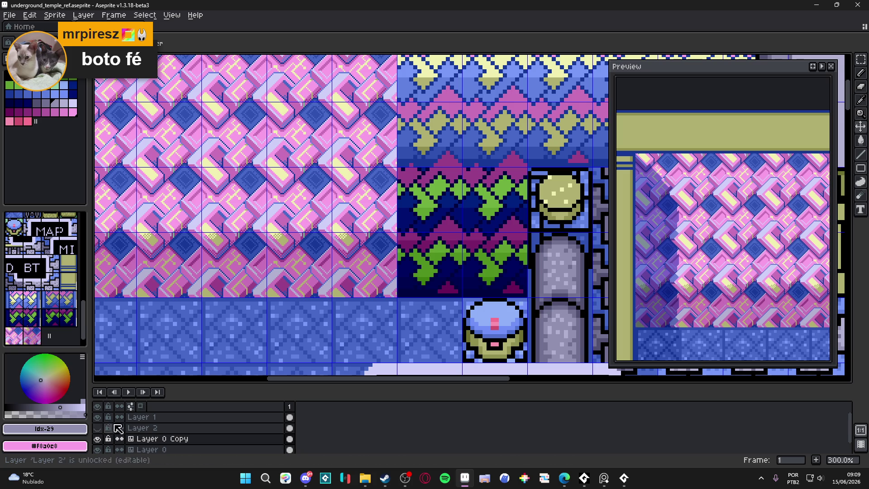
scroll(251, 252, "down", 1)
left_click_drag(252, 252, 374, 235)
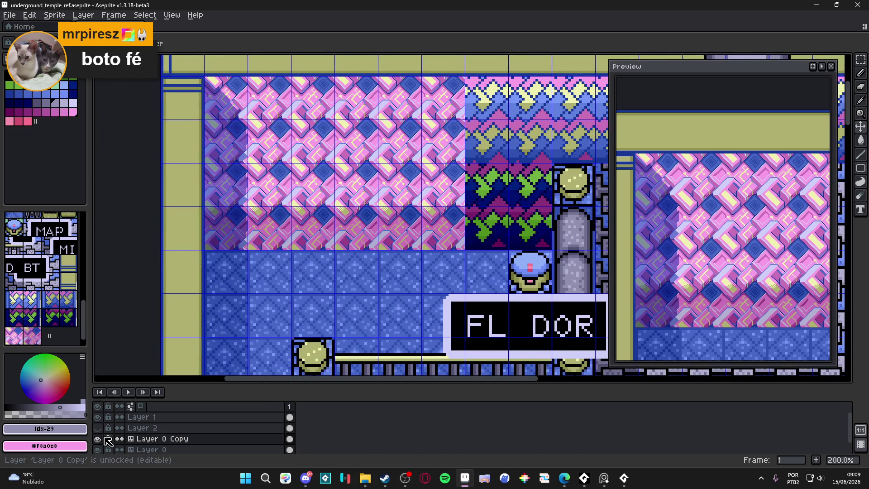
scroll(314, 262, "down", 1)
scroll(347, 246, "up", 1)
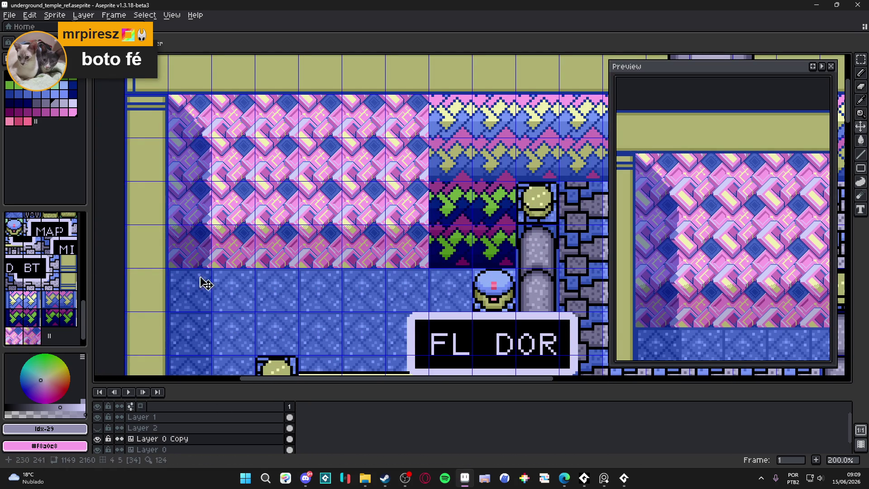
scroll(378, 264, "down", 1)
scroll(379, 265, "up", 1)
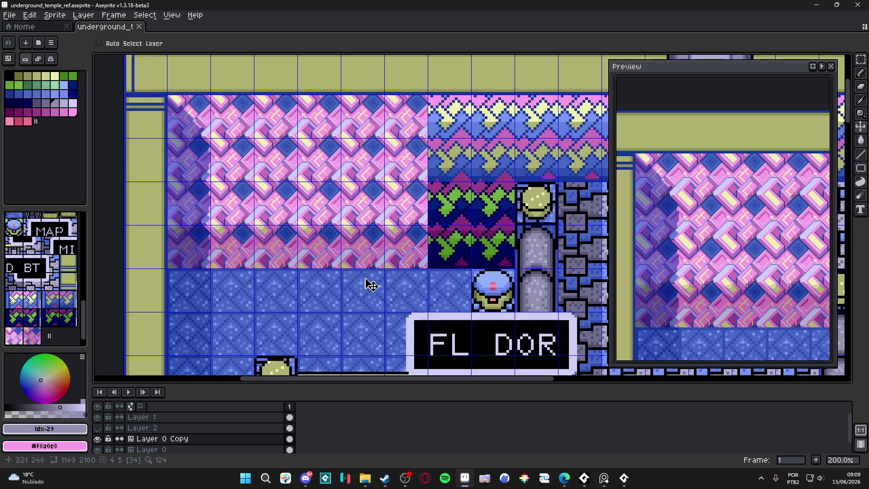
scroll(226, 275, "down", 1)
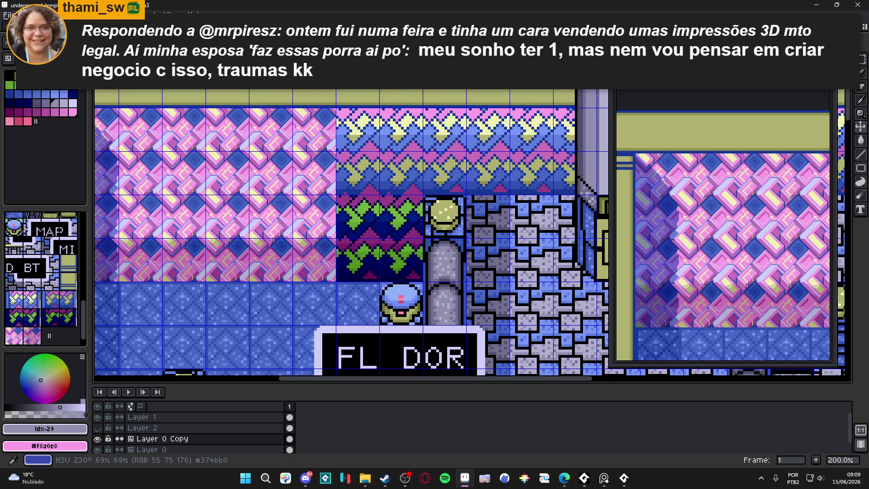
Step: Pick the pink-and-blue block tile and paint it over the lower and upper green zigzag wall rows
left_click(98, 439)
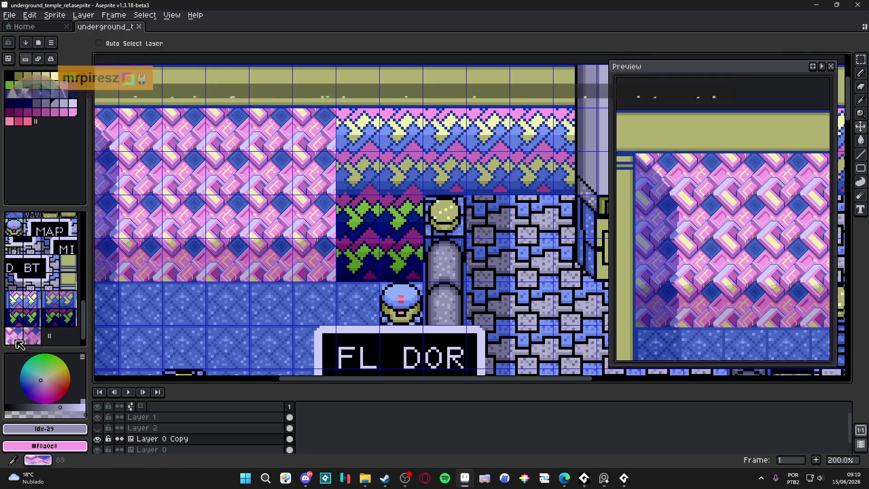
left_click(32, 340)
left_click_drag(358, 260, 401, 260)
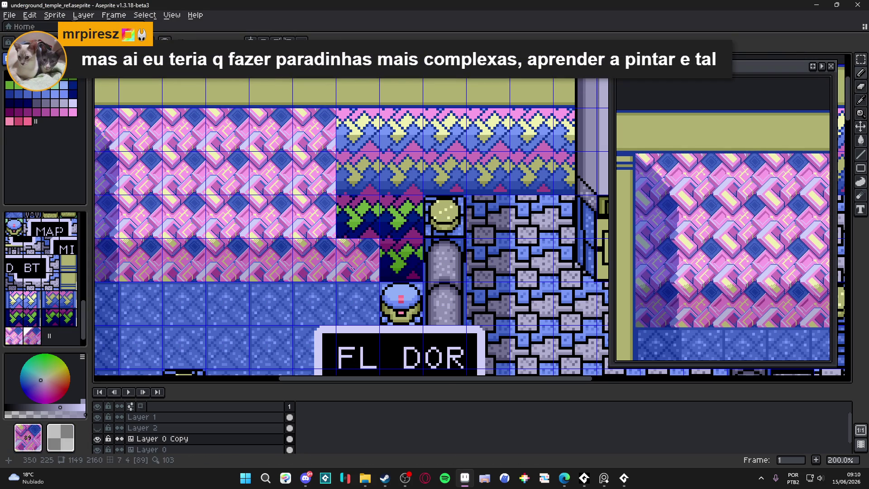
left_click_drag(358, 217, 401, 217)
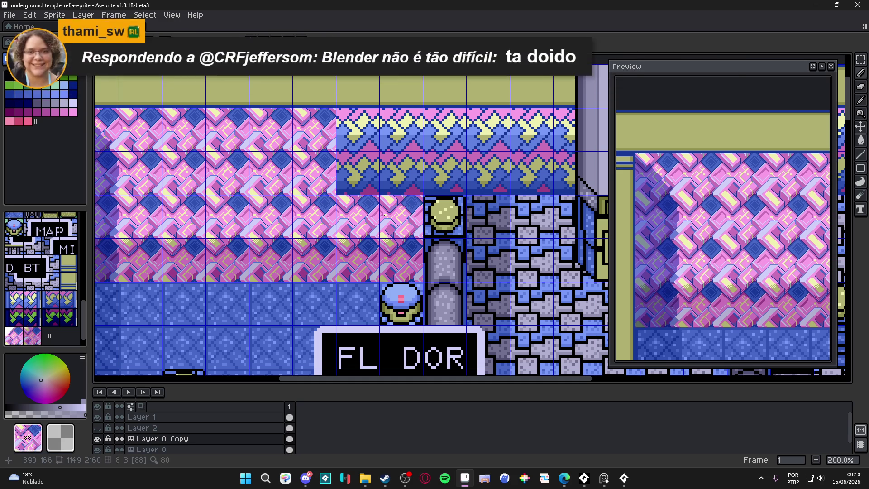
mouse_move(314, 164)
left_mouse_down()
mouse_move(401, 170)
mouse_move(334, 186)
mouse_move(462, 195)
mouse_move(377, 205)
left_mouse_up()
left_click(256, 151, "alt")
left_click_drag(211, 150, 428, 150)
scroll(428, 150, "down", 3)
scroll(340, 224, "up", 3)
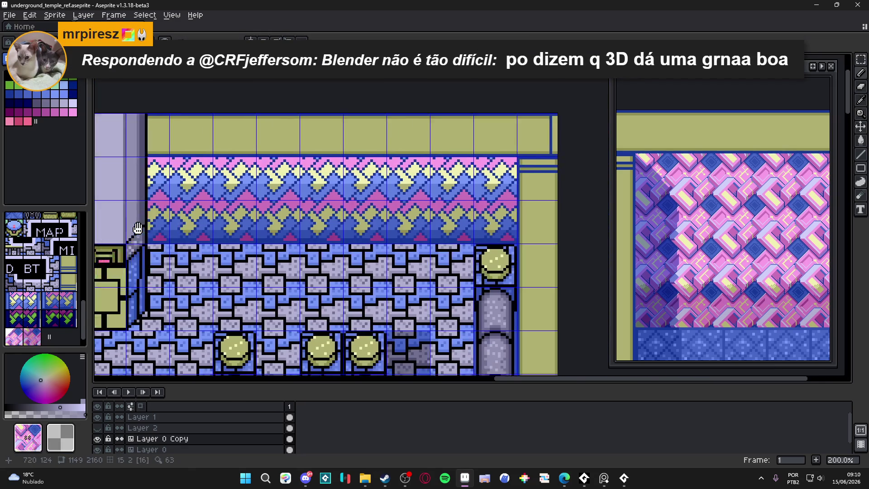
Step: Replace the remaining zigzag row, undo the tile placed over the pillar, and toggle the grid and tile overlay
mouse_move(166, 226)
left_mouse_down()
mouse_move(470, 225)
mouse_move(470, 182)
mouse_move(563, 190)
mouse_move(312, 190)
mouse_move(442, 208)
left_mouse_up()
left_click(433, 209)
key("ctrl+z")
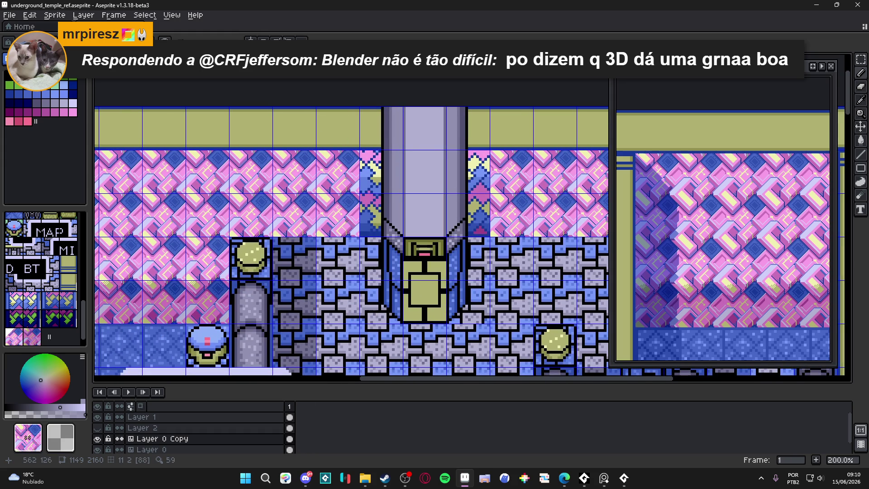
left_click_drag(315, 232, 402, 227)
left_click_drag(317, 219, 354, 214)
key("Tab")
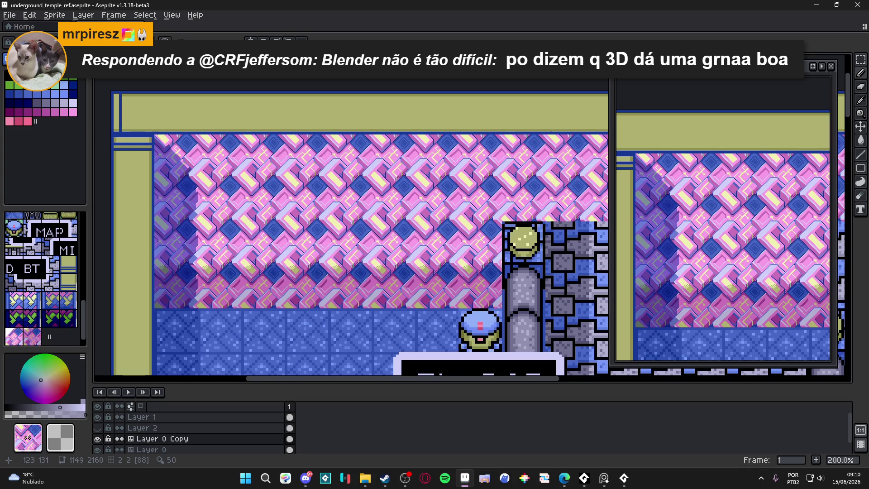
scroll(359, 238, "left", 1)
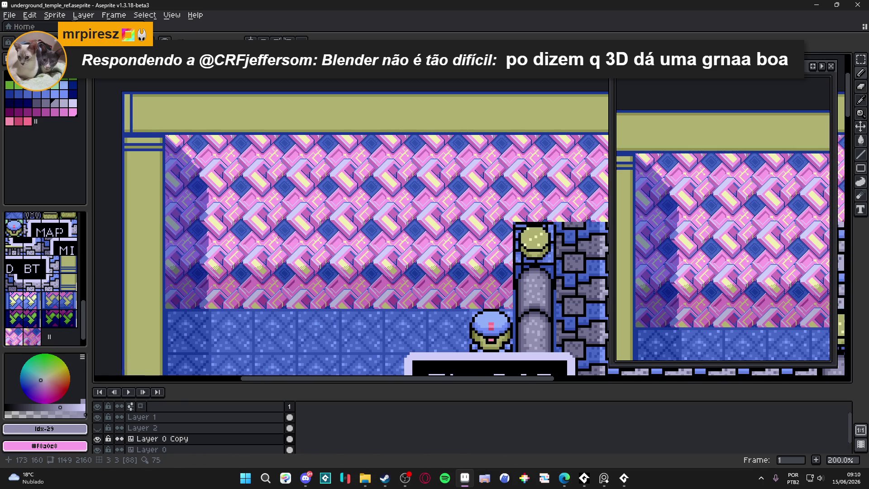
key("ctrl+apostrophe")
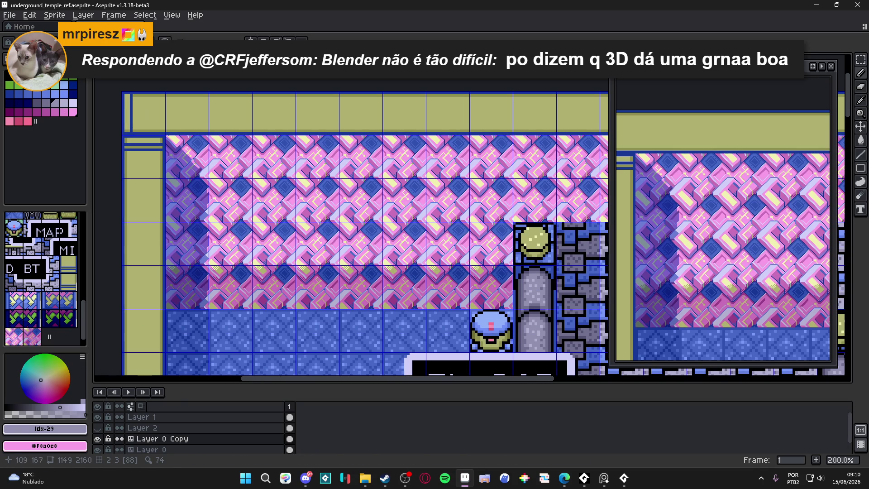
scroll(194, 255, "up", 2)
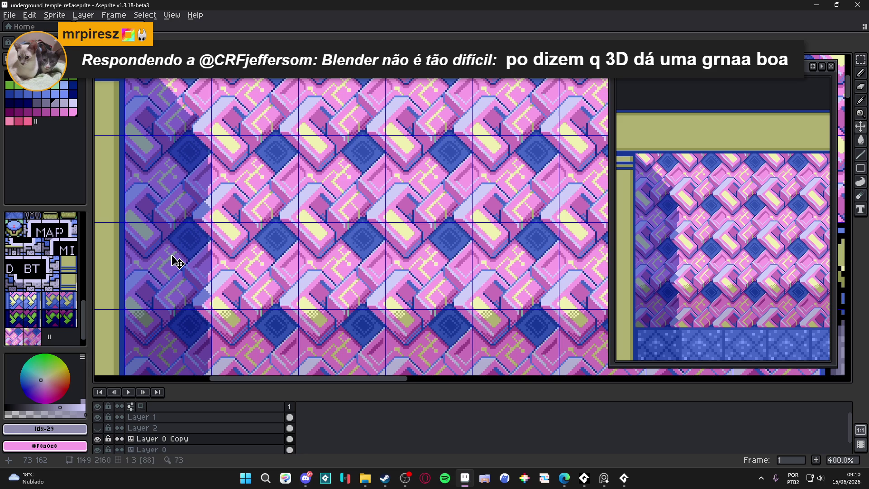
key("Up")
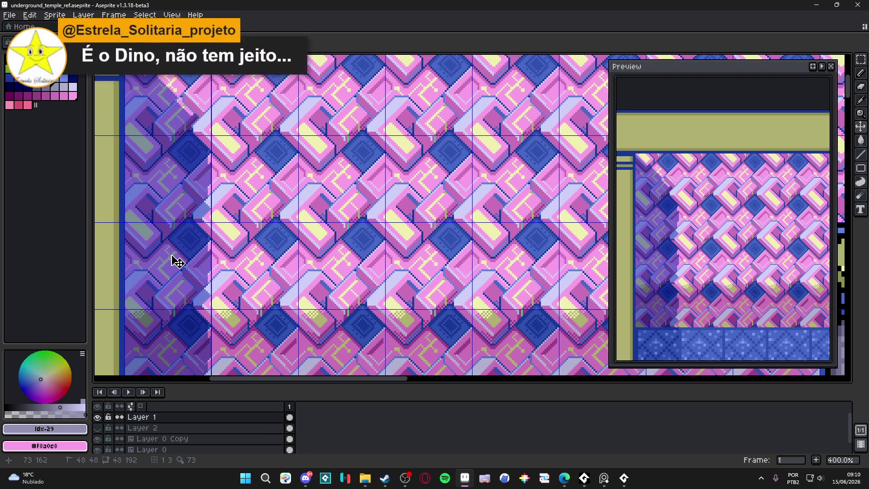
scroll(175, 261, "up", 2)
Step: On Layer 1, eyedrop medium blue #4868c8 and toggle Layer 0 and Layer 0 Copy off and back on
left_click(194, 247, "alt")
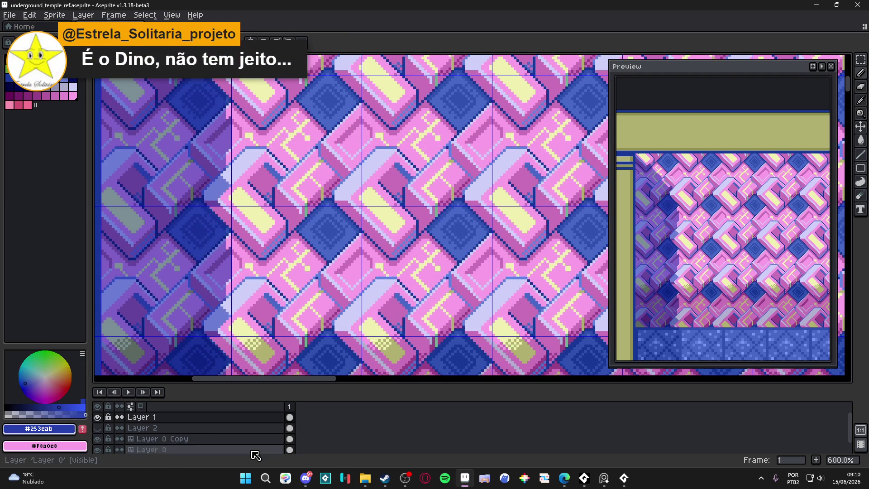
left_click(97, 439)
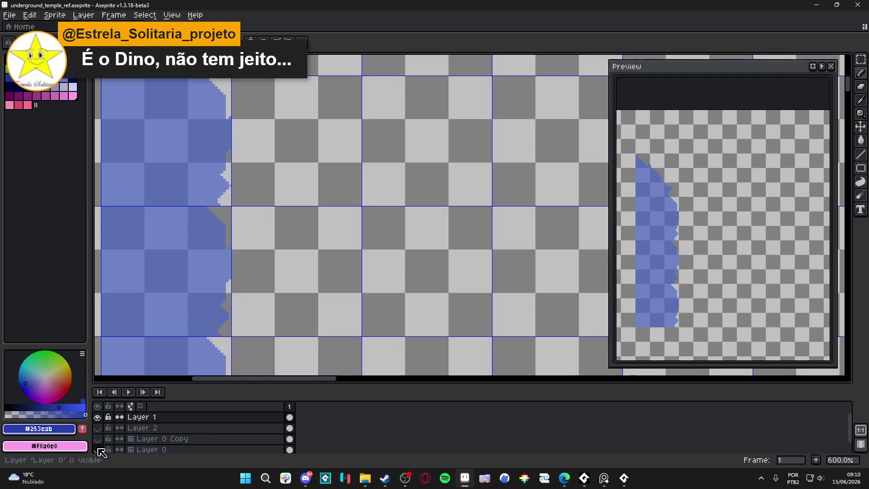
left_click(180, 252, "alt")
left_click(97, 449)
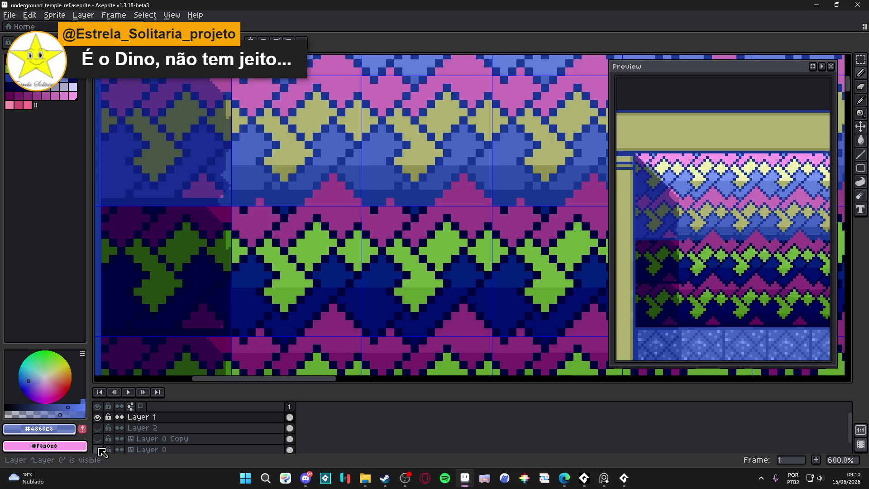
left_click_drag(237, 200, 290, 271)
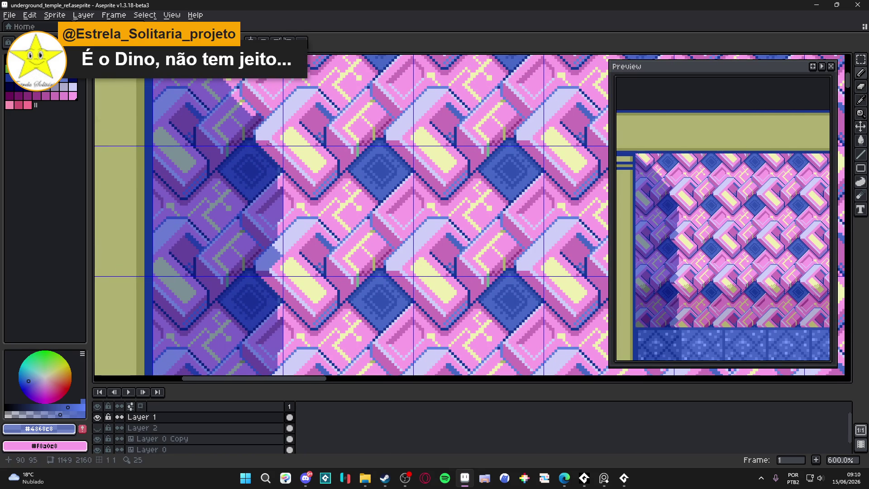
scroll(269, 143, "up", 2)
scroll(283, 173, "up", 1)
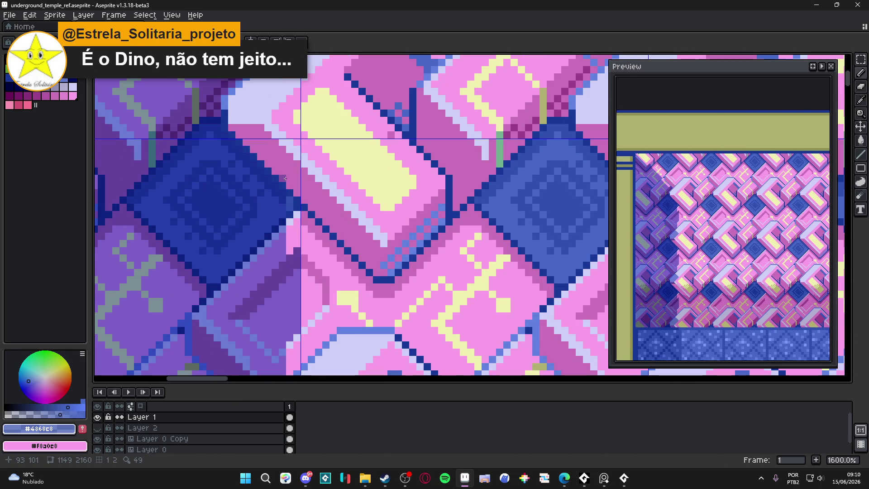
scroll(284, 178, "down", 4)
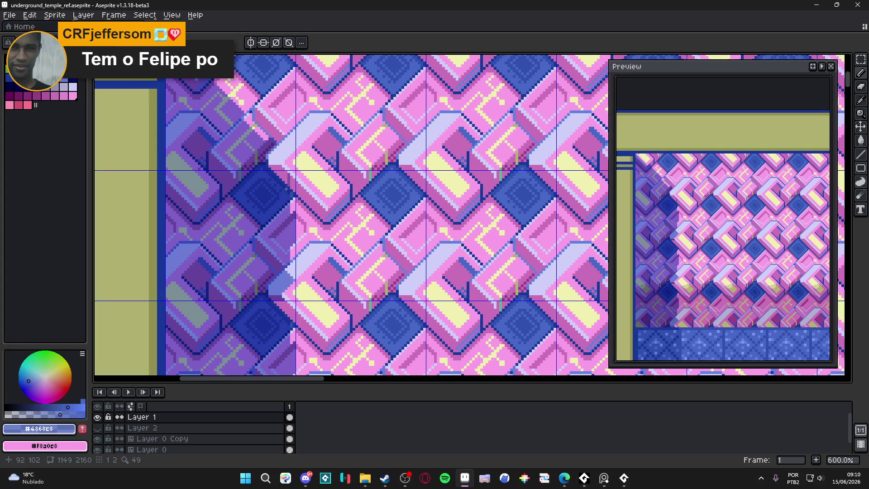
scroll(286, 190, "up", 2)
scroll(296, 195, "down", 2)
scroll(297, 195, "up", 4)
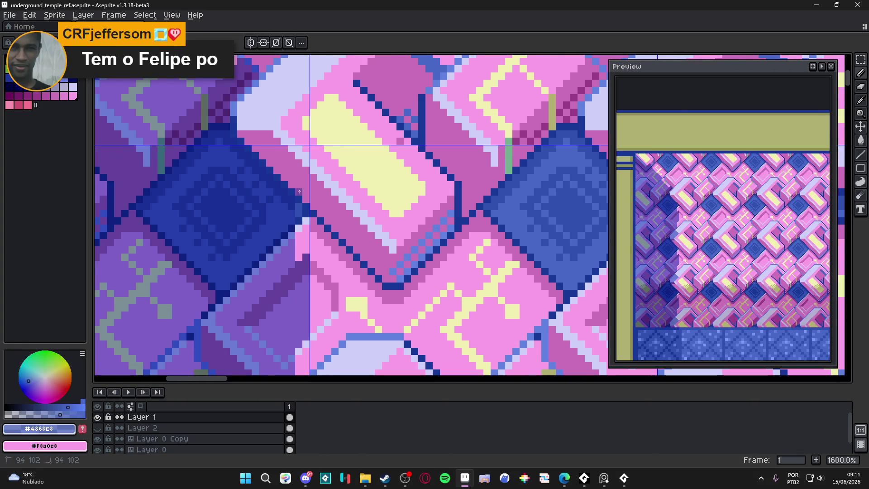
scroll(298, 192, "down", 1)
Step: Try bucket fills and erases where the blue diamonds meet the pink blocks, undoing the ones that fail
left_click(98, 417)
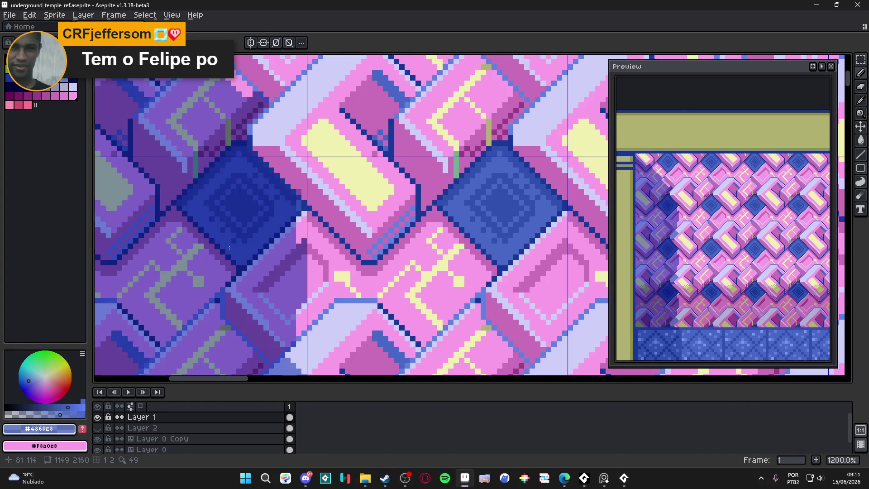
scroll(299, 196, "up", 1)
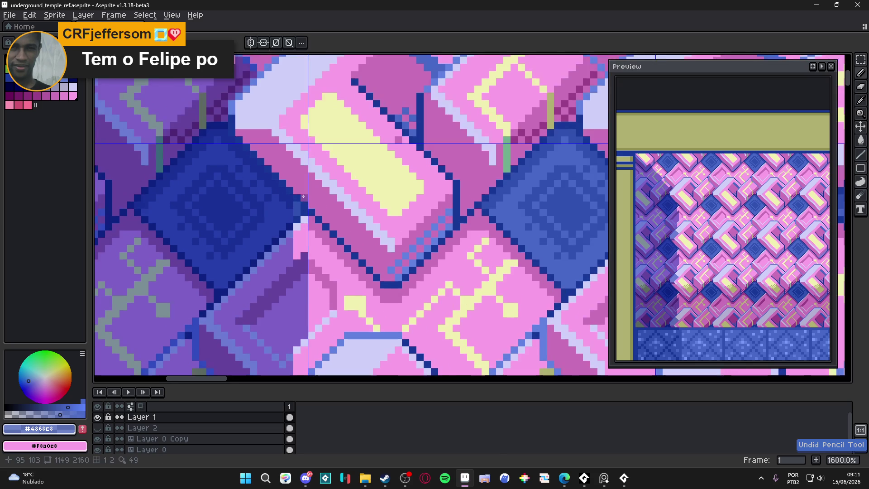
scroll(303, 183, "up", 2)
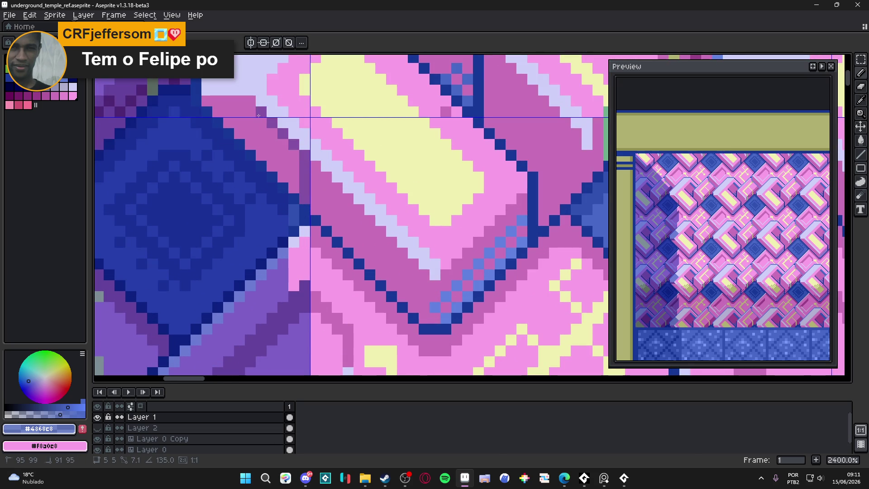
left_click_drag(252, 100, 343, 187)
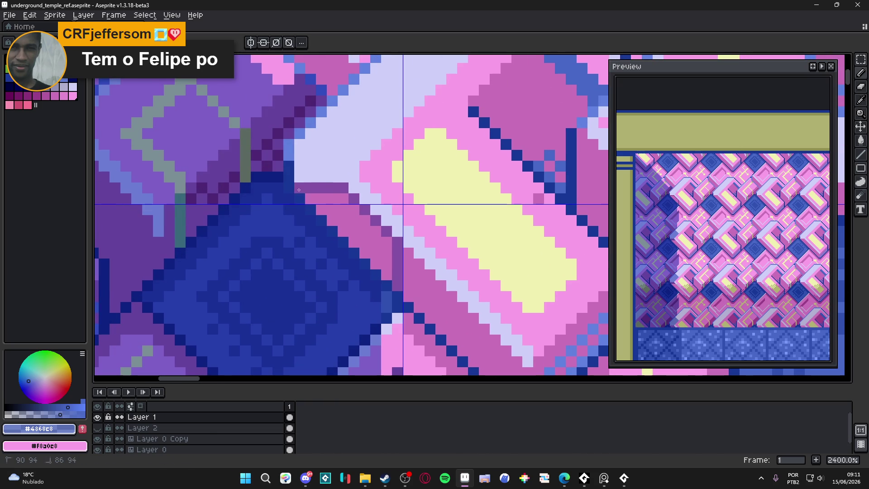
key("g")
left_click(385, 252)
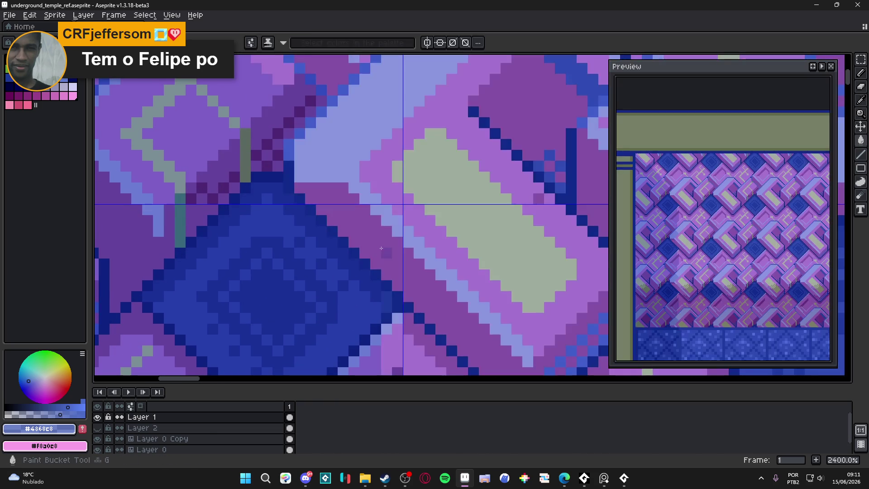
key("ctrl+z")
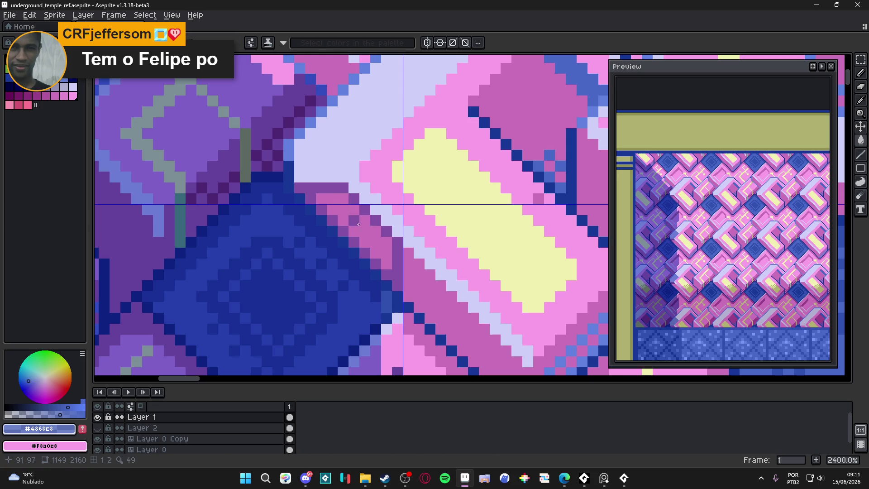
scroll(358, 224, "down", 5)
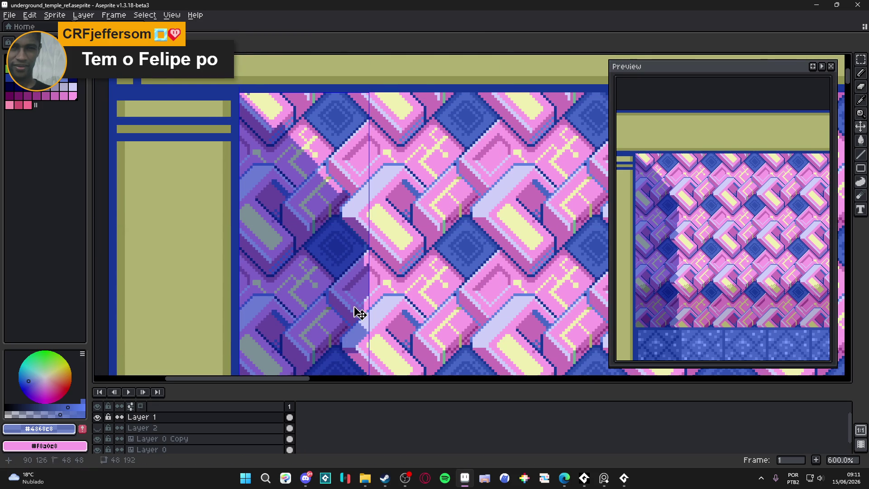
scroll(359, 310, "down", 1)
left_click_drag(366, 279, 363, 214)
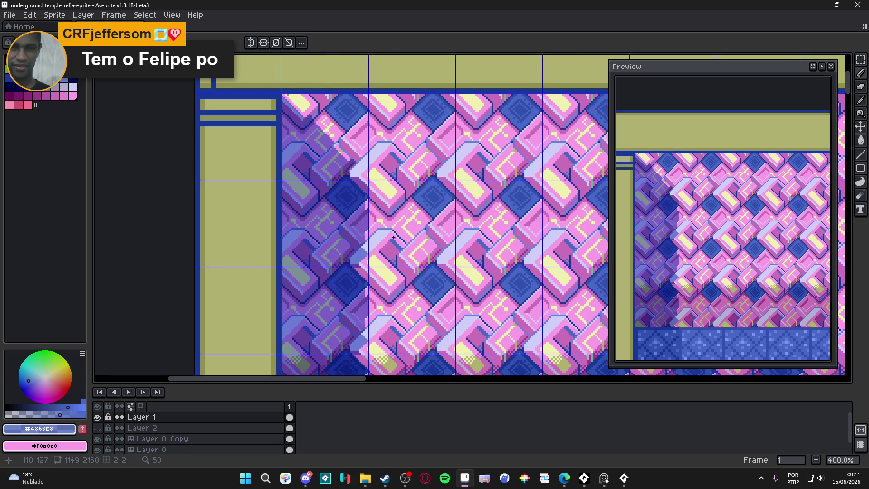
scroll(381, 217, "up", 2)
scroll(371, 201, "up", 4)
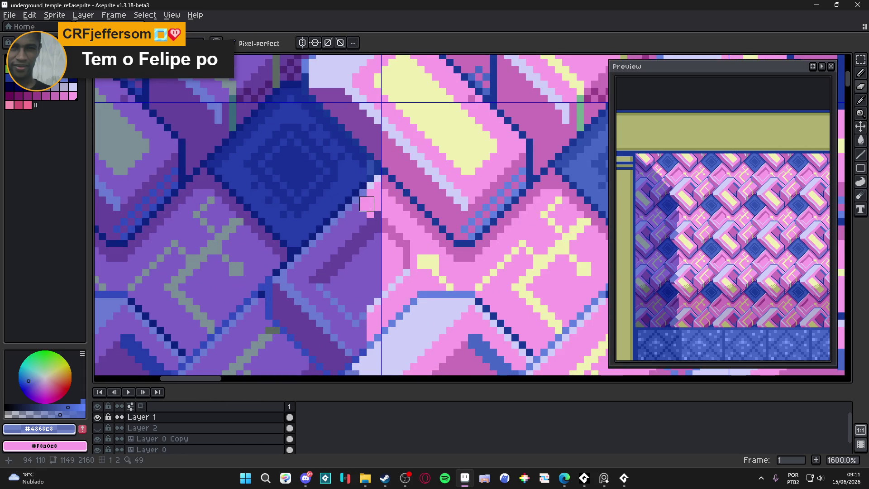
scroll(366, 210, "down", 4)
scroll(370, 216, "up", 3)
key("ctrl+z")
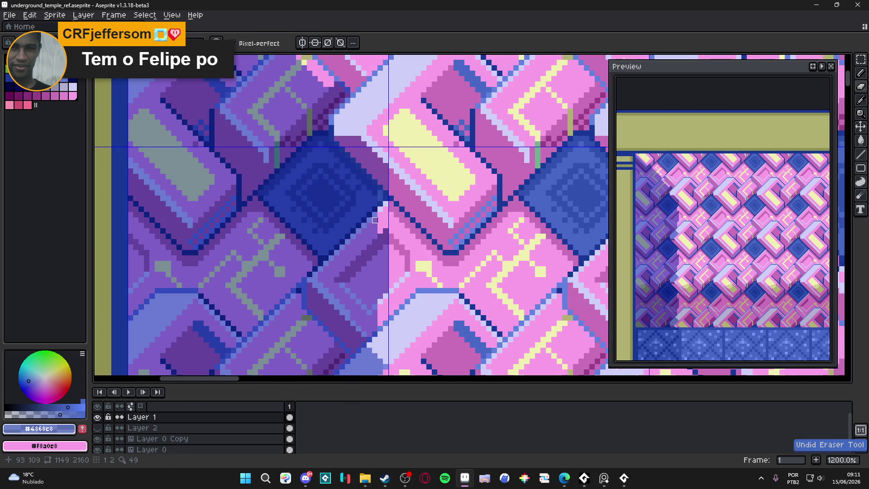
scroll(367, 230, "up", 2)
scroll(377, 237, "down", 2)
scroll(380, 236, "down", 2)
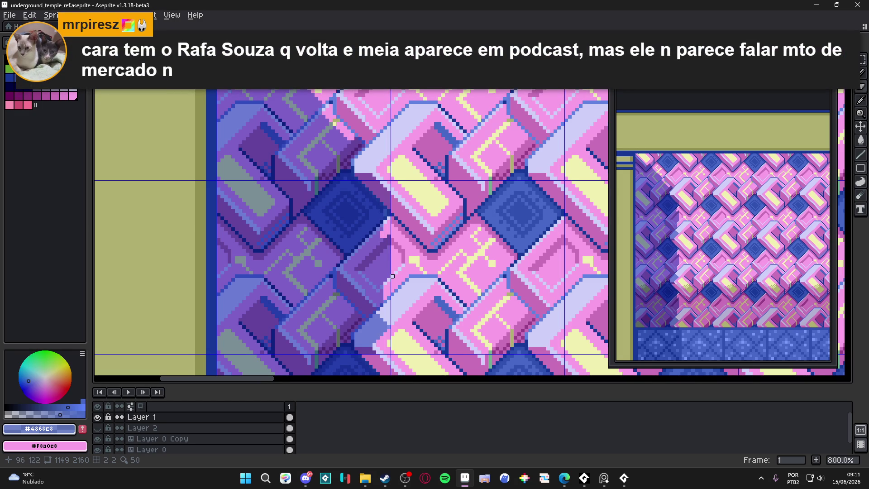
scroll(389, 276, "down", 3)
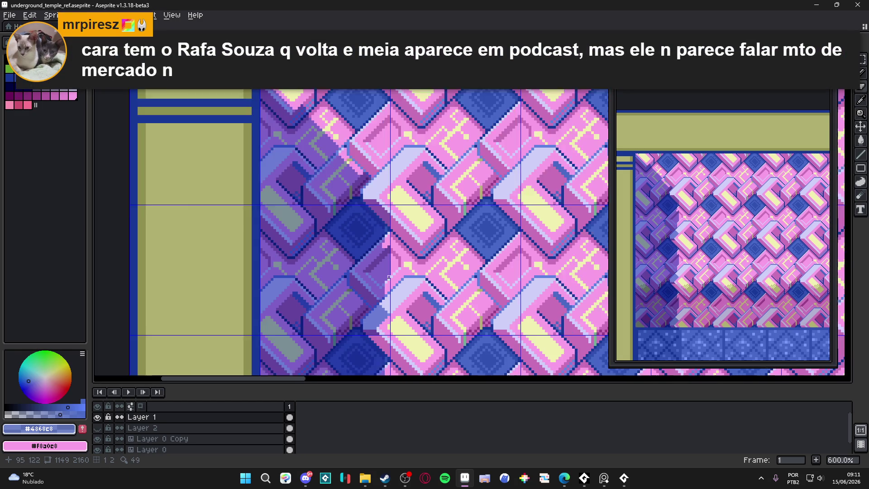
scroll(389, 285, "up", 1)
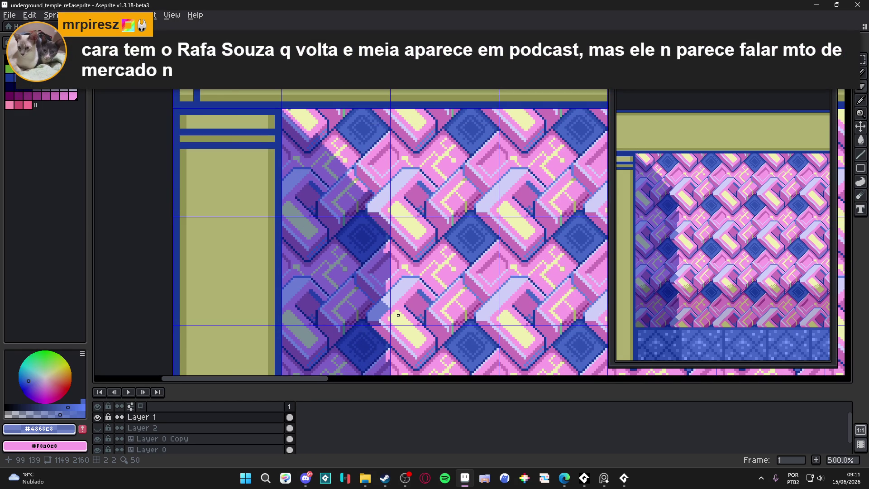
scroll(396, 309, "down", 2)
scroll(401, 291, "up", 1)
scroll(409, 264, "down", 1)
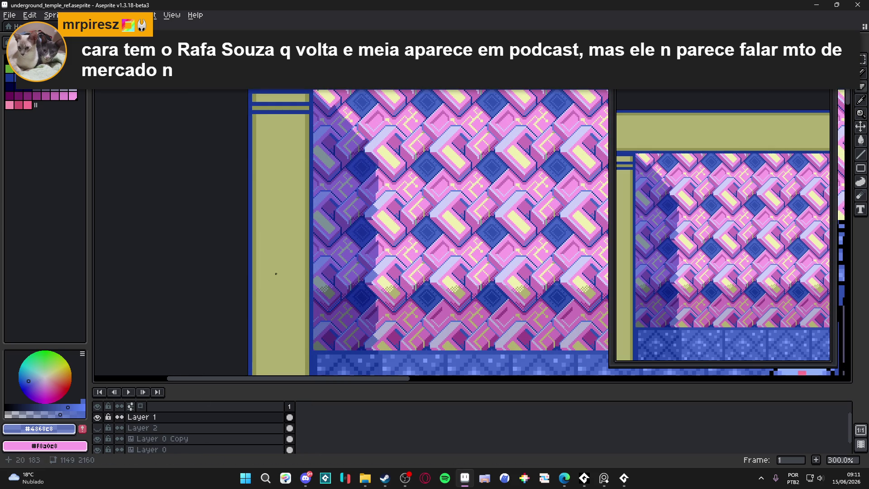
scroll(358, 204, "up", 1)
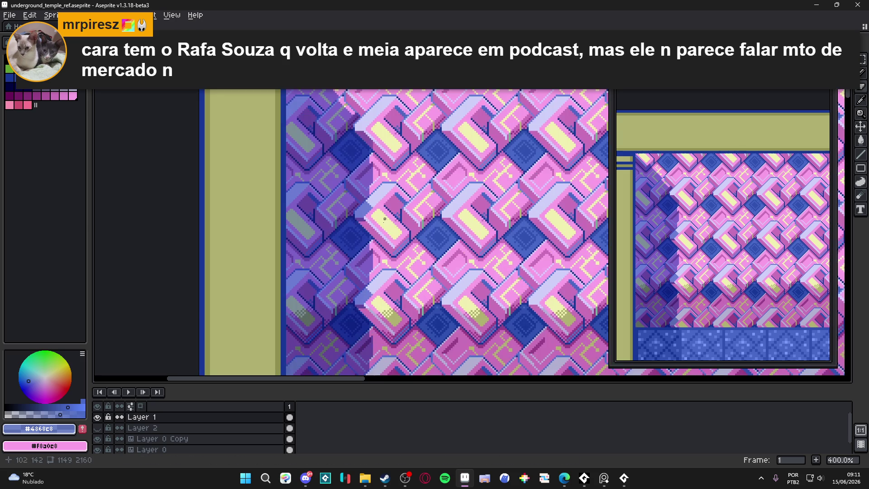
scroll(358, 204, "up", 2)
scroll(357, 203, "up", 2)
Step: Sample the purple shade #65439d, stroke it on a wall block, then undo the stray line
left_click(349, 225, "alt")
scroll(350, 225, "up", 1)
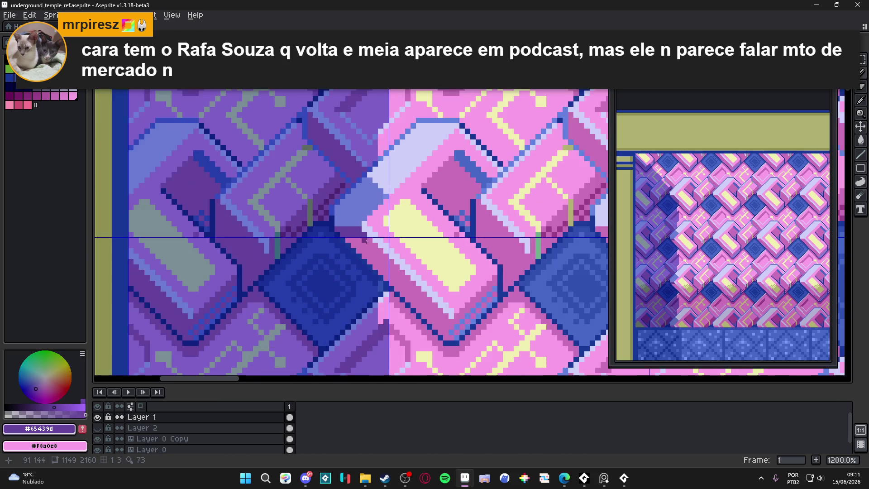
scroll(407, 276, "up", 2)
left_click_drag(406, 275, 408, 316)
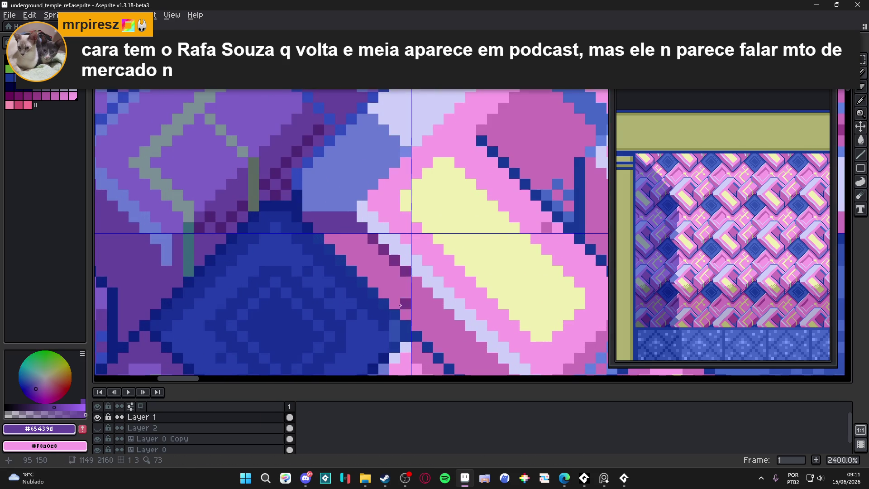
key("ctrl+z")
scroll(397, 272, "down", 4)
scroll(386, 213, "up", 4)
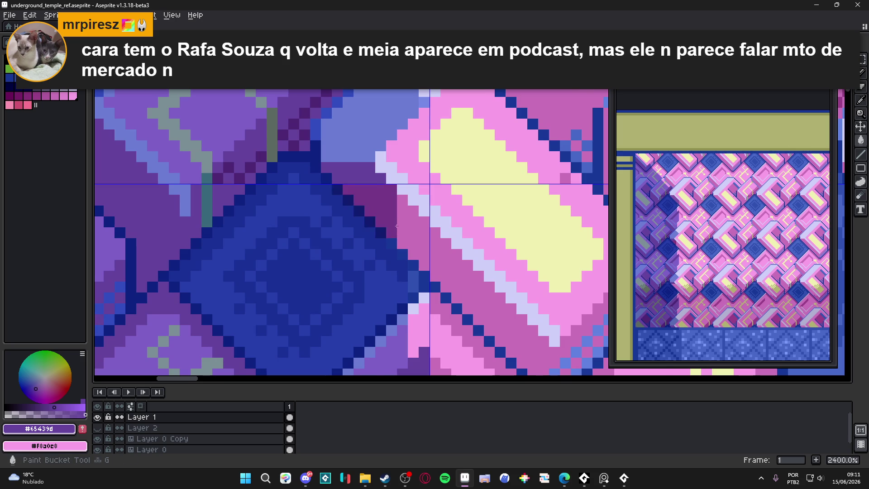
scroll(386, 208, "down", 3)
scroll(393, 231, "down", 2)
scroll(410, 266, "down", 2)
scroll(409, 266, "down", 1)
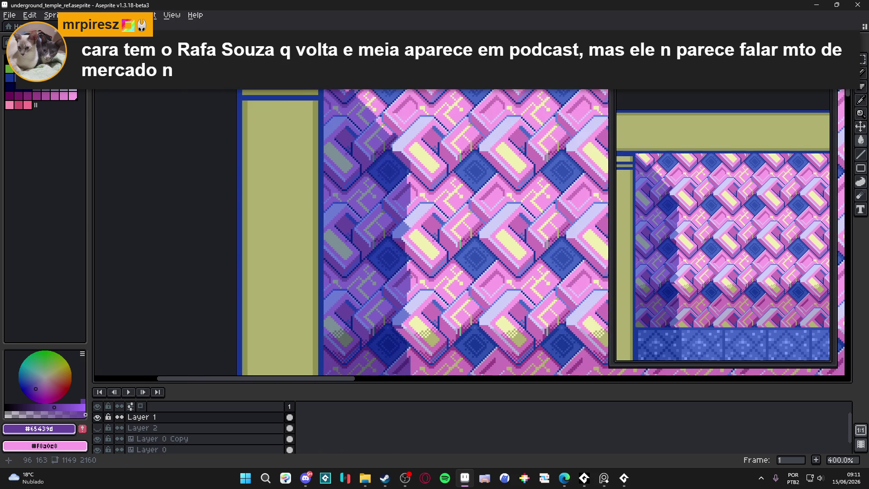
scroll(410, 276, "down", 1)
scroll(410, 276, "up", 1)
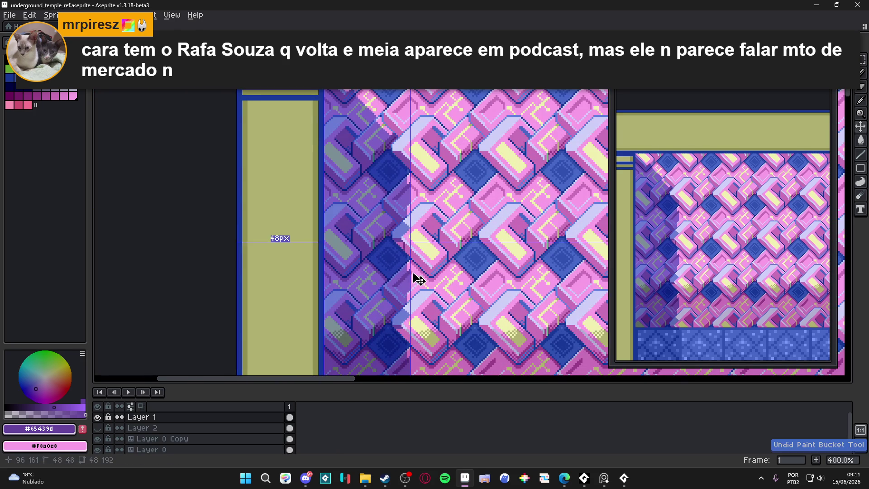
scroll(410, 275, "up", 2)
scroll(475, 271, "up", 1)
scroll(516, 272, "up", 1)
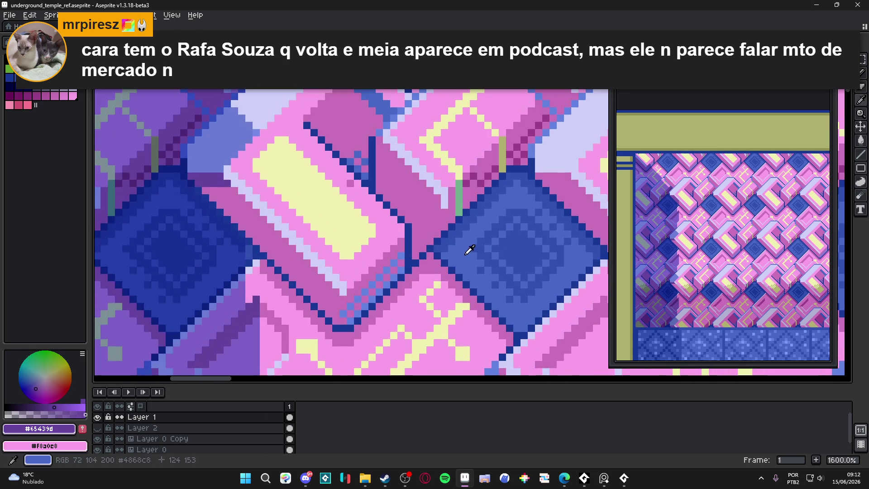
Step: Sample blue from a diamond tile, recolour the pink block's edge pixels, and show the tile grid
left_click(470, 249, "alt")
scroll(471, 245, "up", 1)
scroll(471, 237, "up", 1)
left_click(469, 312, "alt")
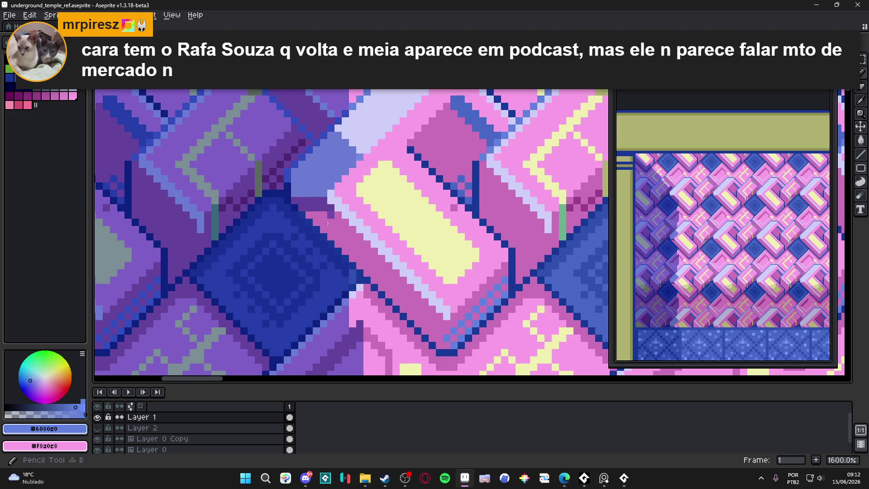
key("e")
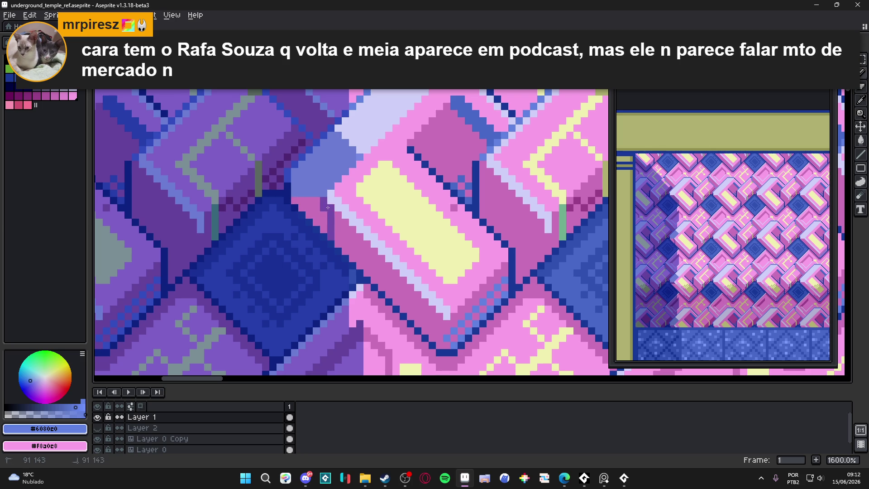
left_click_drag(318, 204, 324, 221)
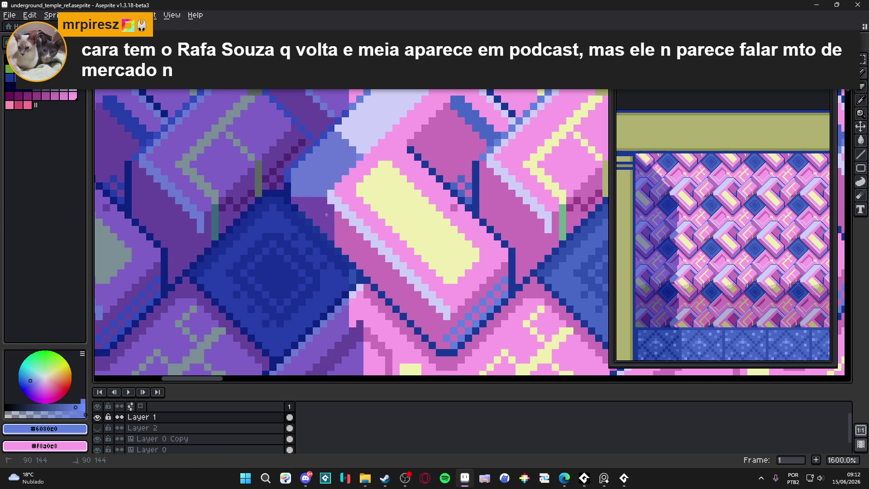
scroll(323, 221, "down", 5)
key("ctrl+apostrophe")
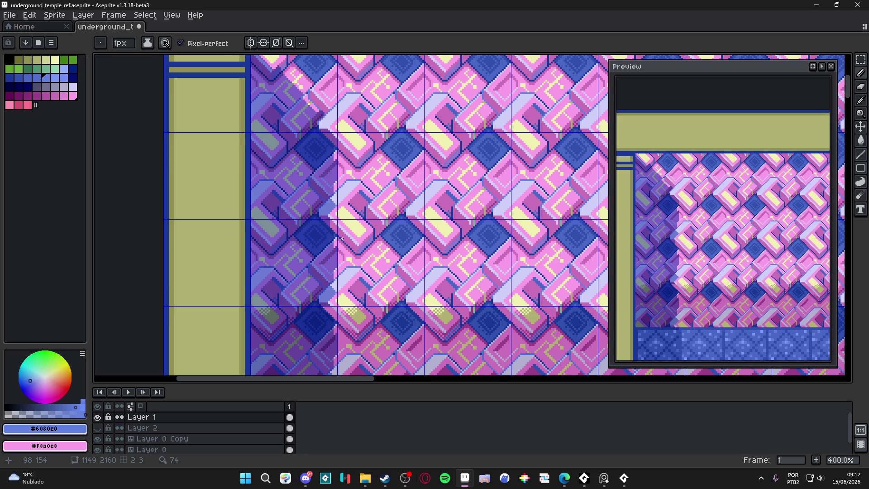
scroll(522, 254, "down", 2)
Step: Save the tileset and select the shaded strip at the wall's left edge with the Move tool
left_click_drag(339, 236, 353, 204)
key("ctrl+s")
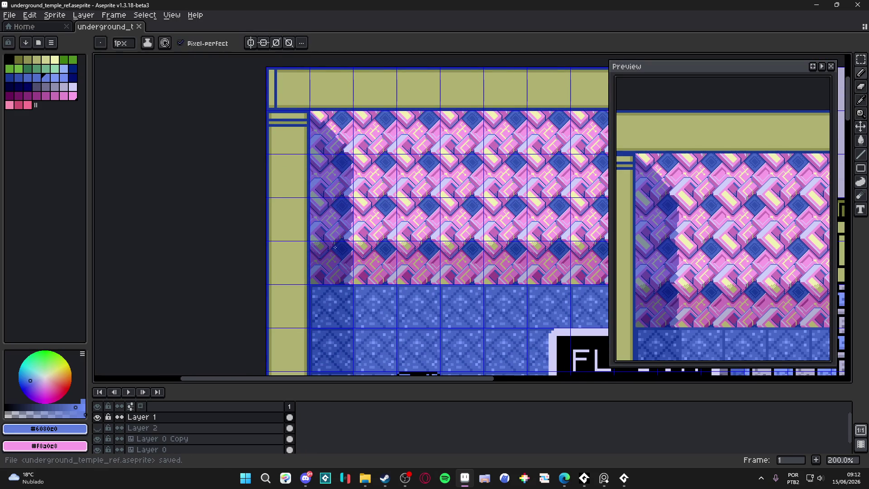
key("v")
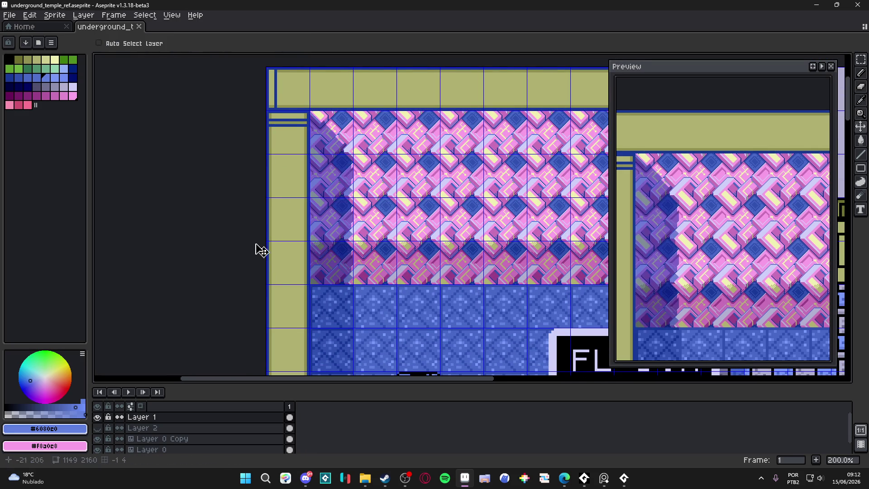
left_click(333, 180)
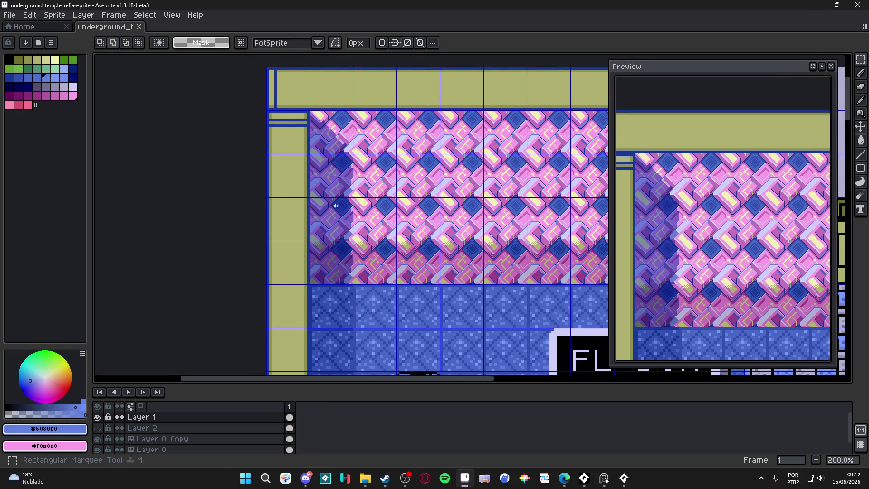
scroll(350, 140, "down", 3)
scroll(388, 194, "up", 3)
key("ctrl+s")
scroll(383, 224, "down", 1)
scroll(376, 232, "down", 1)
scroll(377, 230, "up", 1)
scroll(377, 231, "down", 1)
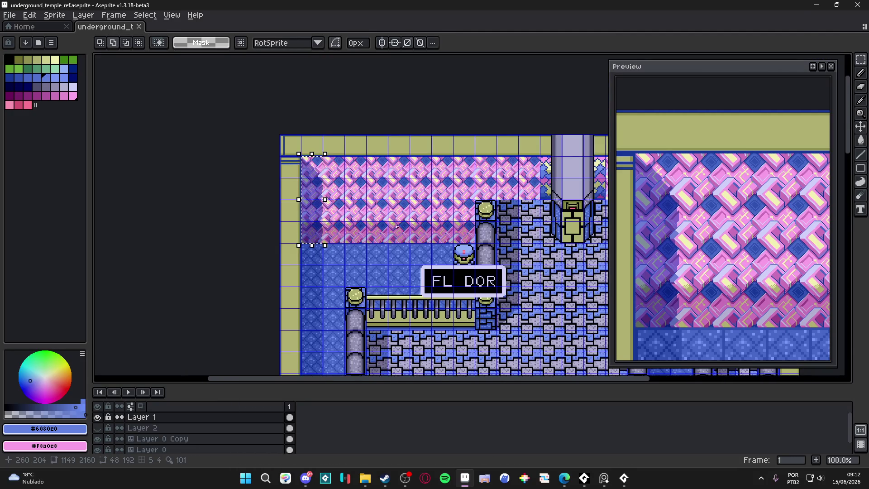
Step: Clear the selection, pan across the wall and floor, and show the tile grid over the map
left_click_drag(377, 231, 336, 214)
left_click(261, 238)
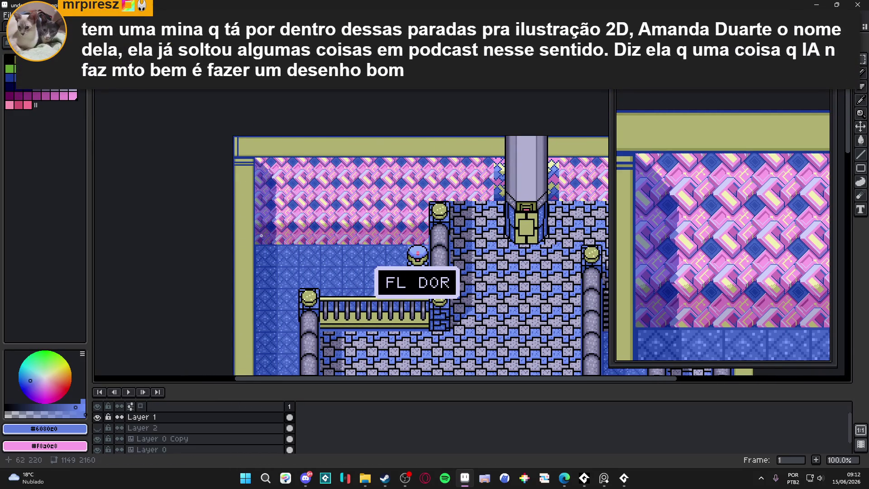
scroll(267, 229, "up", 2)
scroll(305, 257, "down", 1)
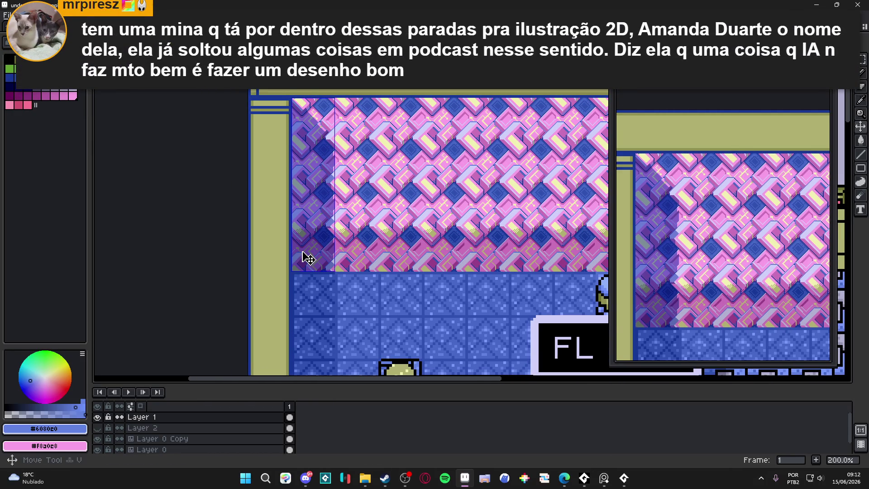
key("m")
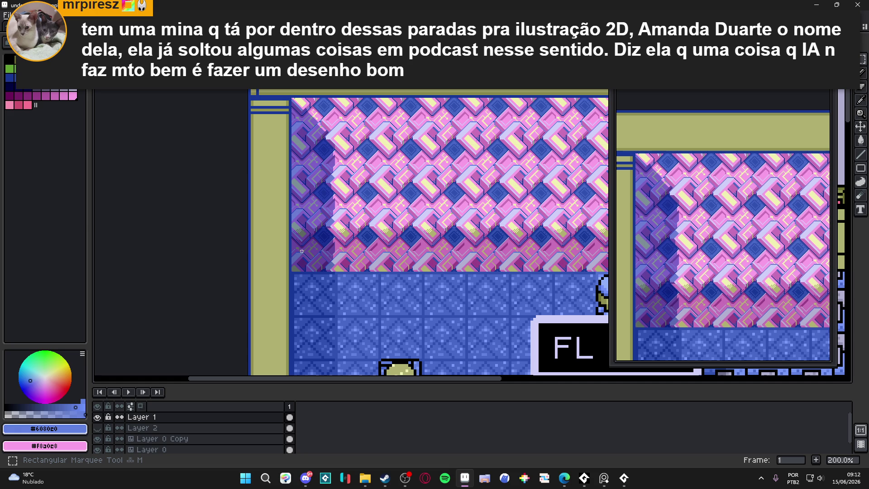
left_click_drag(327, 249, 345, 218)
key("ctrl+apostrophe")
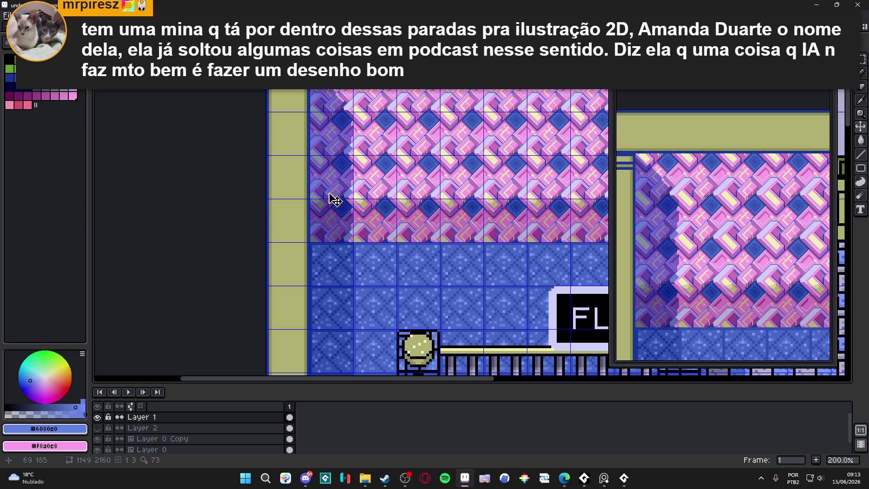
scroll(345, 159, "up", 3)
scroll(355, 156, "up", 5)
key("e")
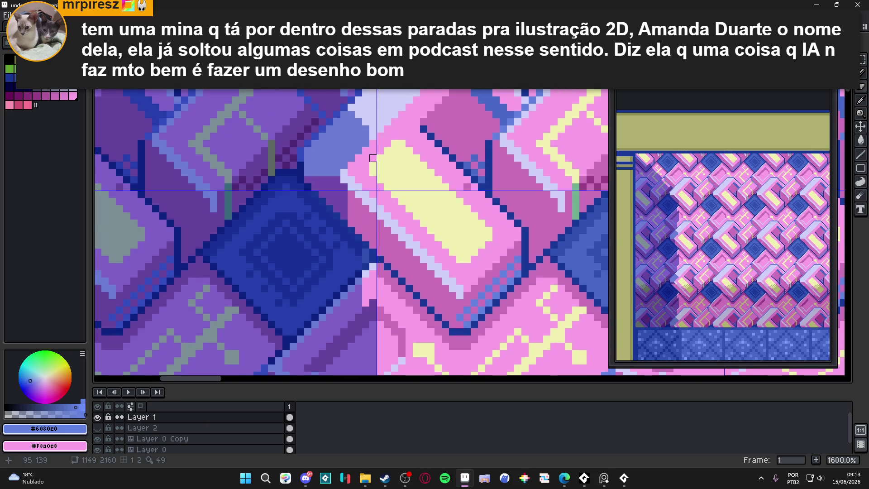
scroll(376, 150, "down", 4)
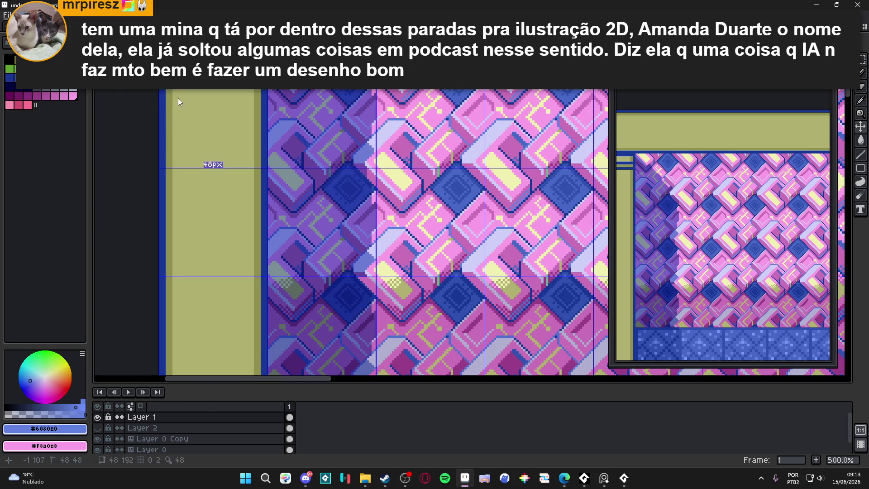
key("b")
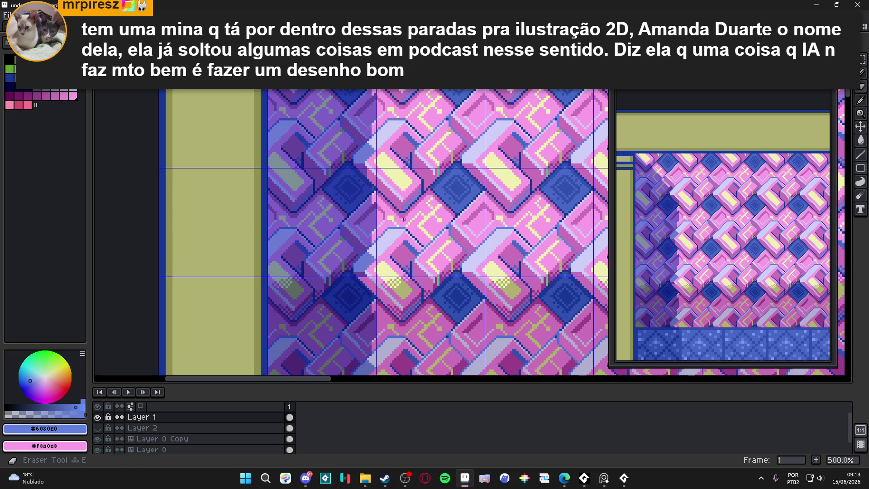
scroll(364, 267, "up", 4)
scroll(374, 282, "down", 4)
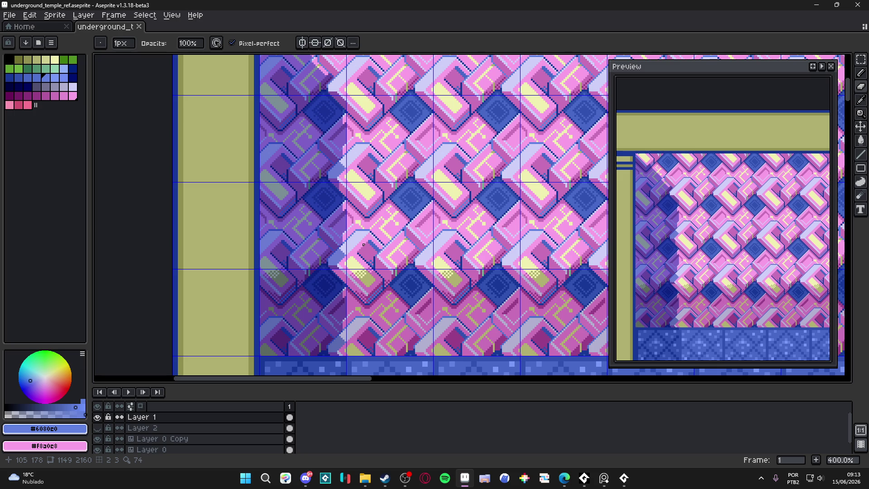
scroll(237, 243, "down", 1)
scroll(237, 243, "down", 1)
Step: Toggle the tile grid on then off over the map and make Layer 0 Copy the working layer
key("b")
scroll(304, 240, "down", 1)
scroll(304, 241, "up", 1)
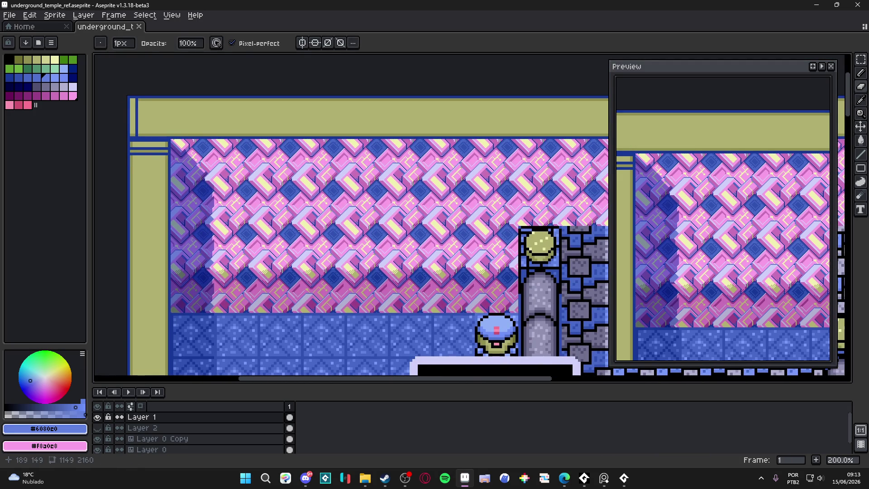
key("ctrl+apostrophe")
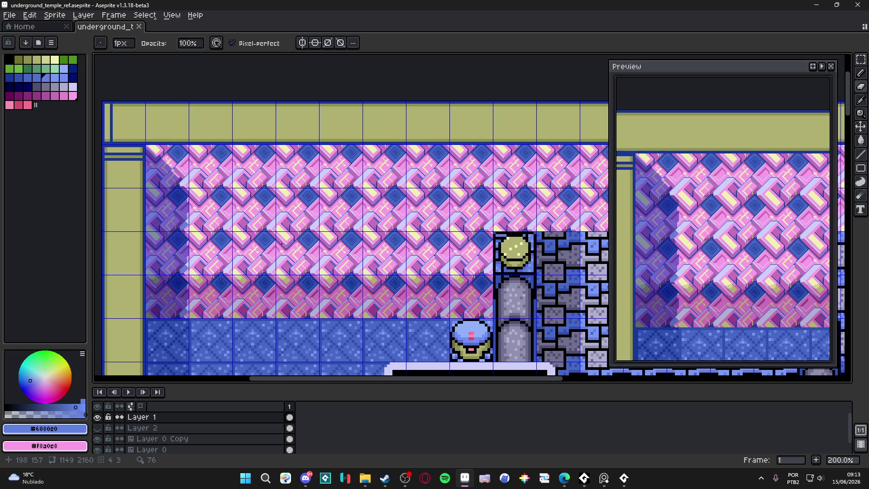
scroll(237, 158, "up", 1)
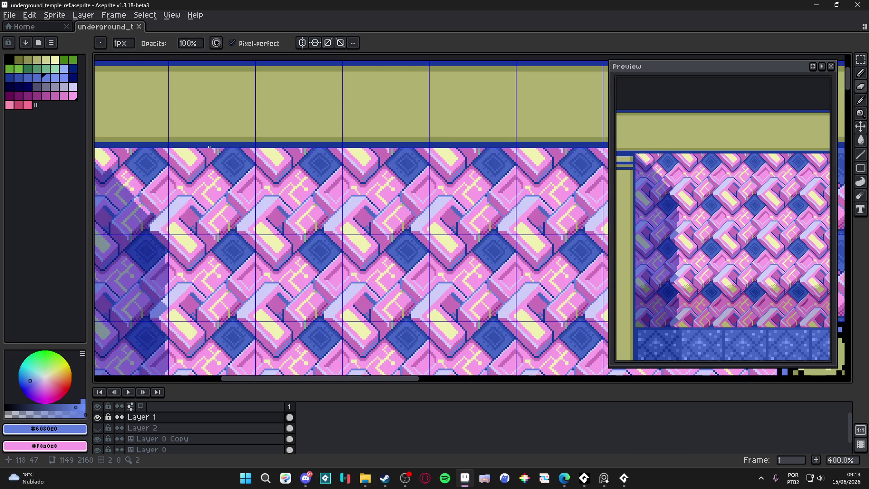
scroll(237, 158, "down", 2)
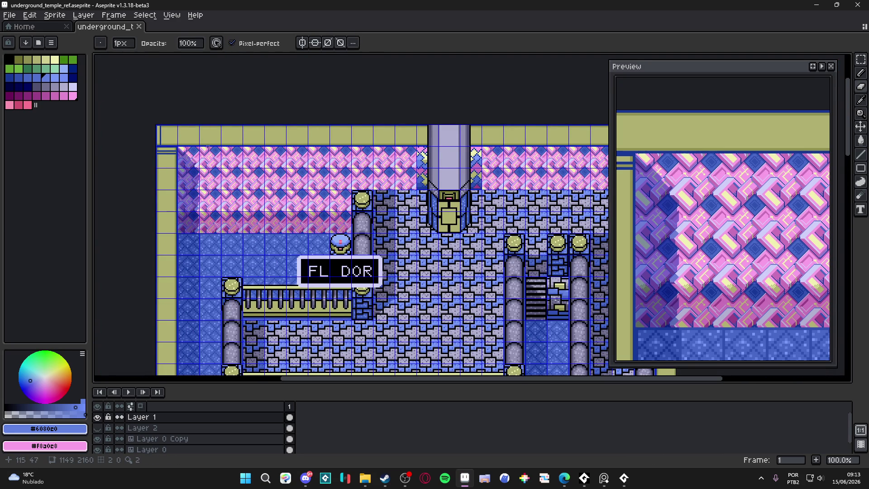
scroll(231, 152, "up", 1)
scroll(231, 153, "down", 1)
left_click_drag(338, 212, 321, 208)
key("ctrl+apostrophe")
scroll(310, 176, "up", 1)
scroll(336, 203, "down", 1)
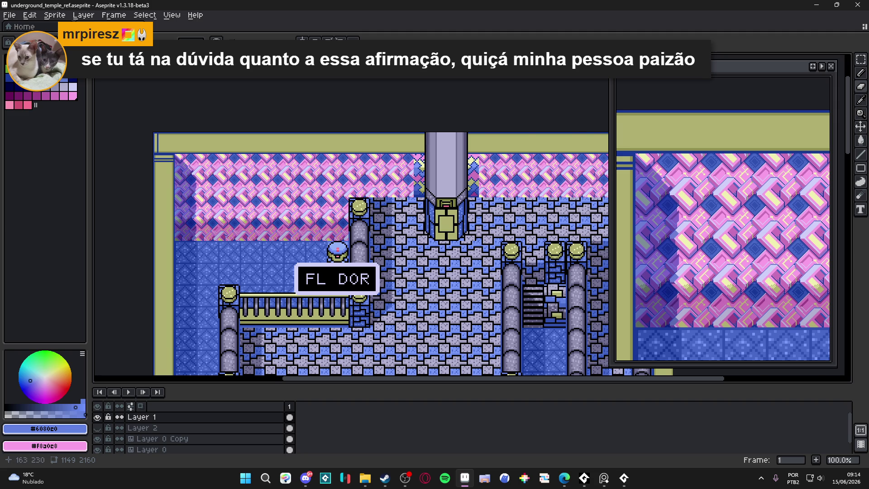
scroll(231, 242, "up", 1)
scroll(230, 243, "up", 1)
left_click(231, 243, "ctrl")
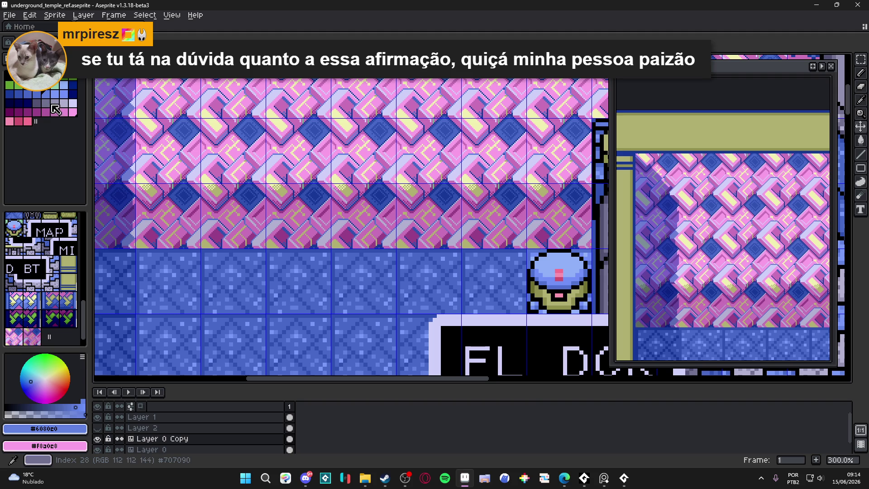
Step: Bring the khaki left wall into view and switch the rectangle tool to Filled Rectangle
left_click_drag(345, 241, 413, 240)
left_click(861, 168)
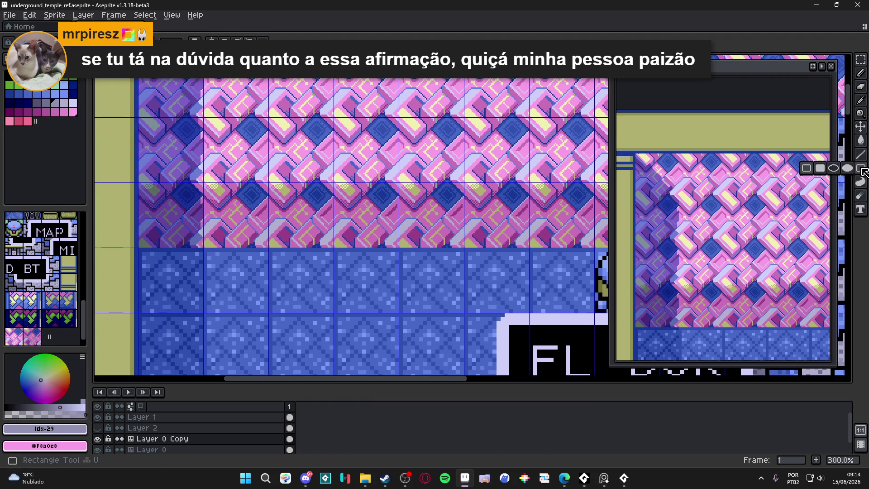
left_click(837, 171)
scroll(322, 269, "up", 1)
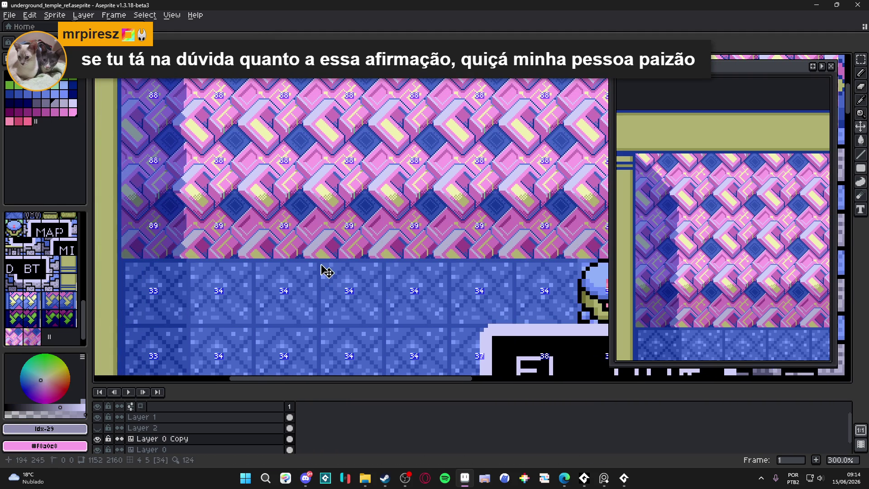
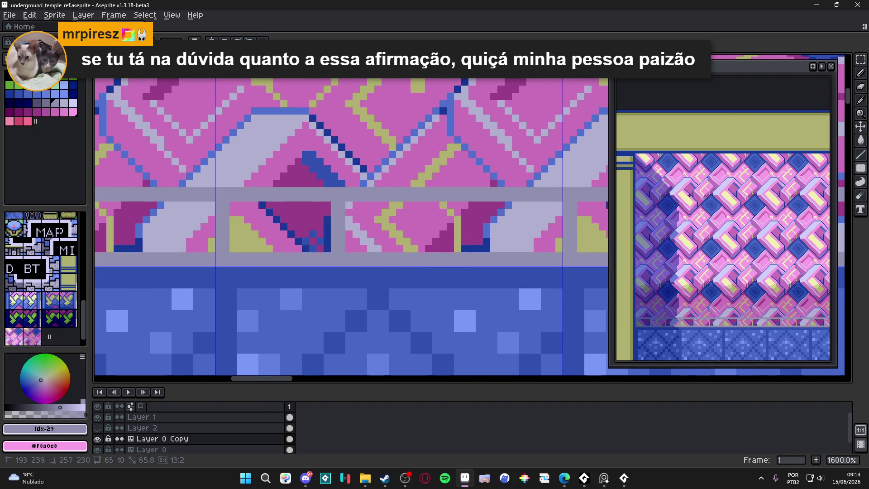
Step: Clear the pink tiles from the ledge row and draw a dark grey line along the ledge's top edge
key("Delete")
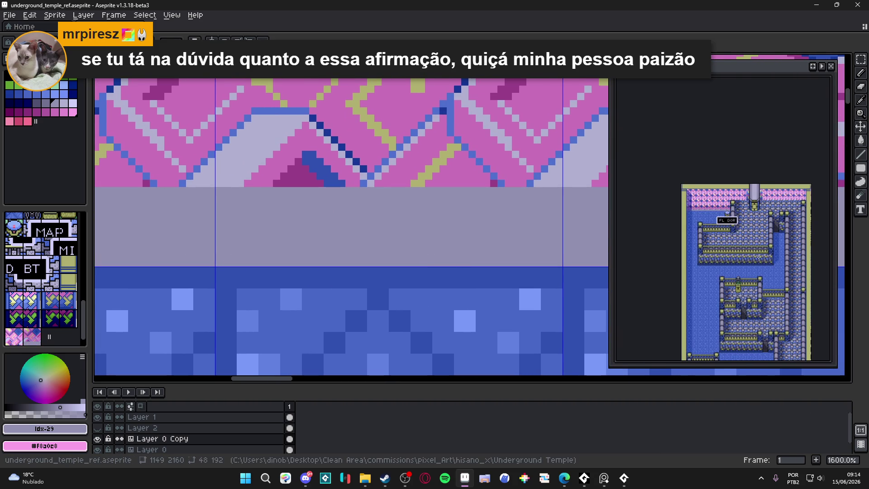
scroll(284, 229, "down", 2)
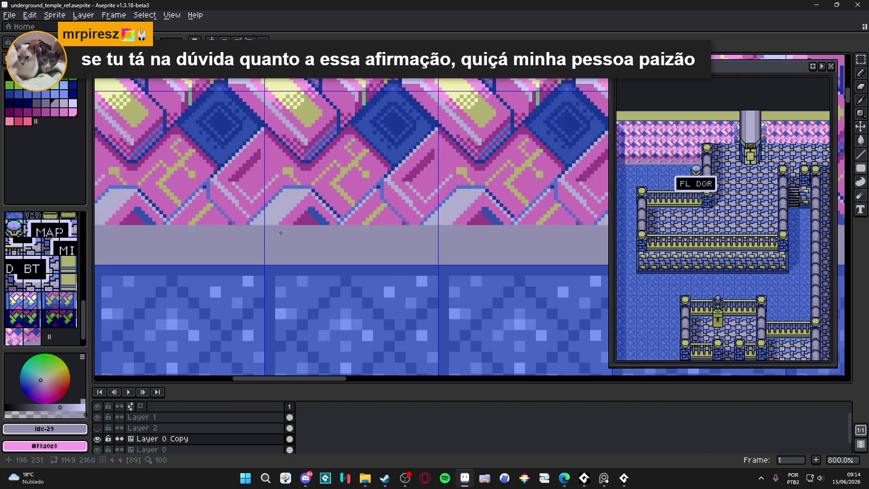
scroll(283, 229, "up", 2)
left_click(283, 228, "alt")
left_click(283, 228, "alt")
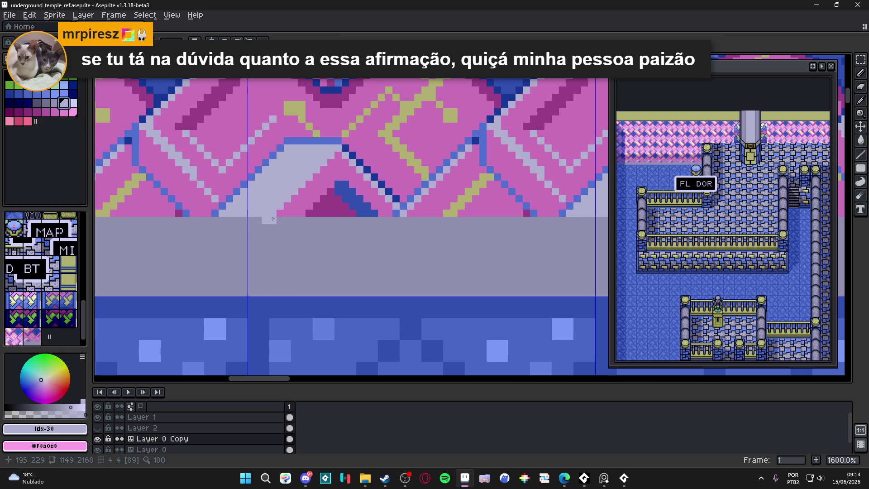
scroll(272, 231, "down", 1)
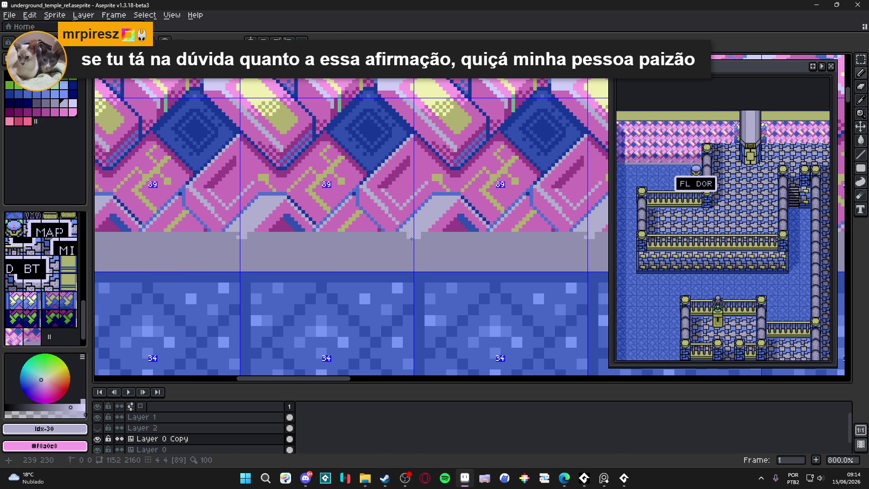
left_click(302, 240, "shift")
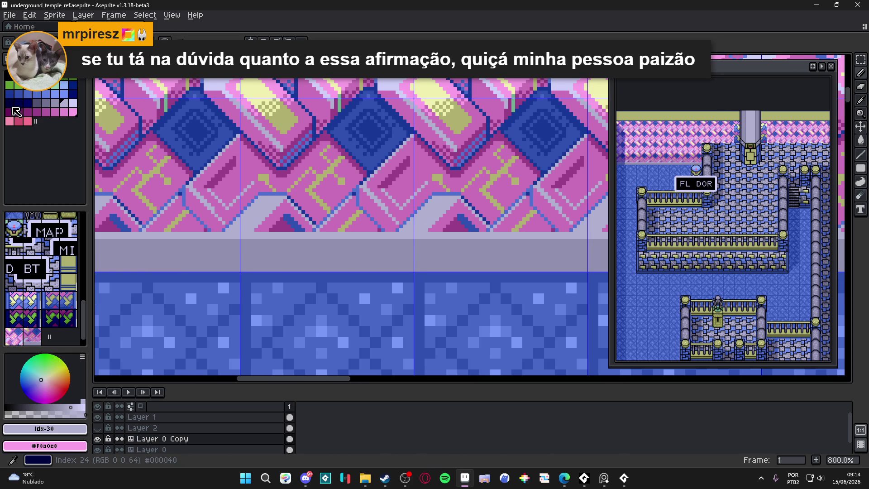
left_click(37, 103)
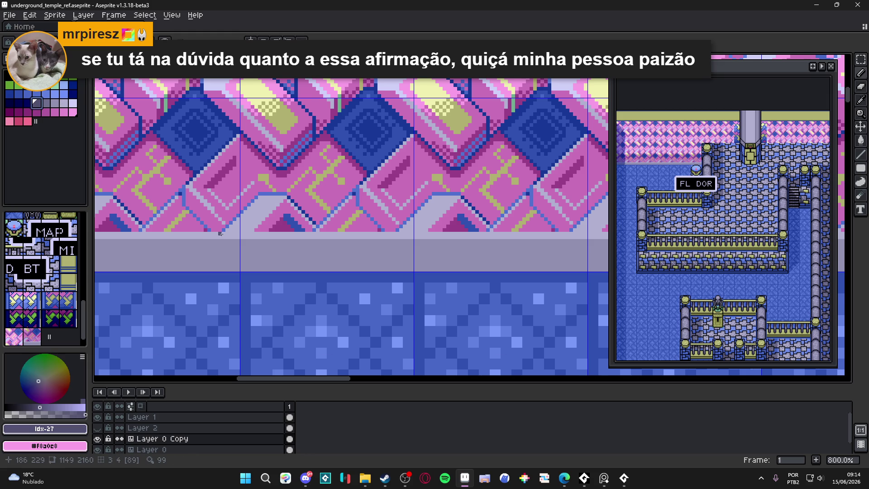
scroll(219, 233, "up", 1)
left_click_drag(248, 227, 509, 227)
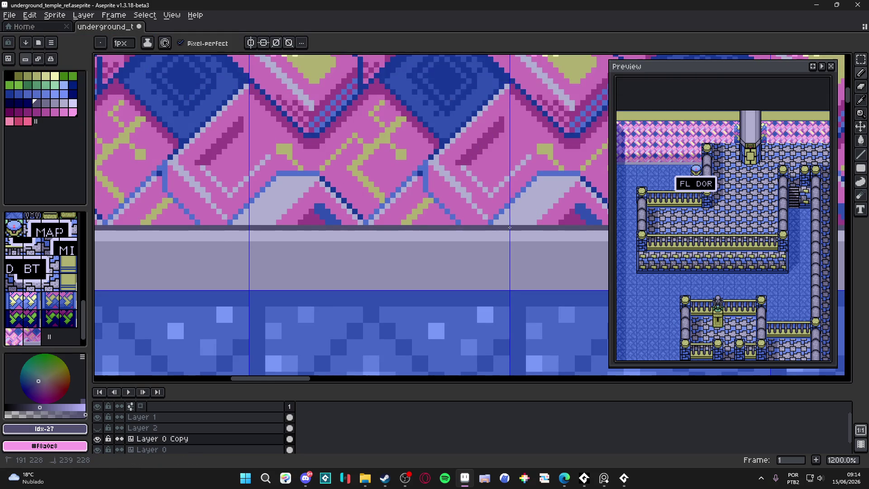
scroll(509, 227, "down", 2)
scroll(408, 231, "down", 1)
scroll(341, 238, "up", 2)
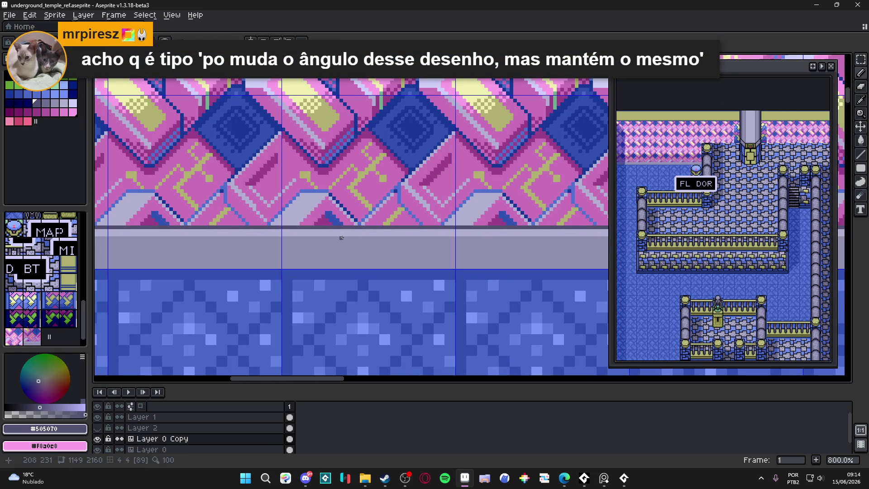
Step: Draw a light lavender highlight band across the ledge beneath the dark edge line
left_click(348, 237, "alt")
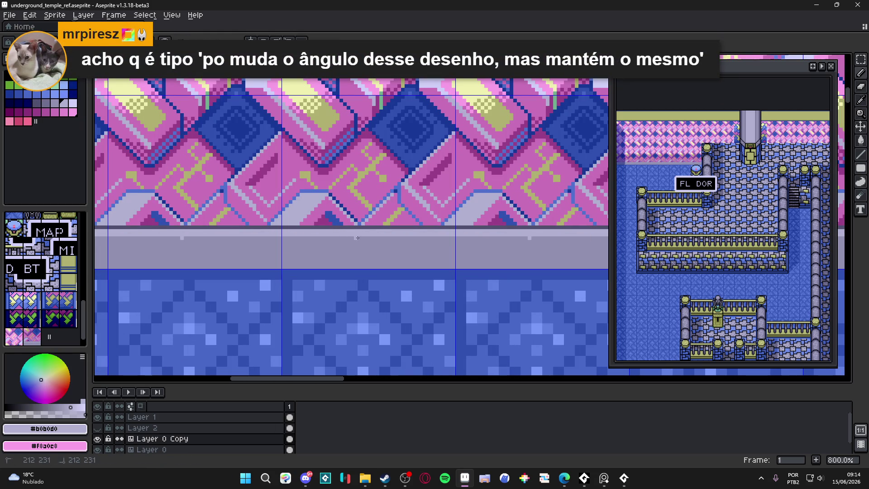
left_click_drag(357, 238, 521, 237)
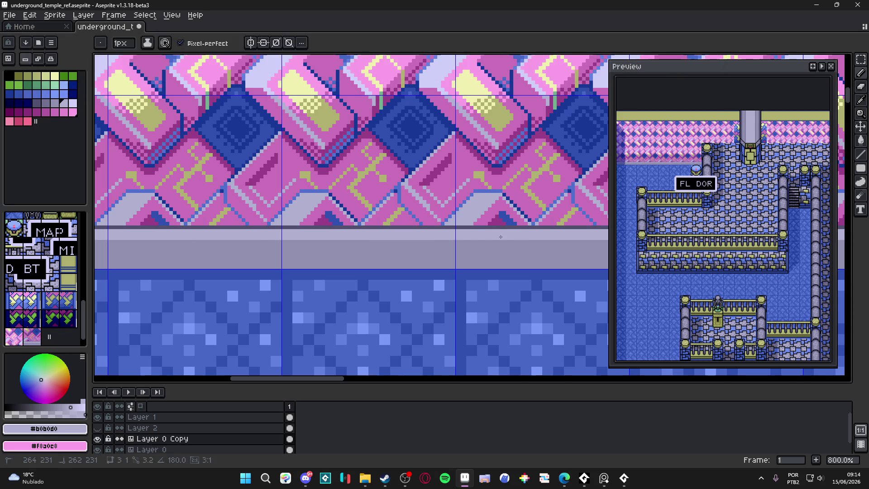
scroll(522, 237, "down", 2)
scroll(442, 237, "up", 3)
scroll(407, 239, "down", 3)
scroll(380, 241, "up", 1)
scroll(381, 241, "up", 1)
scroll(361, 244, "up", 1)
scroll(289, 238, "up", 1)
left_click(290, 238, "alt")
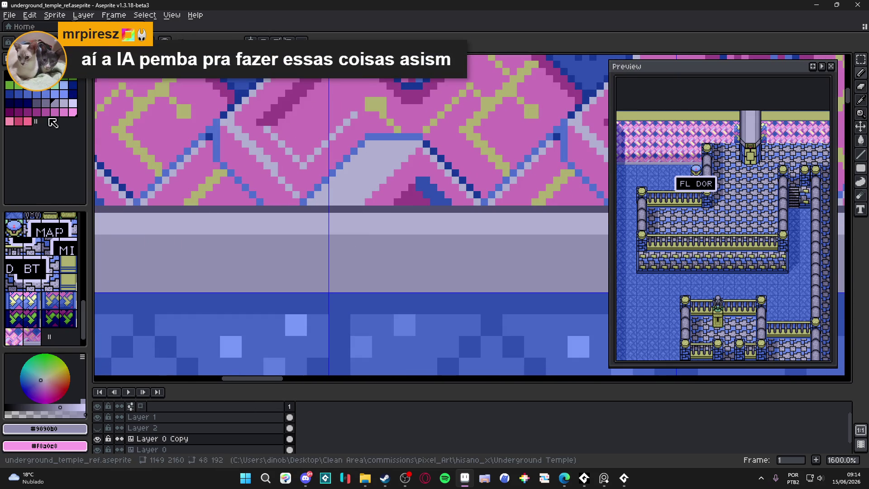
left_click(63, 93)
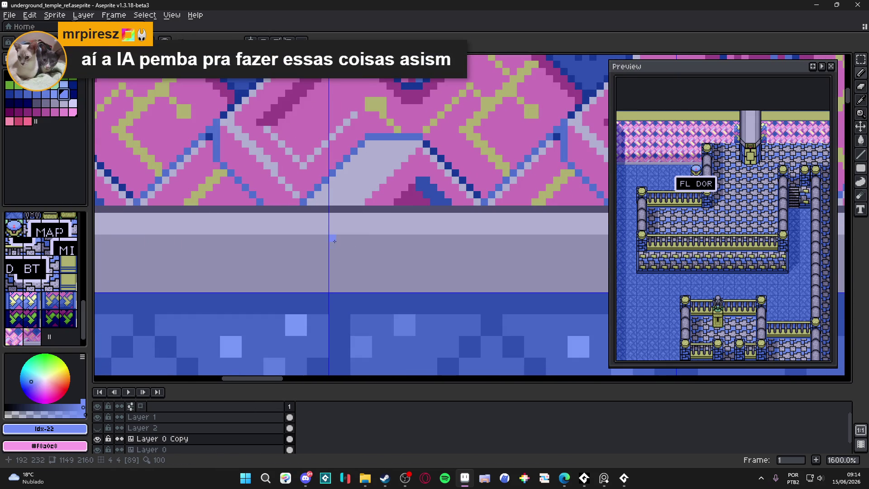
left_click(363, 305, "alt")
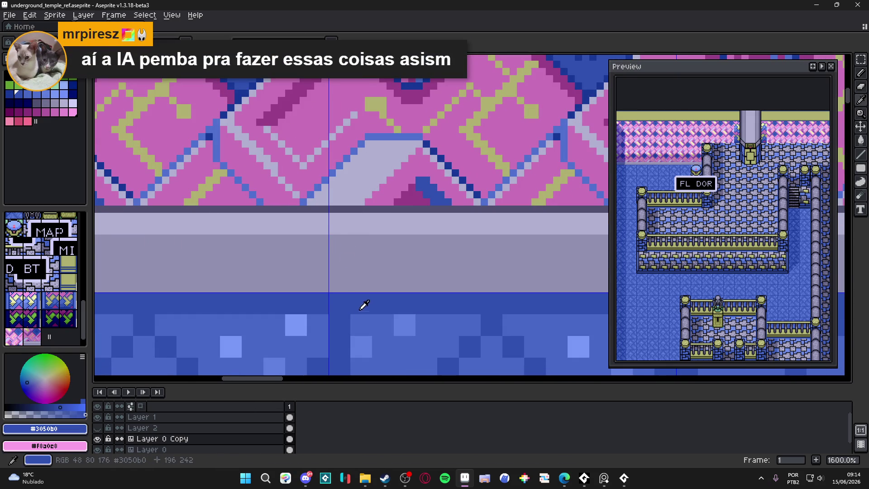
left_click(340, 236, "alt")
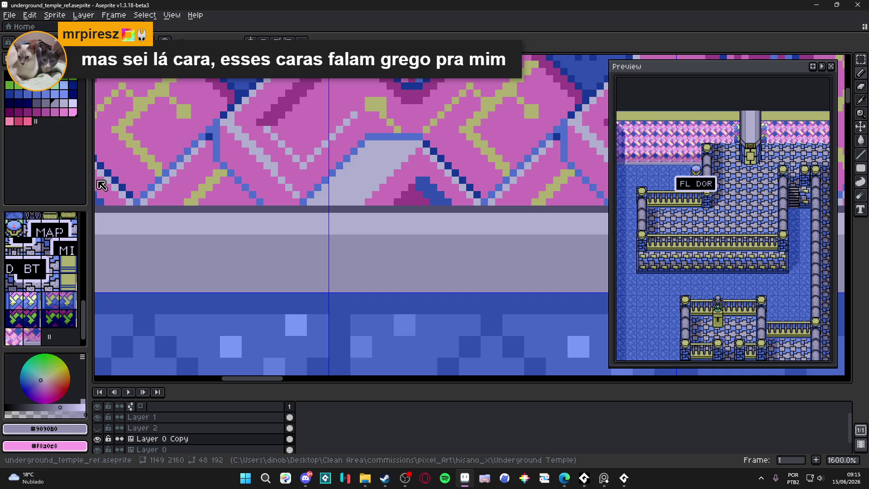
Step: Draw a dark crack down the stone ledge and trim its top with ledge grey
key("alt")
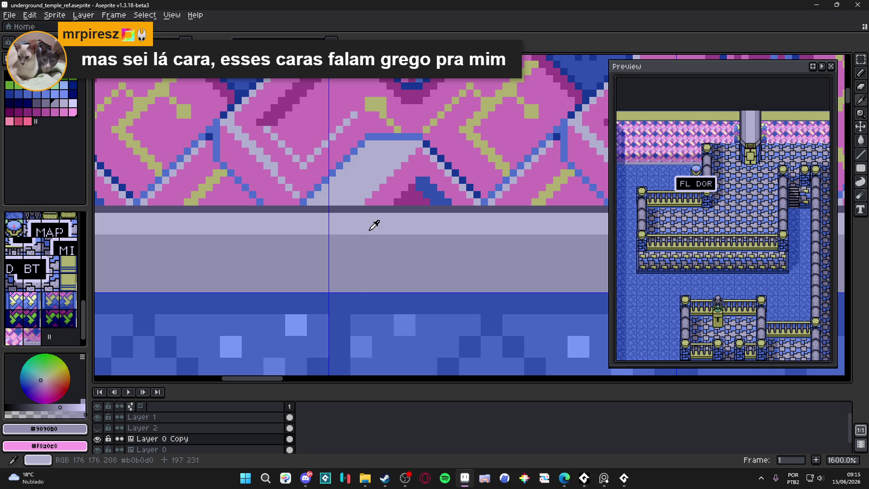
left_click(374, 207)
left_click_drag(391, 235, 390, 292)
left_click(392, 244, "alt")
mouse_move(393, 245)
left_mouse_down()
mouse_move(392, 253)
mouse_move(368, 236)
mouse_move(368, 207)
left_mouse_up()
left_click(392, 257, "alt")
left_click(398, 237, "alt")
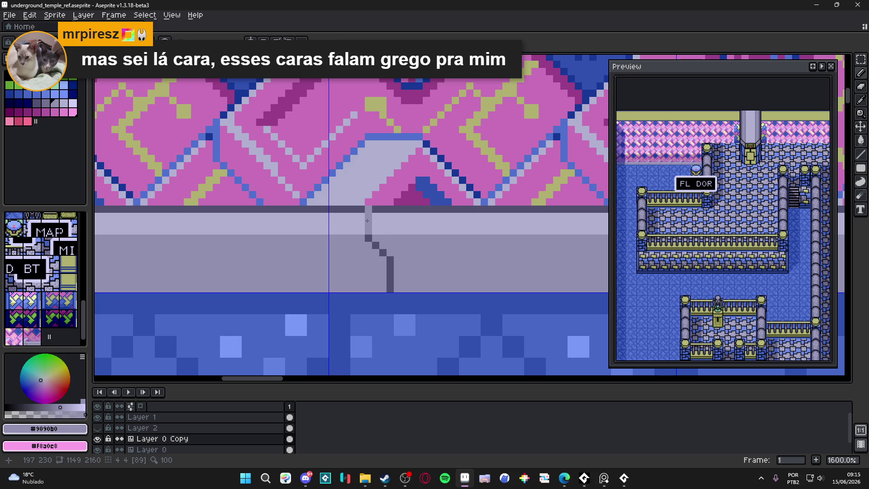
Step: Touch up the crack with chipped spots, enlarge the brush to two pixels and make pale lavender #b0b0d0 the drawing colour
left_click(369, 216, "alt")
scroll(369, 226, "down", 4)
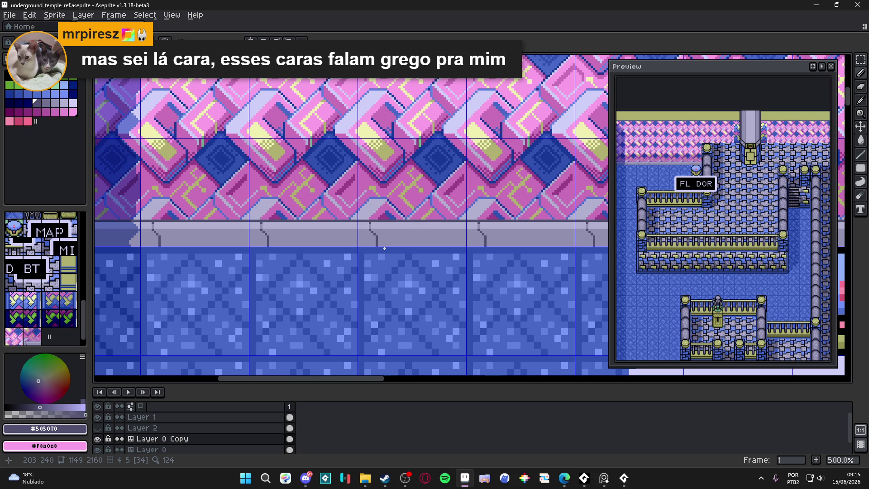
scroll(638, 146, "up", 2)
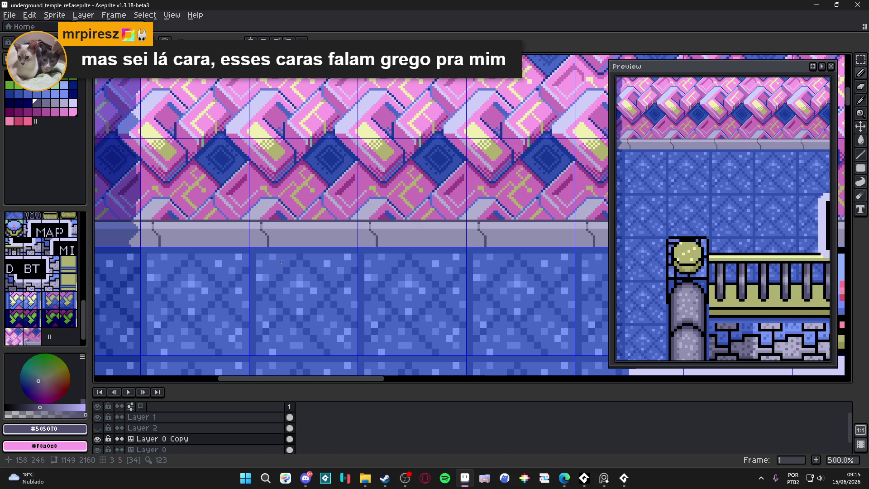
scroll(360, 238, "up", 5)
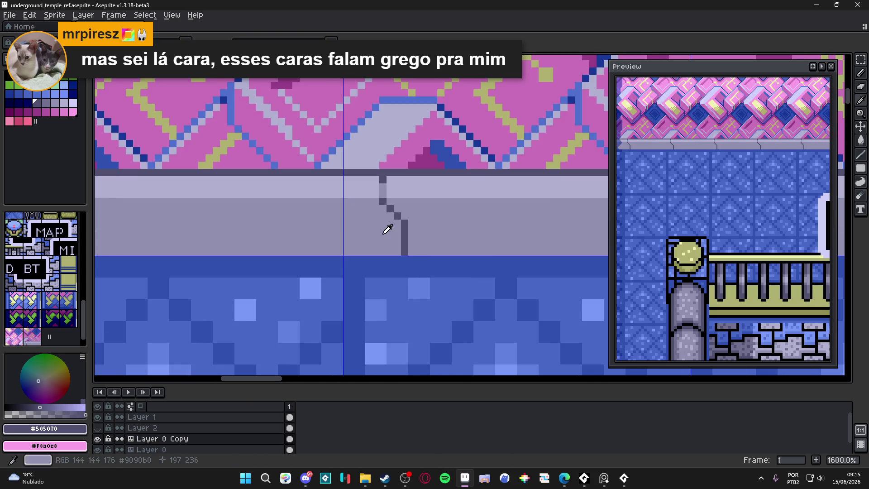
left_click(387, 224, "alt")
left_click(383, 180)
key("ctrl+z")
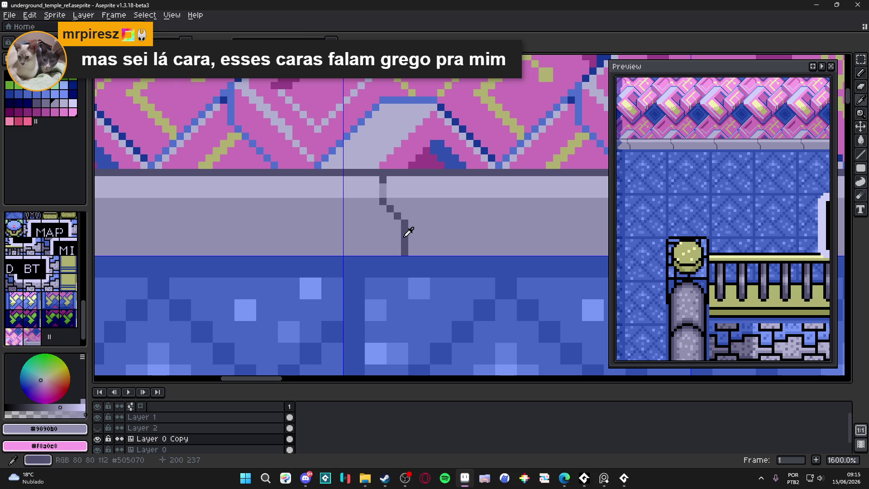
left_click(403, 229, "alt")
key("plus")
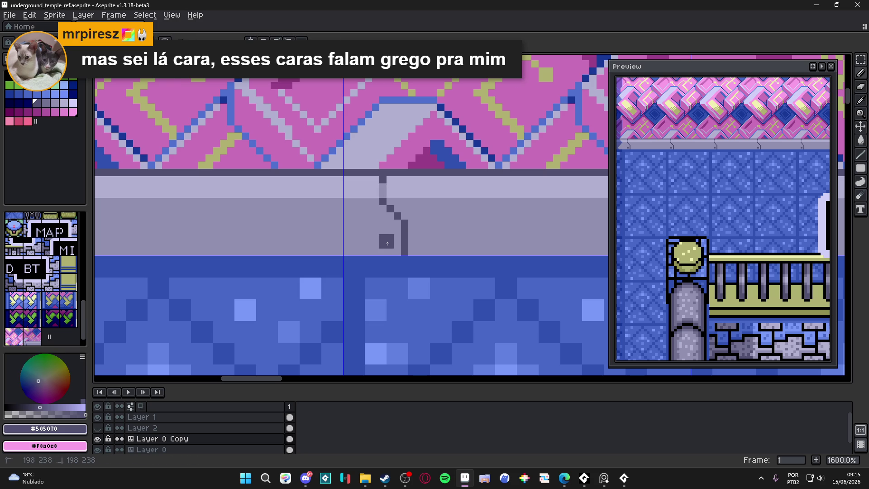
scroll(387, 243, "down", 4)
scroll(287, 244, "up", 2)
scroll(287, 244, "up", 2)
scroll(286, 236, "up", 1)
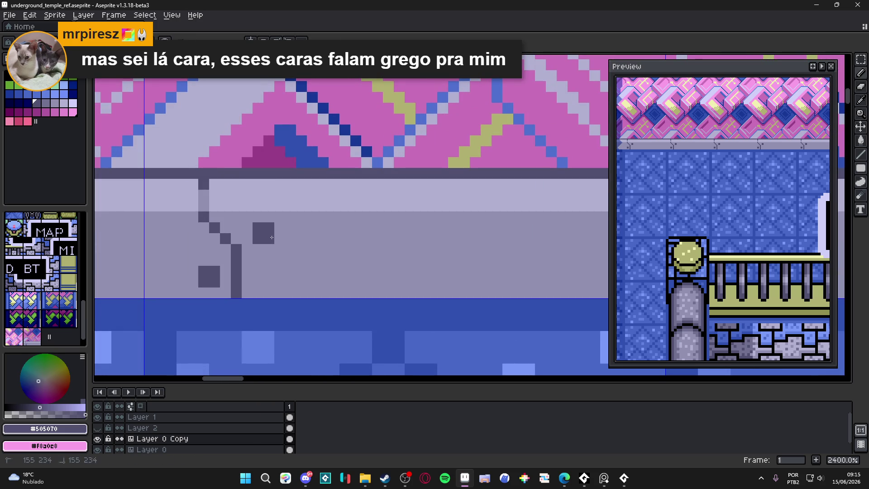
scroll(272, 236, "down", 5)
scroll(305, 251, "down", 1)
scroll(334, 270, "down", 1)
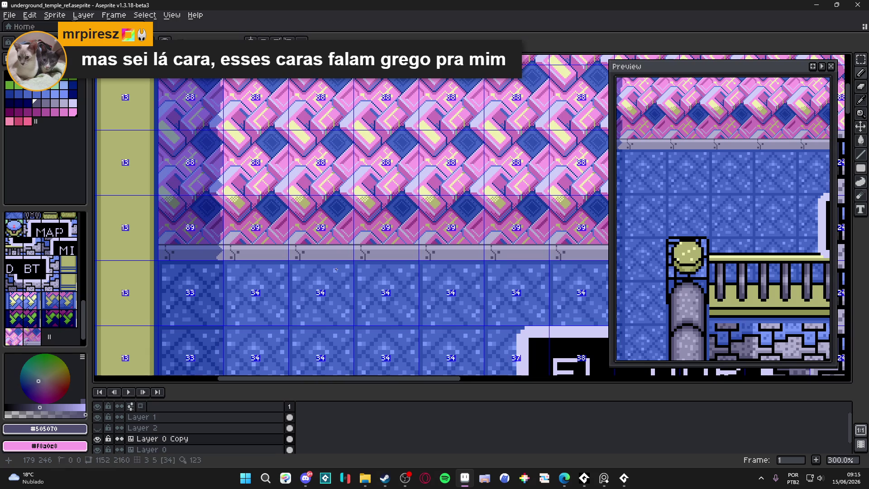
scroll(335, 270, "down", 1)
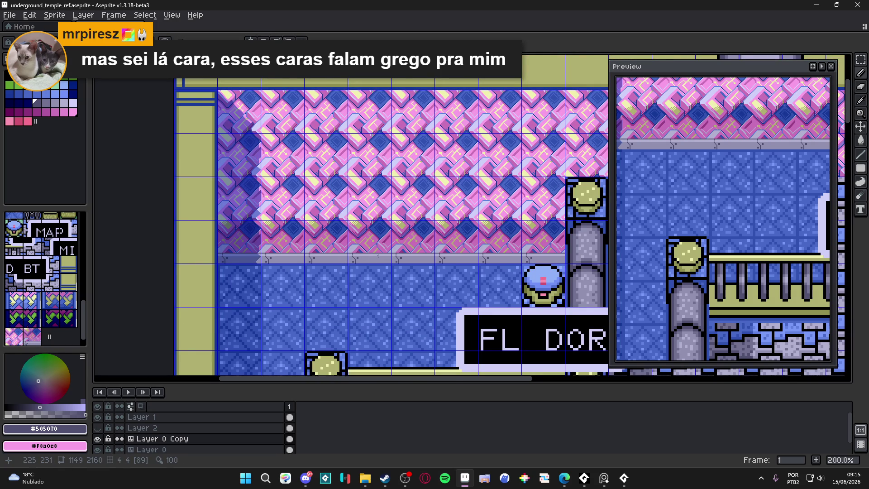
scroll(377, 255, "up", 6)
scroll(369, 249, "up", 2)
left_click(369, 249, "alt")
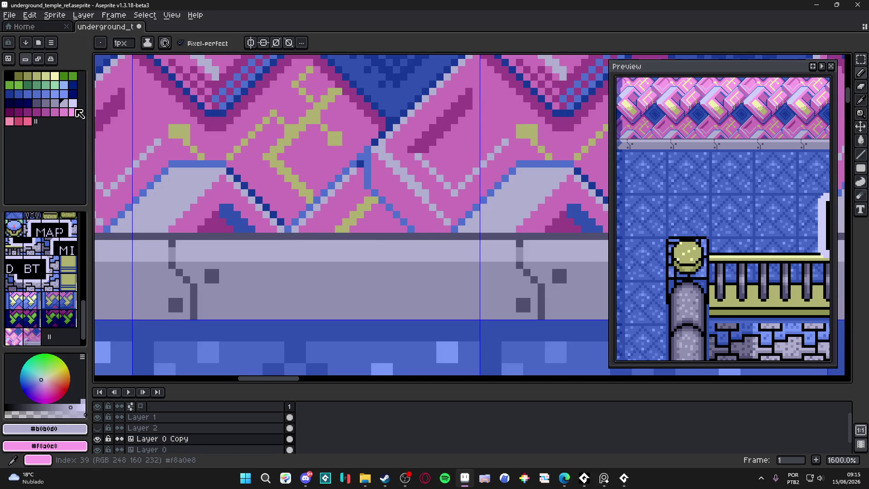
Step: Draw a straight pink highlight stripe along the ledge and break it up with lavender segments
left_click(73, 112)
left_click(265, 265)
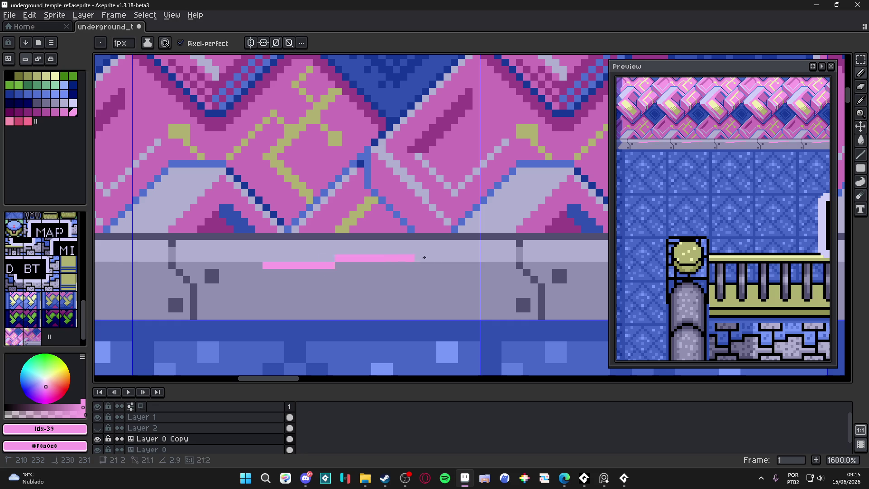
left_click(511, 265, "shift")
left_click(231, 265, "shift")
scroll(357, 282, "down", 5)
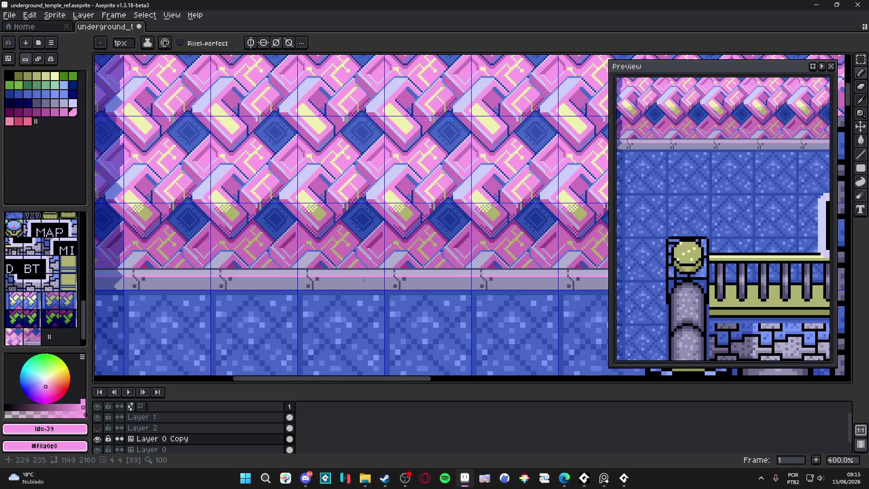
scroll(365, 281, "up", 5)
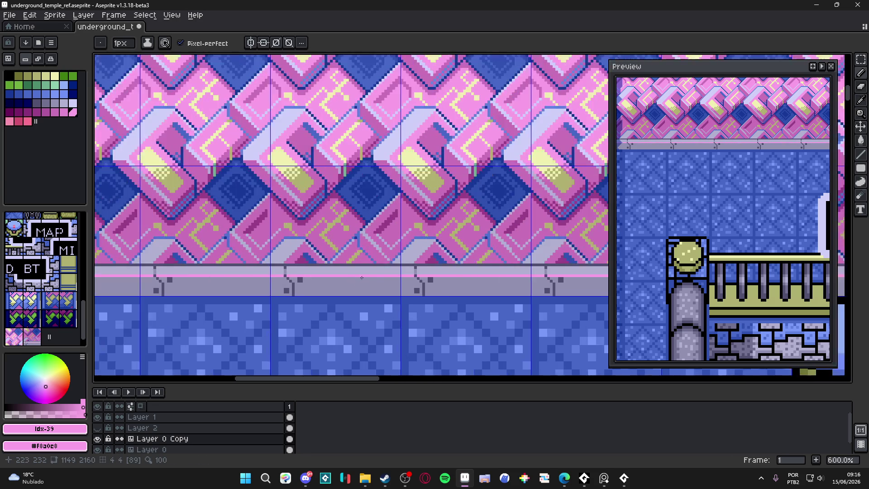
left_click(77, 107)
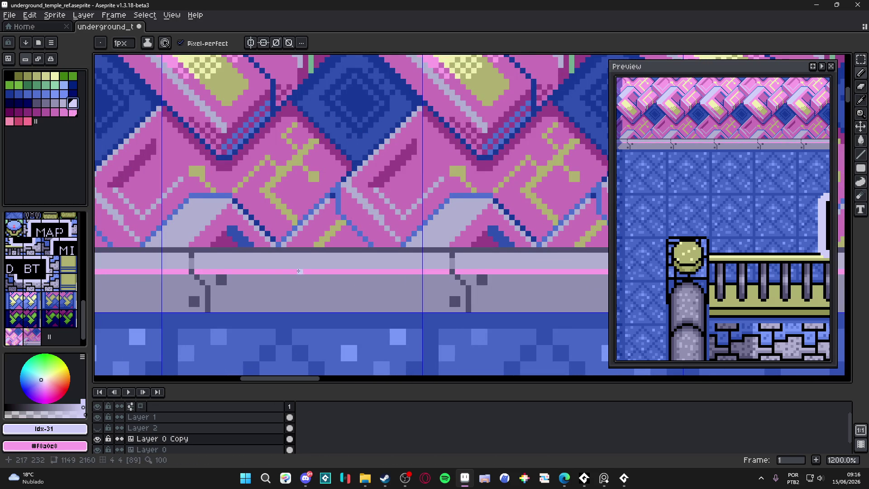
left_click(283, 271, "shift")
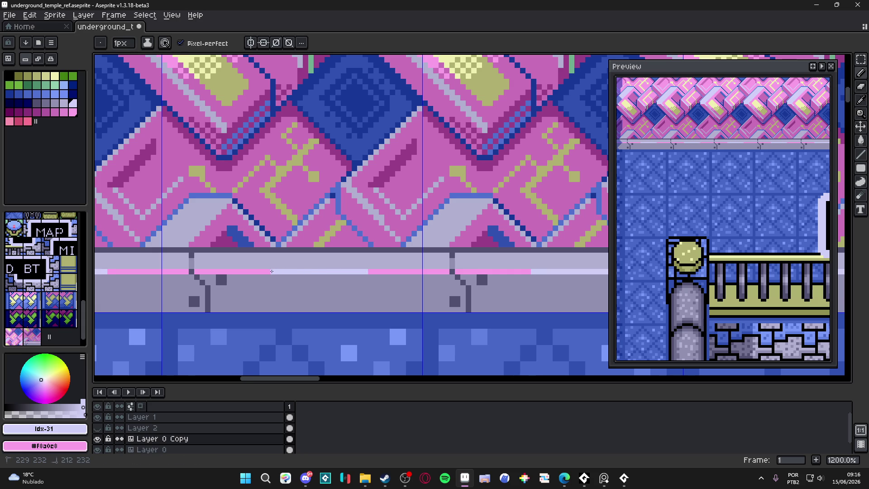
scroll(305, 291, "down", 5)
scroll(315, 293, "down", 1)
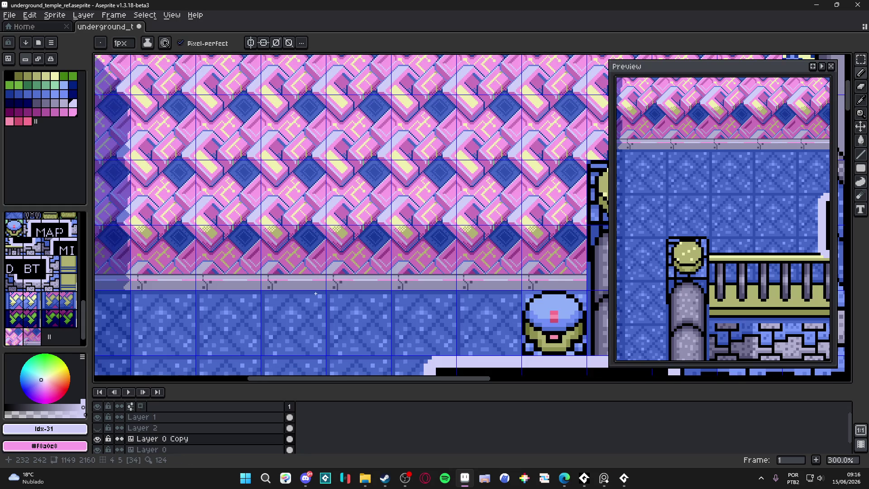
scroll(302, 283, "up", 1)
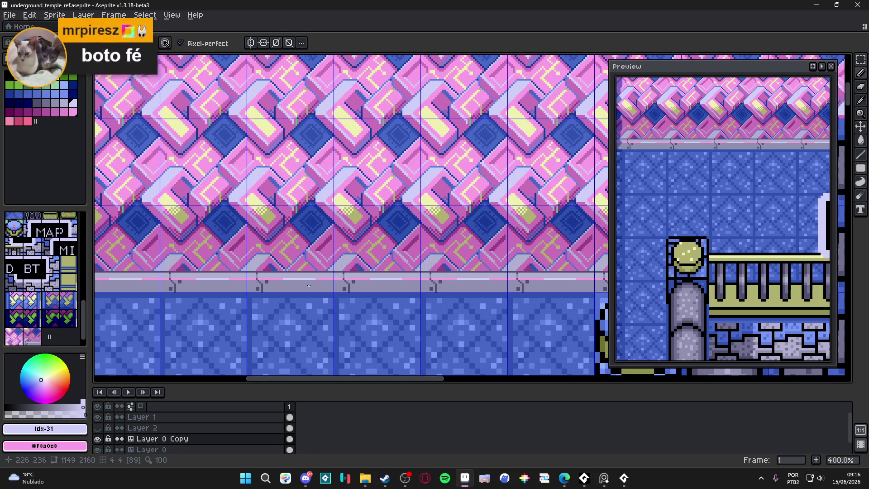
scroll(306, 283, "up", 8)
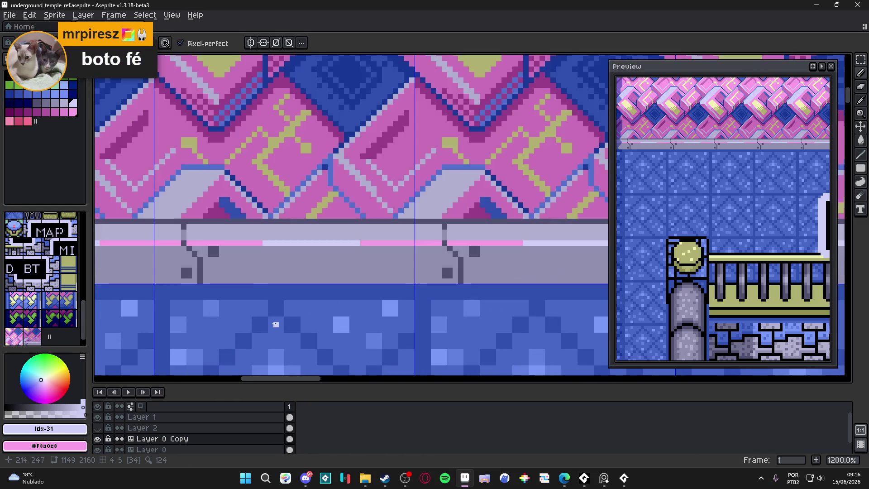
Step: Sample the light blue from the floor and place two blue pixels diagonally beside the crack
left_click(300, 307, "alt")
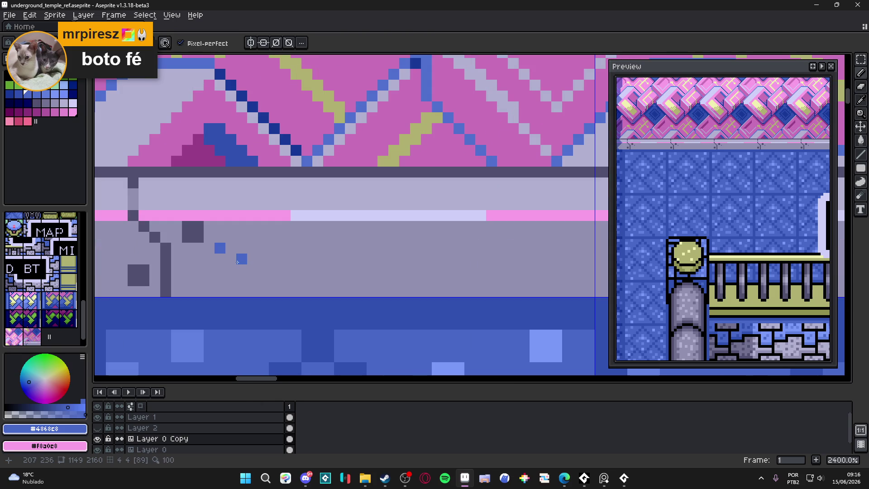
scroll(269, 304, "down", 5)
scroll(269, 300, "up", 1)
left_click(238, 252, "alt")
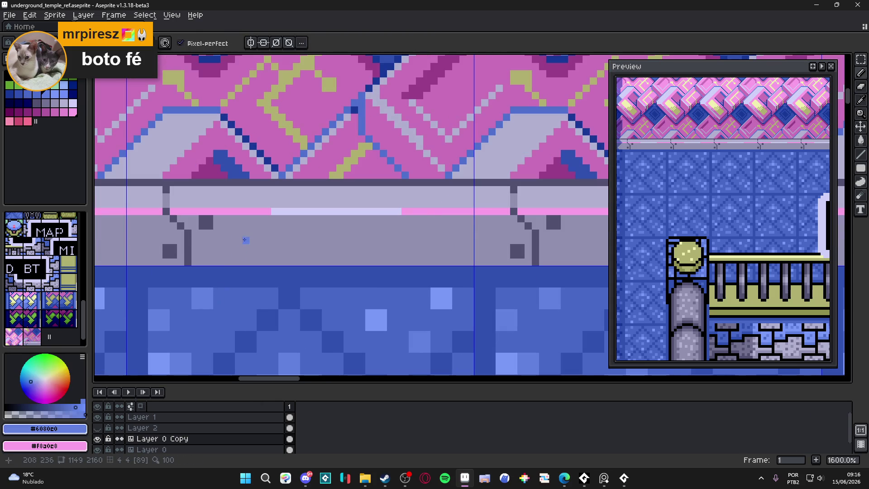
scroll(238, 253, "up", 1)
left_click(232, 247)
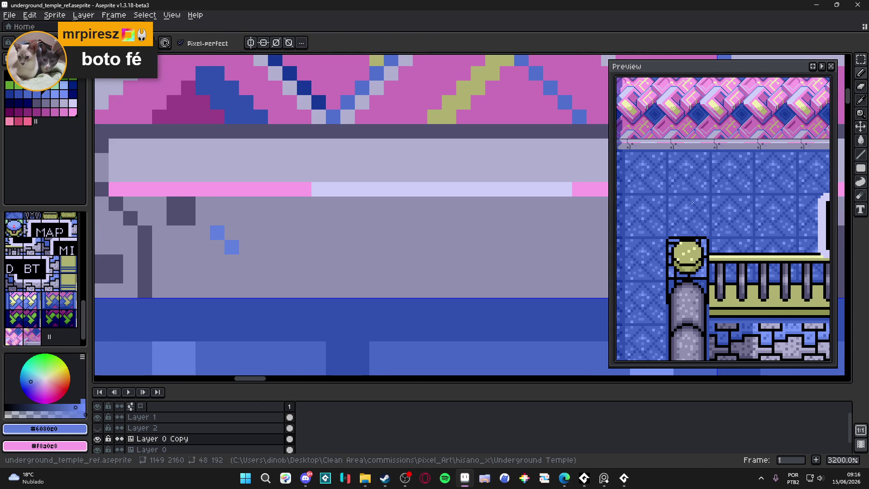
left_click(246, 261)
scroll(232, 265, "down", 2)
scroll(231, 266, "up", 1)
scroll(231, 265, "up", 1)
Step: Build a blue checkerboard dither across the ledge's lower band beside the first crack
key("ctrl+z")
key("m")
scroll(226, 236, "up", 1)
key("b")
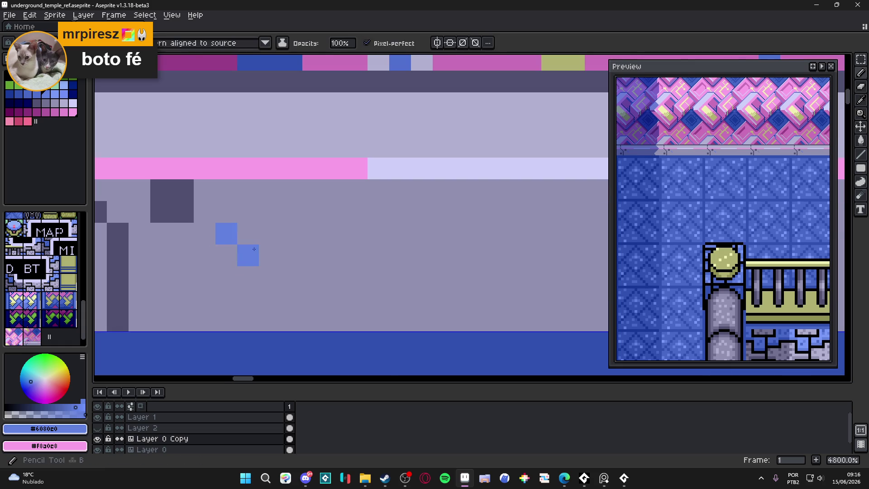
scroll(234, 241, "down", 2)
left_click_drag(262, 242, 273, 252)
left_click(251, 231)
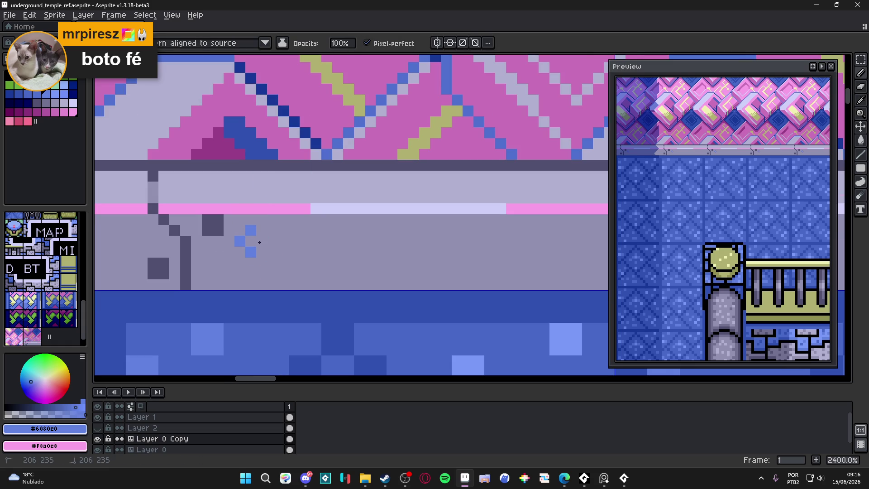
left_click(262, 264)
left_click(229, 253)
left_click(240, 264)
left_click(284, 263)
left_click(252, 274)
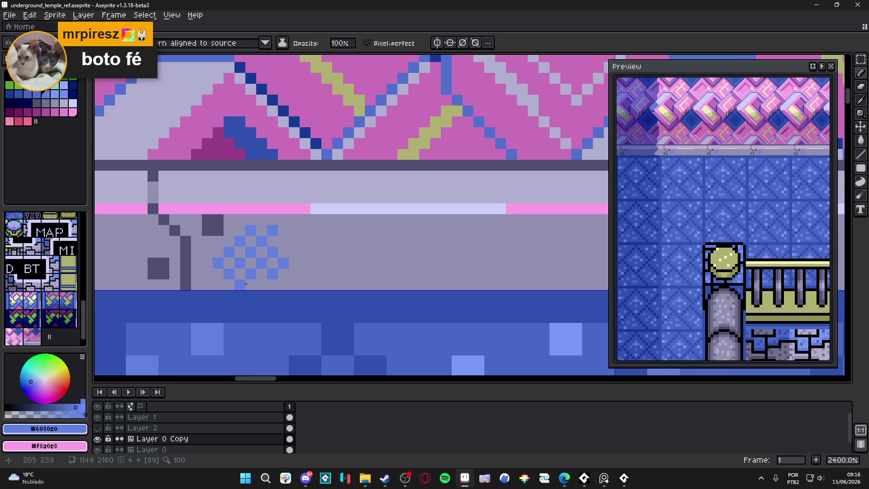
left_click(263, 285)
left_click(305, 285)
left_click(305, 264)
left_click(284, 241)
left_click(316, 231)
Step: Extend the blue checker dither rightward along the ledge between the remaining cracks
left_click_drag(350, 246, 326, 246)
mouse_move(381, 253)
left_mouse_down()
mouse_move(392, 242)
mouse_move(436, 264)
mouse_move(459, 250)
mouse_move(448, 239)
mouse_move(503, 249)
mouse_move(501, 266)
left_mouse_up()
left_click(371, 264)
left_click(447, 253)
scroll(419, 270, "right", 5)
key("ctrl+z")
left_click_drag(465, 240, 434, 254)
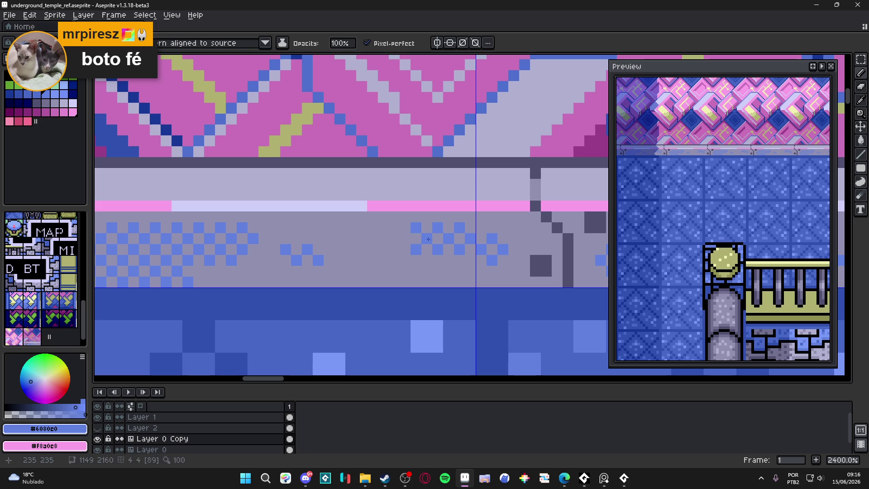
left_click(503, 272)
left_click(394, 250)
left_click(383, 261)
left_click(372, 249)
left_click(426, 261)
scroll(395, 251, "down", 7)
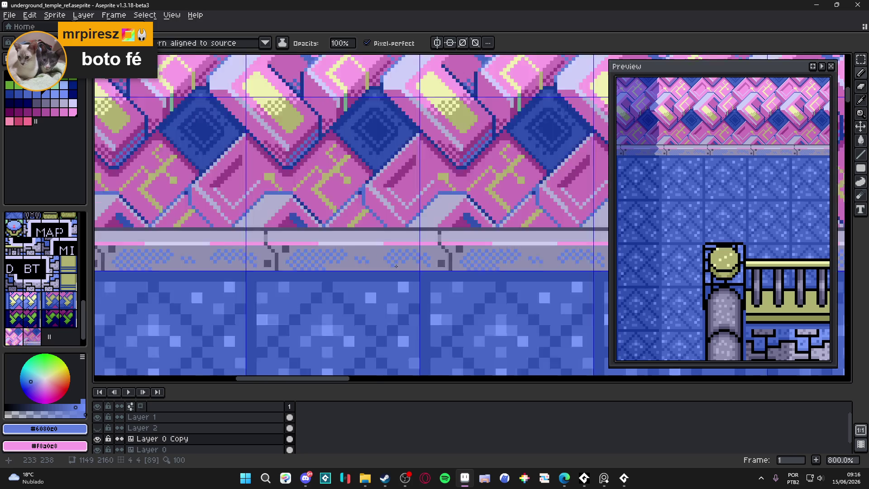
scroll(349, 263, "up", 1)
scroll(353, 251, "up", 2)
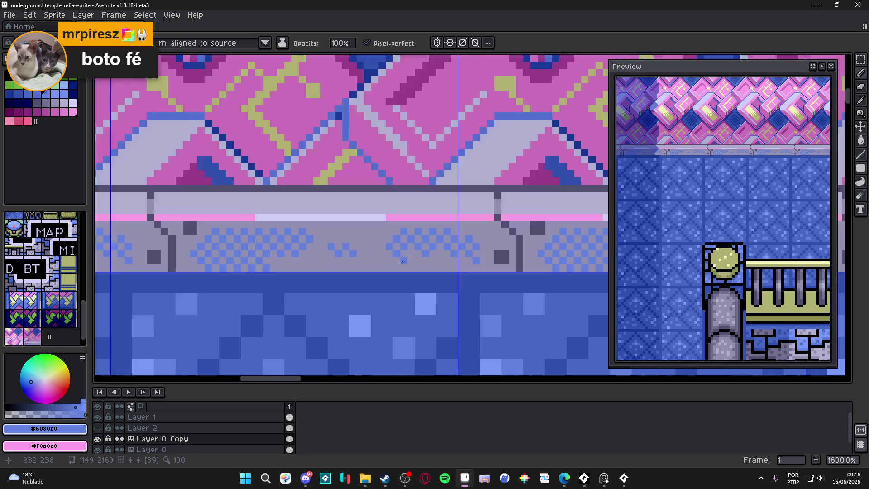
scroll(360, 237, "up", 3)
scroll(424, 248, "down", 1)
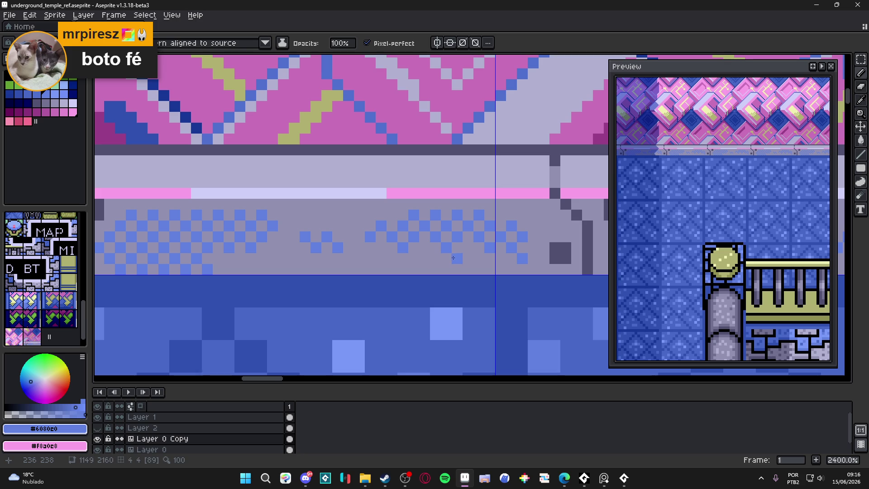
scroll(391, 258, "down", 5)
scroll(393, 257, "up", 4)
Step: Set the ledge grey as secondary colour, light blue as primary, then swap them
left_click(369, 256, "alt")
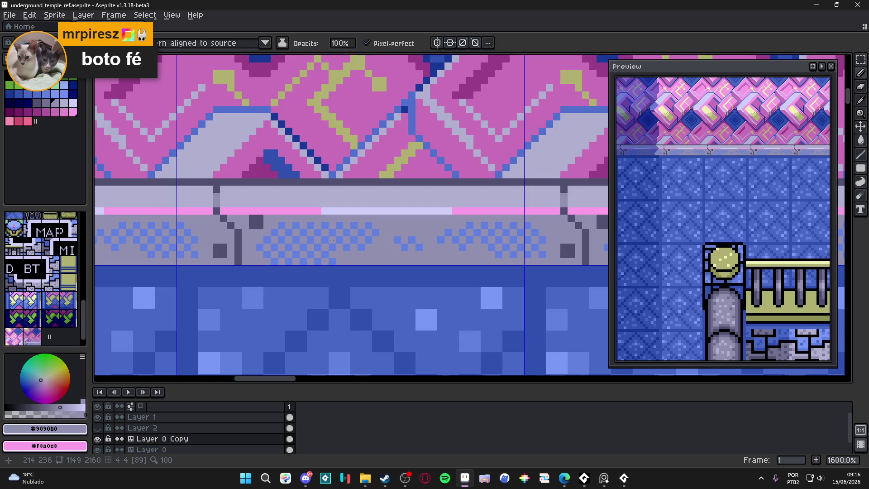
right_click(275, 228, "alt")
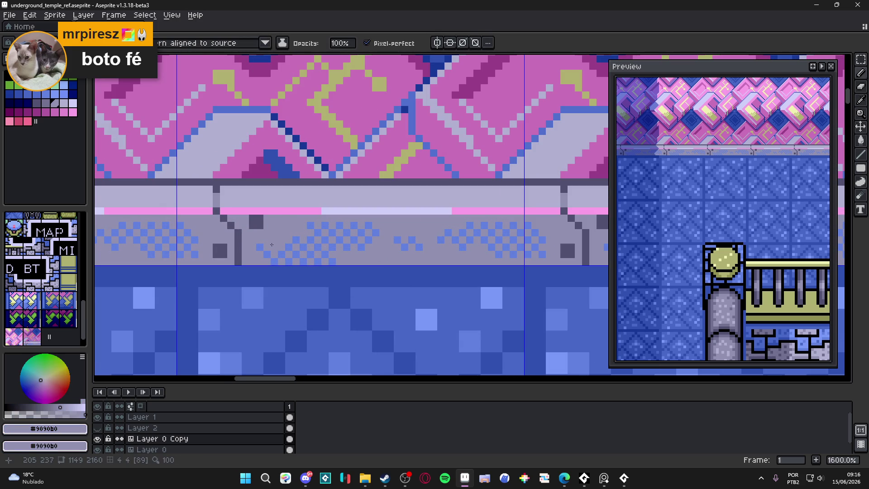
left_click(322, 228, "alt")
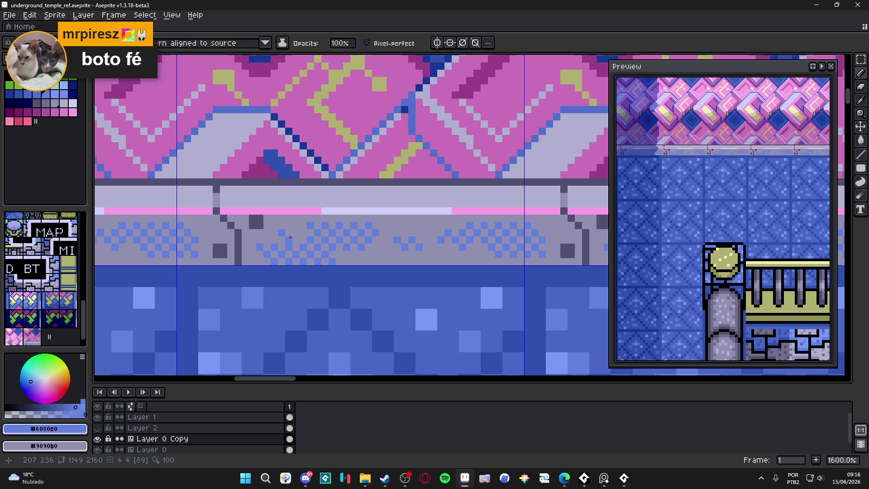
key("x")
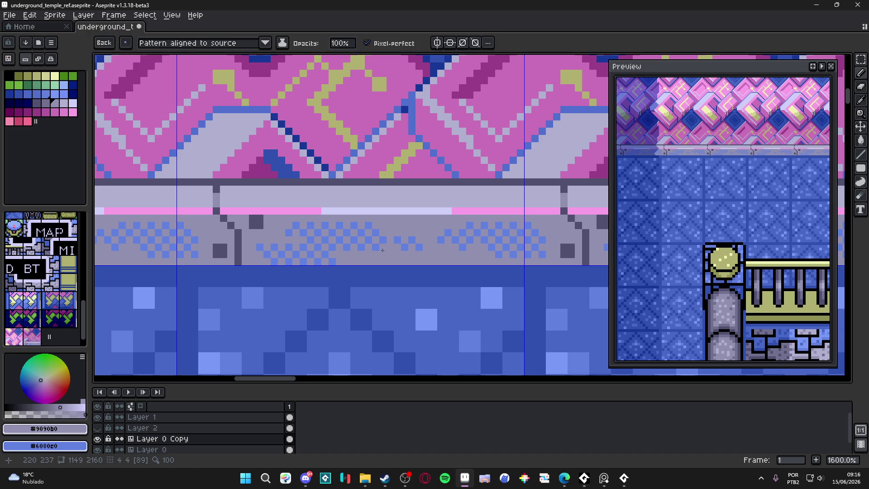